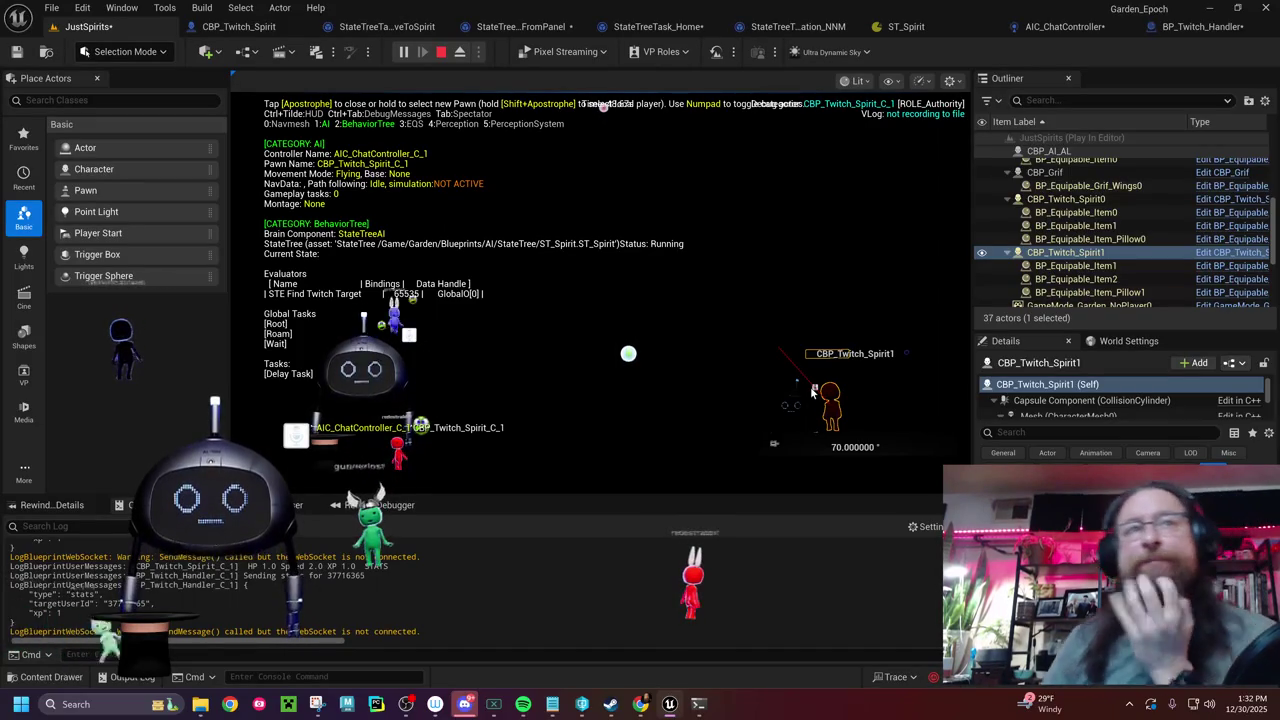
# - Stop the Play-in-Editor session and switch to the CBP_Twitch_Spirit event graph
pyautogui.click(441, 52)
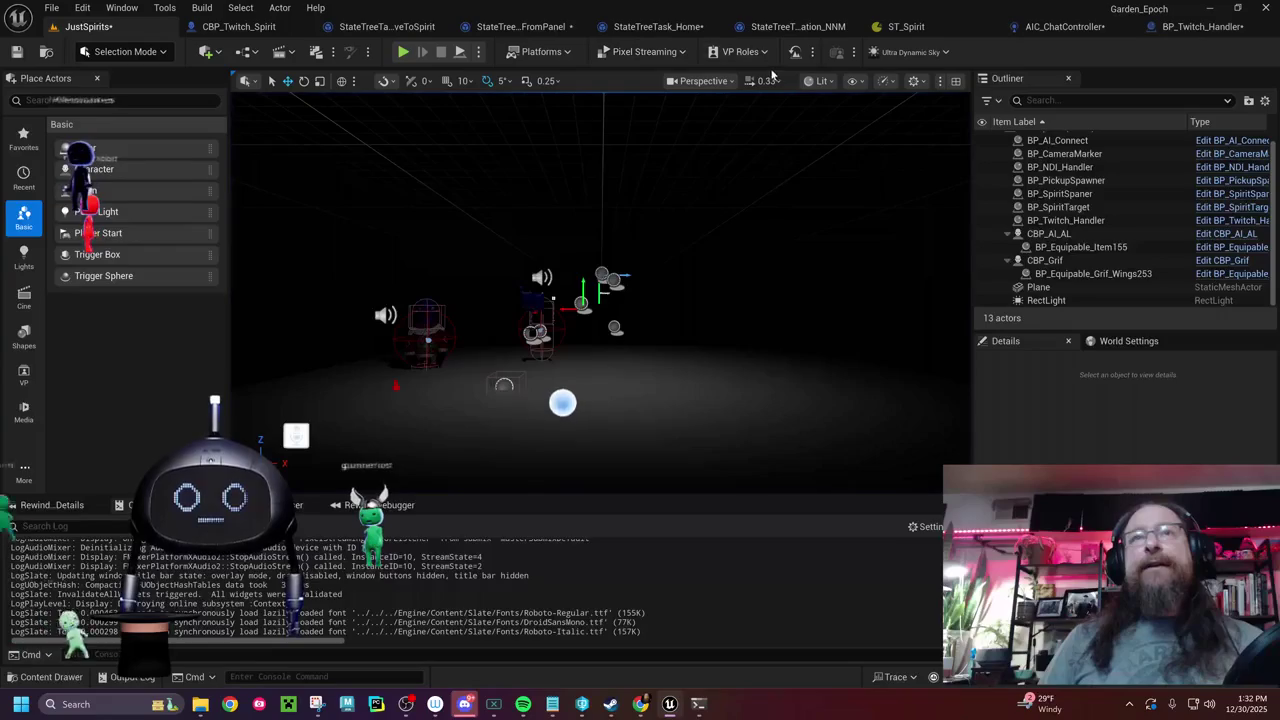
pyautogui.click(238, 26)
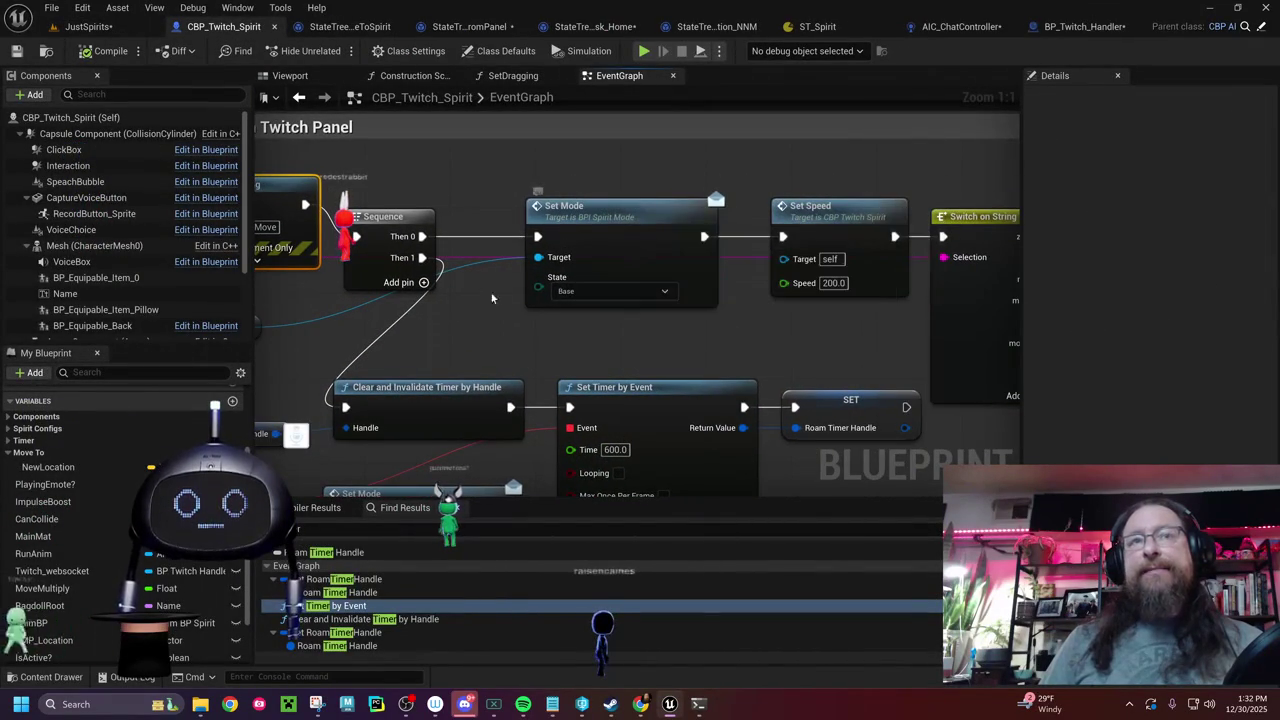
# - Insert a Print String reading 'Go Roam' between the GoRoam event and the Rome Set Mode
pyautogui.moveTo(496, 320); pyautogui.dragTo(747, 314)
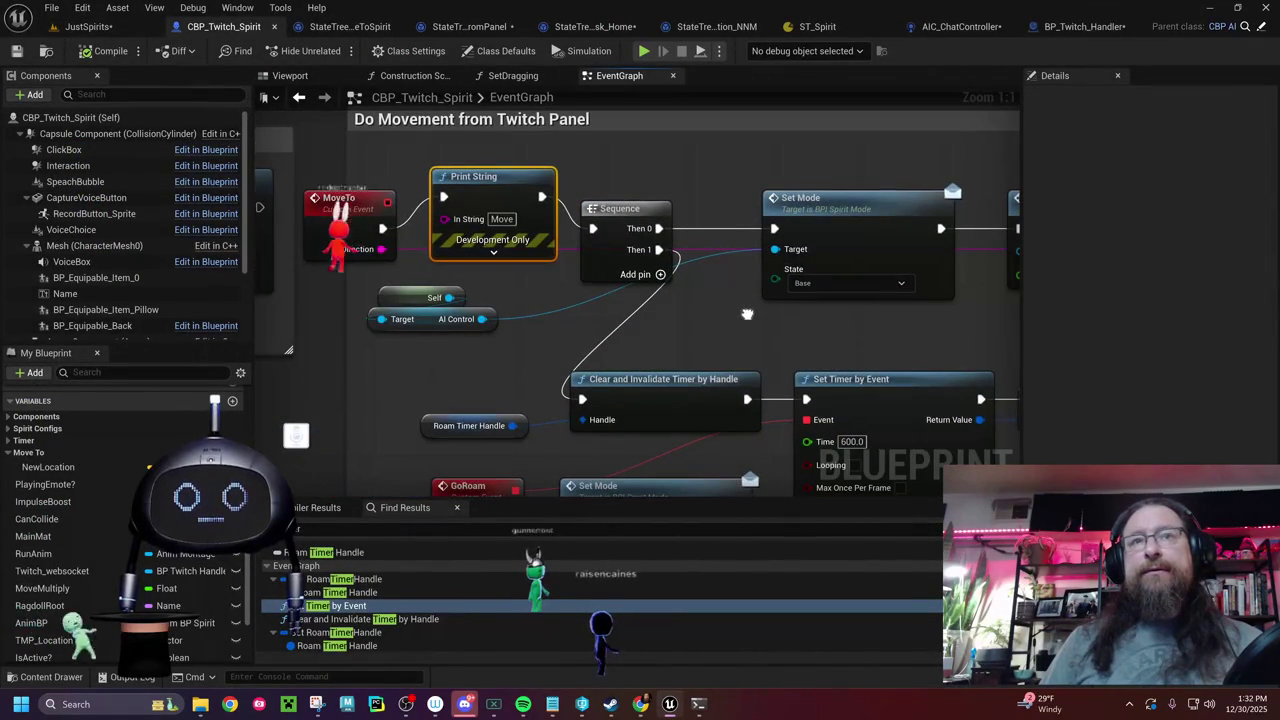
pyautogui.moveTo(629, 320)
pyautogui.mouseDown()
pyautogui.moveTo(539, 312)
pyautogui.moveTo(437, 226)
pyautogui.moveTo(411, 224)
pyautogui.moveTo(261, 235)
pyautogui.moveTo(191, 300)
pyautogui.mouseUp()
pyautogui.moveTo(10, 501)
pyautogui.mouseDown()
pyautogui.moveTo(482, 334)
pyautogui.moveTo(461, 309)
pyautogui.moveTo(376, 309)
pyautogui.moveTo(570, 330)
pyautogui.moveTo(475, 310)
pyautogui.mouseUp()
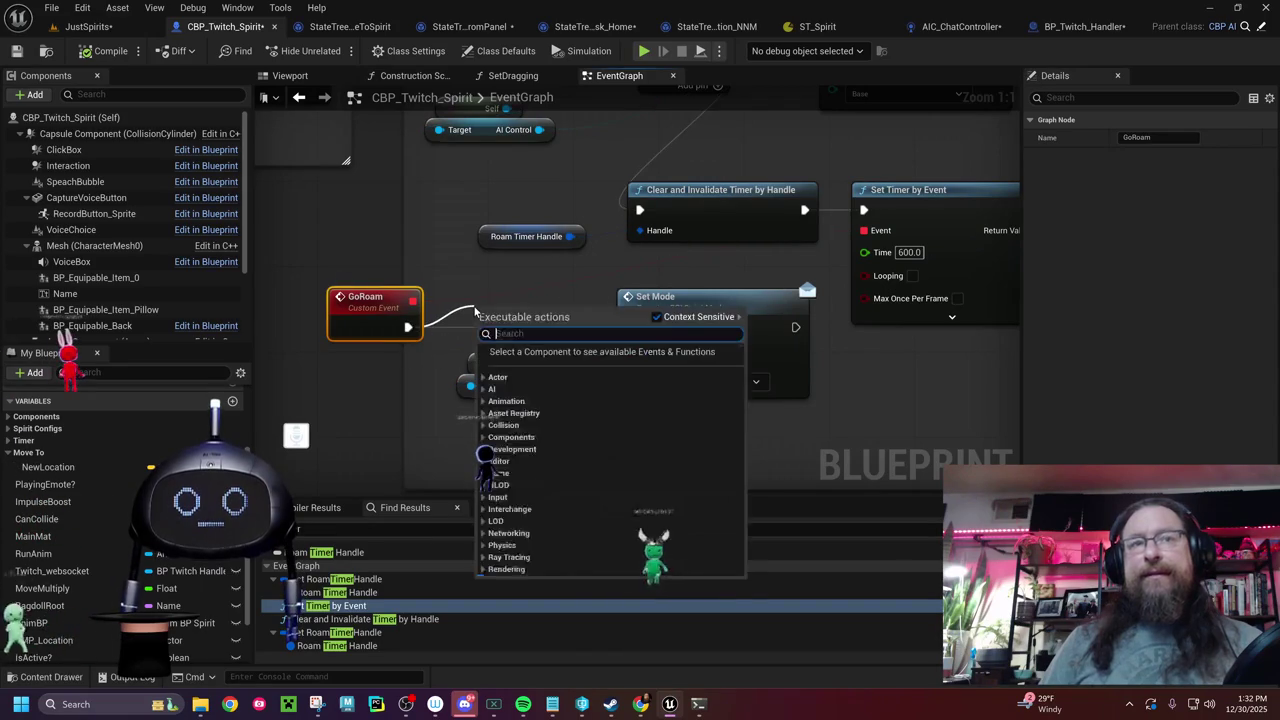
pyautogui.write('rint stri')
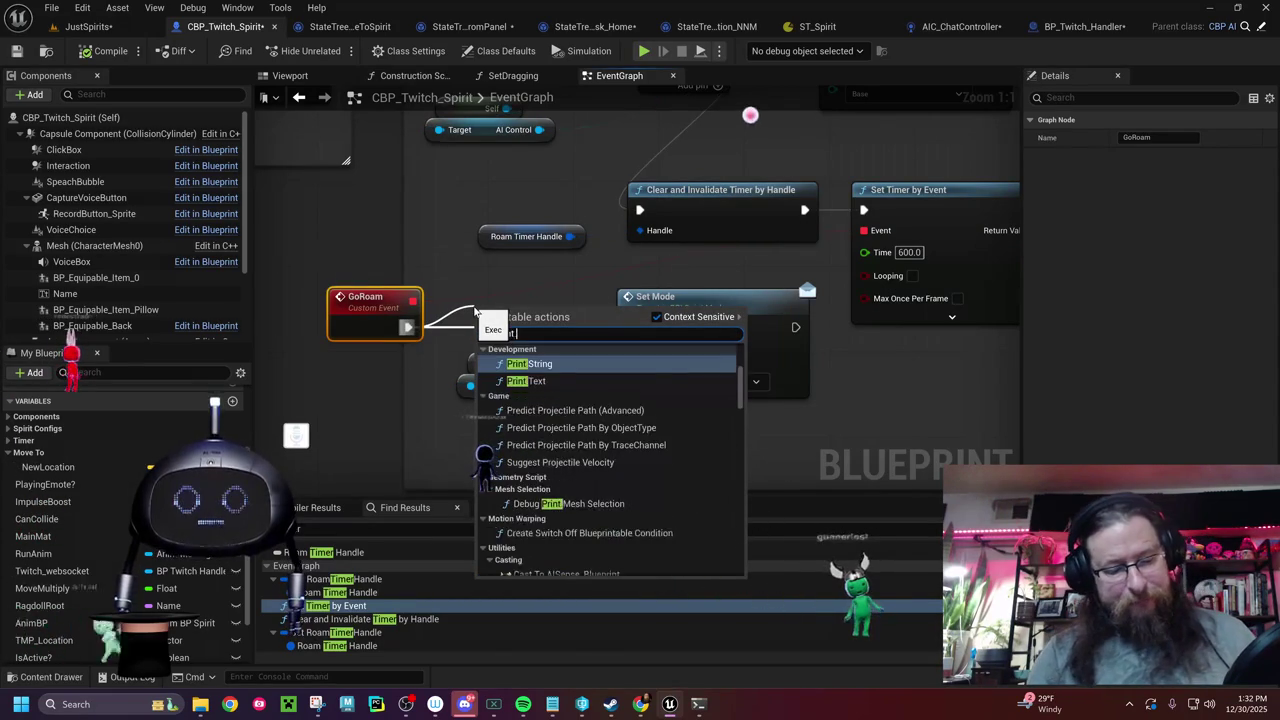
pyautogui.write('ng')
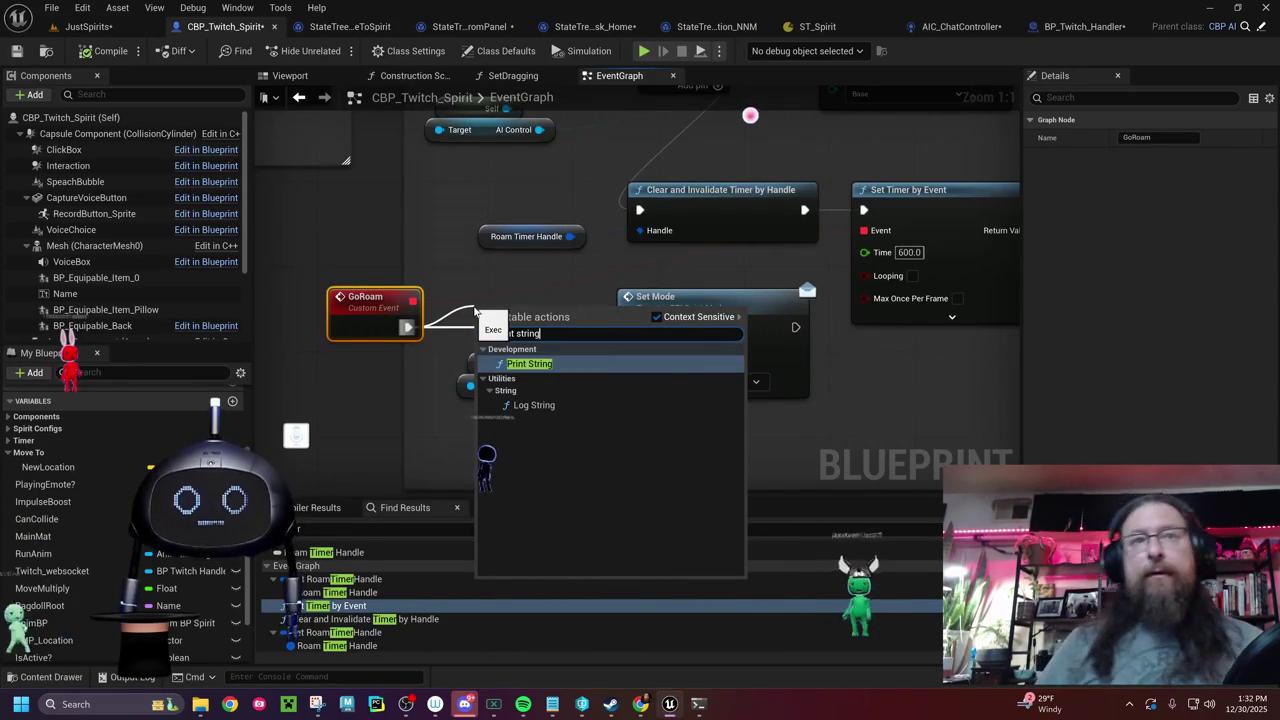
pyautogui.click(546, 365)
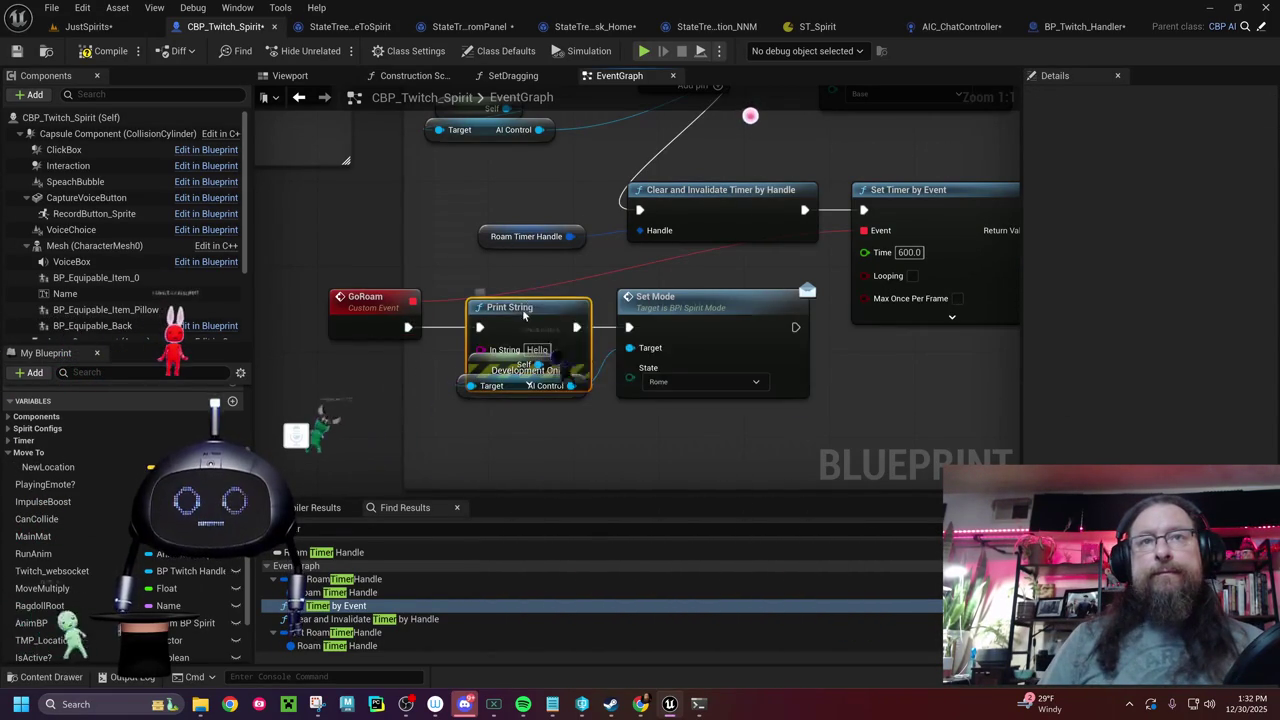
pyautogui.moveTo(531, 319); pyautogui.dragTo(516, 275)
pyautogui.click(526, 307)
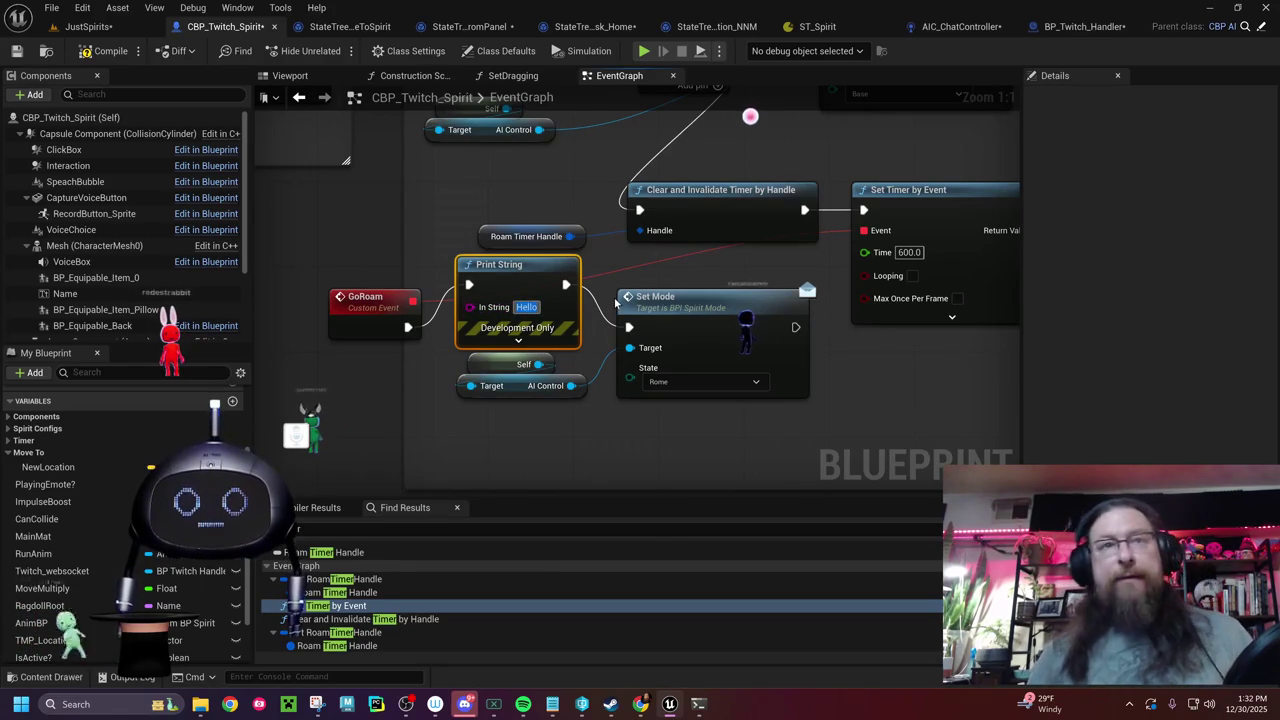
pyautogui.write('Go')
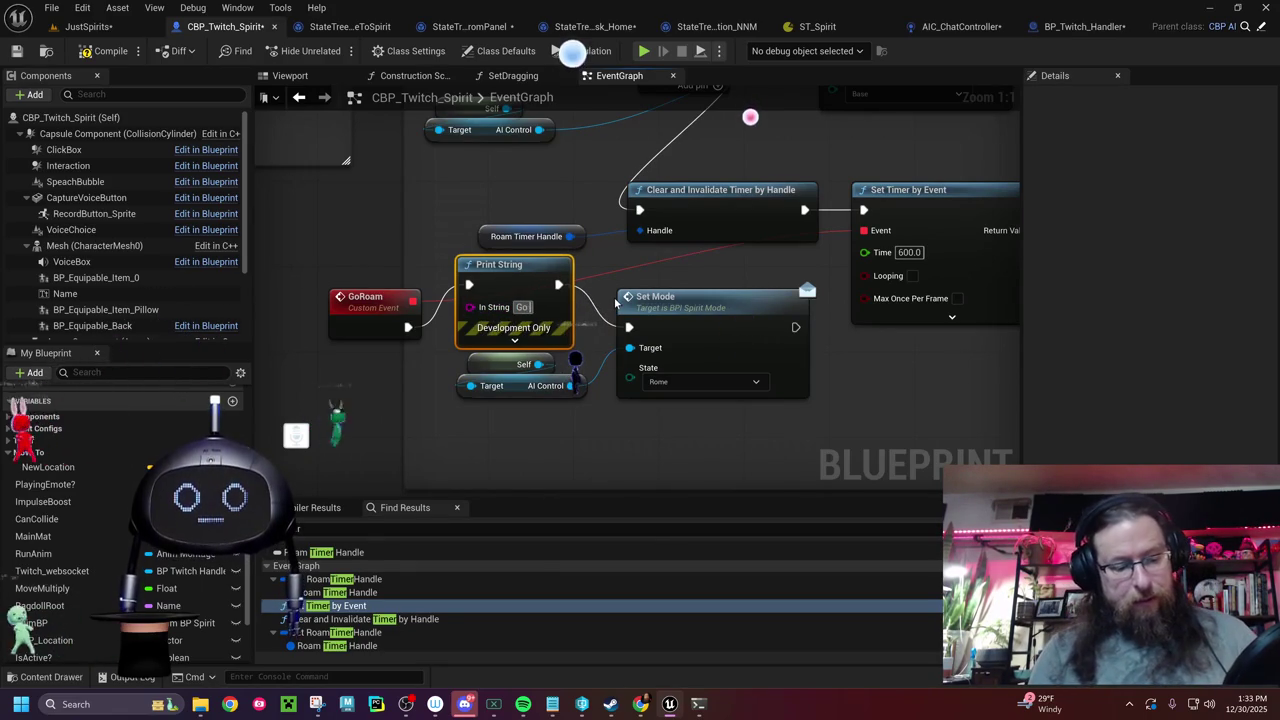
pyautogui.write(' Roam')
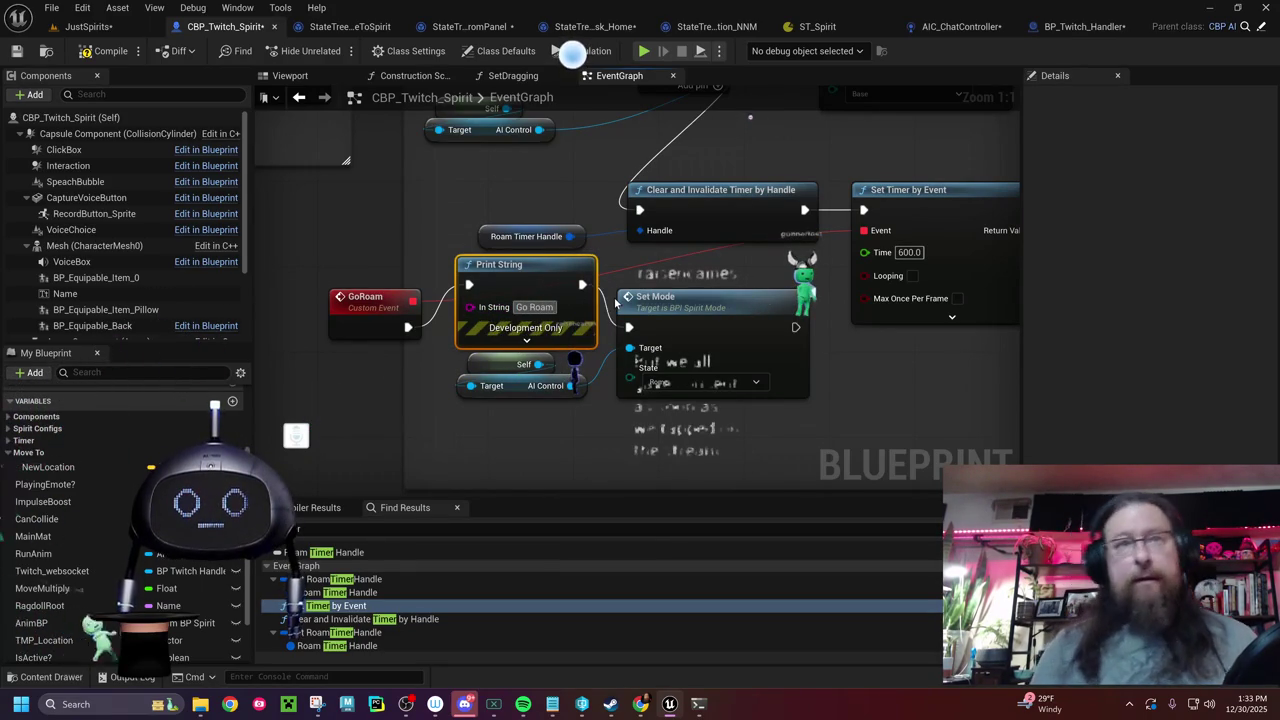
pyautogui.moveTo(777, 354)
pyautogui.mouseDown()
pyautogui.moveTo(600, 366)
pyautogui.moveTo(594, 342)
pyautogui.moveTo(580, 360)
pyautogui.moveTo(605, 400)
pyautogui.moveTo(307, 404)
pyautogui.mouseUp()
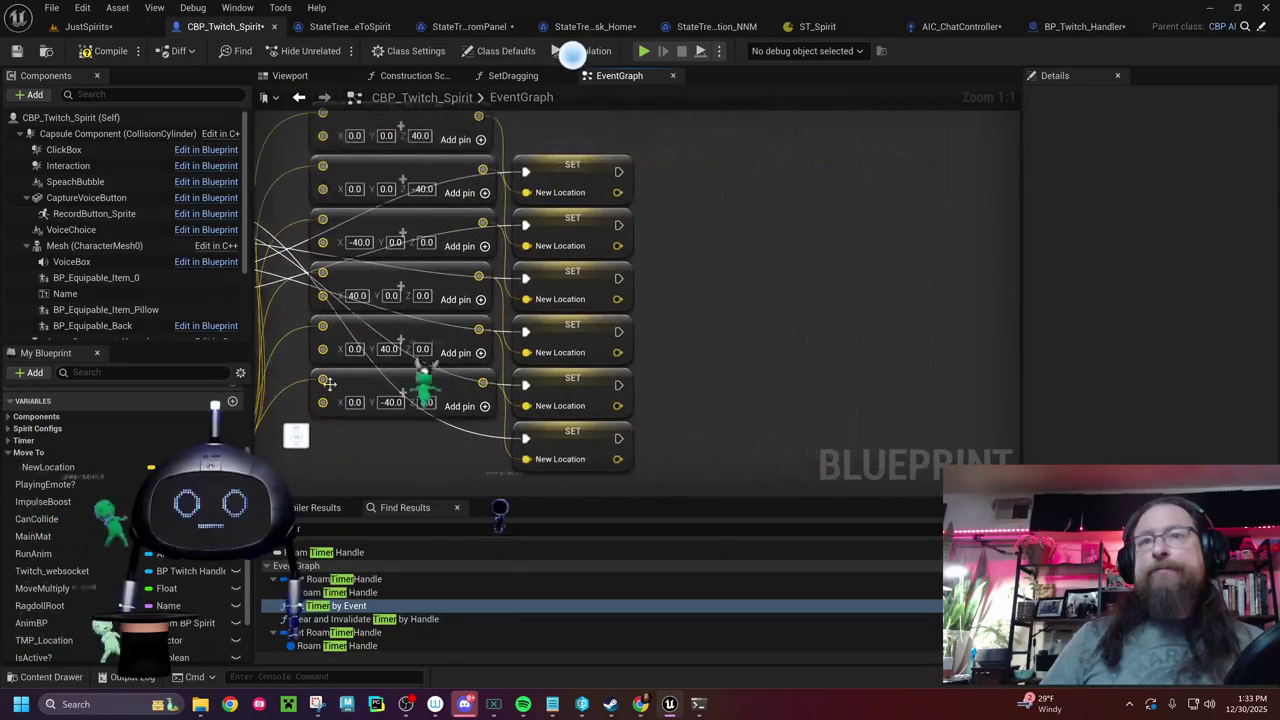
# - Add a Print String node after the top SET New Location node
pyautogui.moveTo(617, 171); pyautogui.dragTo(792, 227)
pyautogui.write('pri')
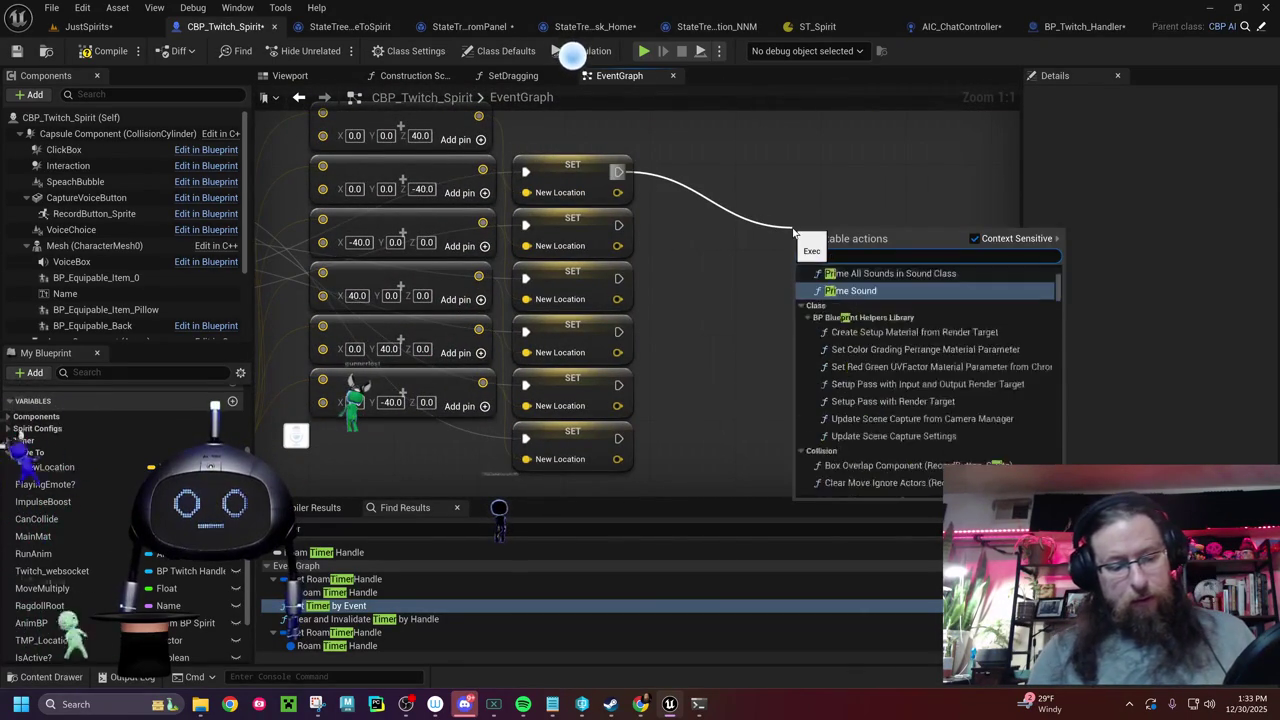
pyautogui.write('nt')
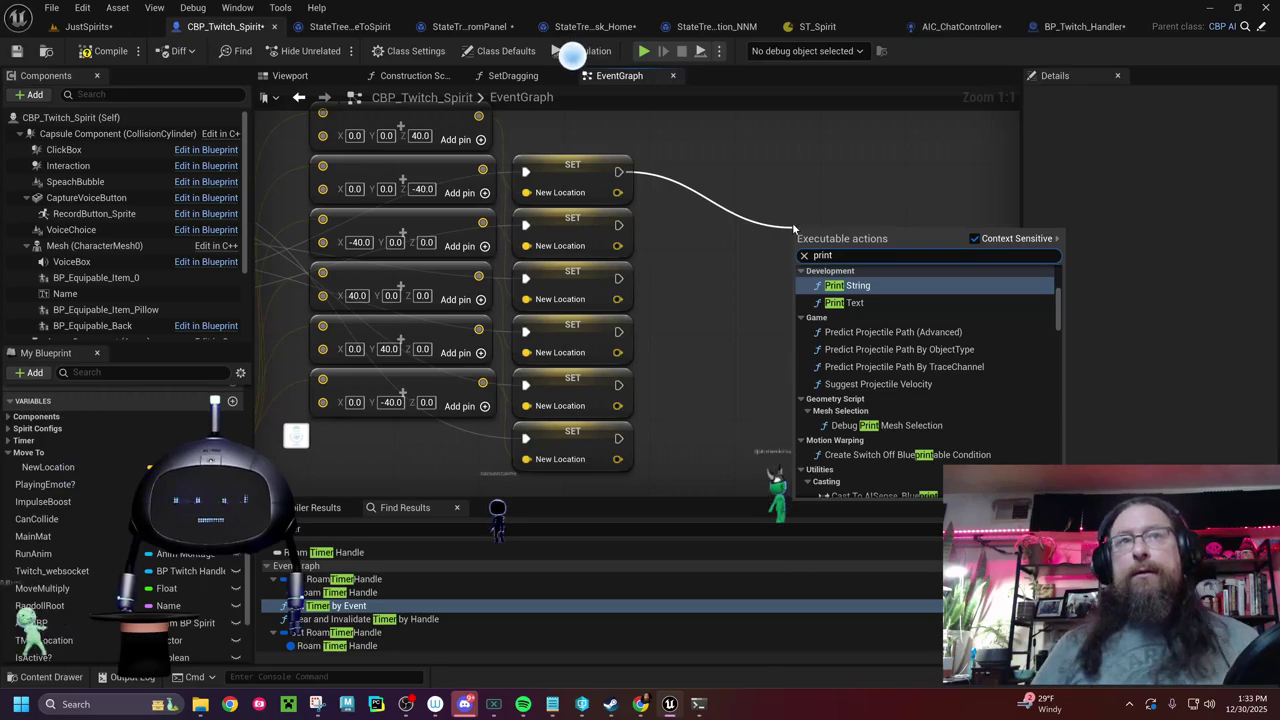
pyautogui.press('Return')
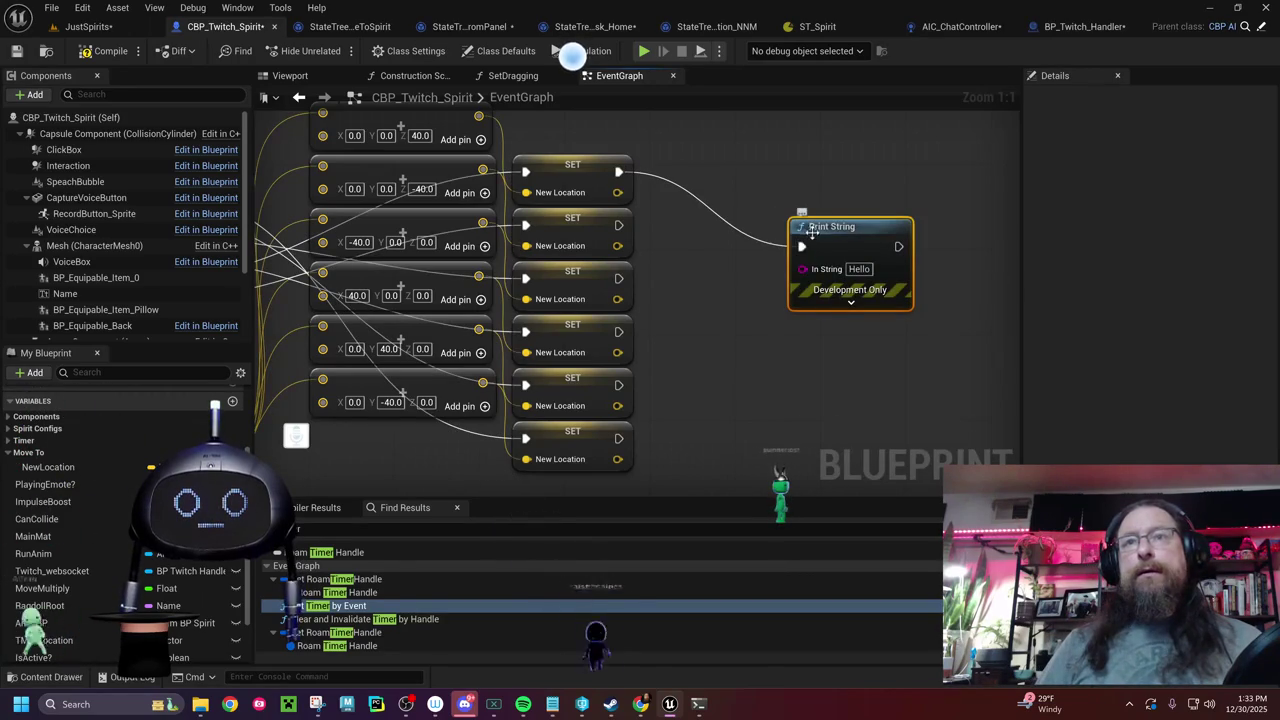
pyautogui.moveTo(710, 281)
pyautogui.mouseDown()
pyautogui.moveTo(851, 294)
pyautogui.moveTo(655, 306)
pyautogui.moveTo(597, 371)
pyautogui.moveTo(800, 331)
pyautogui.mouseUp()
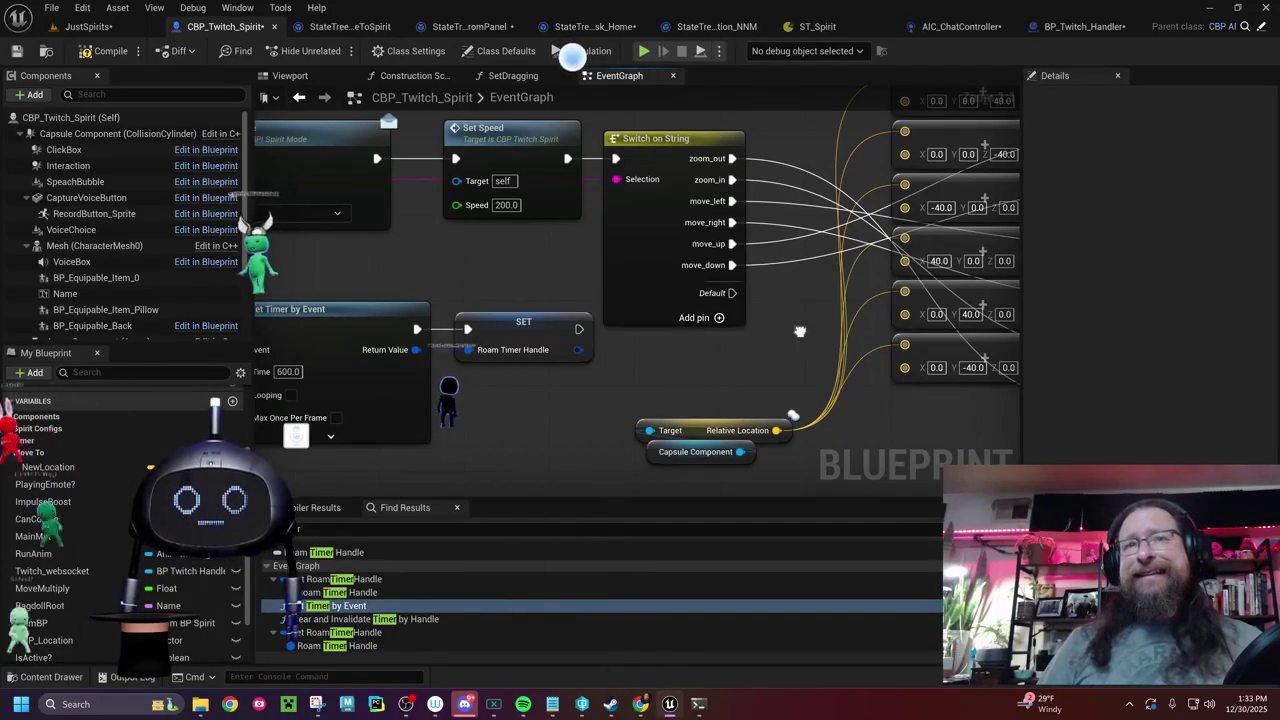
pyautogui.moveTo(800, 331)
pyautogui.mouseDown()
pyautogui.moveTo(750, 344)
pyautogui.moveTo(1013, 360)
pyautogui.moveTo(1270, 415)
pyautogui.mouseUp()
pyautogui.moveTo(695, 350)
pyautogui.mouseDown()
pyautogui.moveTo(728, 341)
pyautogui.moveTo(664, 226)
pyautogui.moveTo(400, 270)
pyautogui.moveTo(300, 230)
pyautogui.mouseUp()
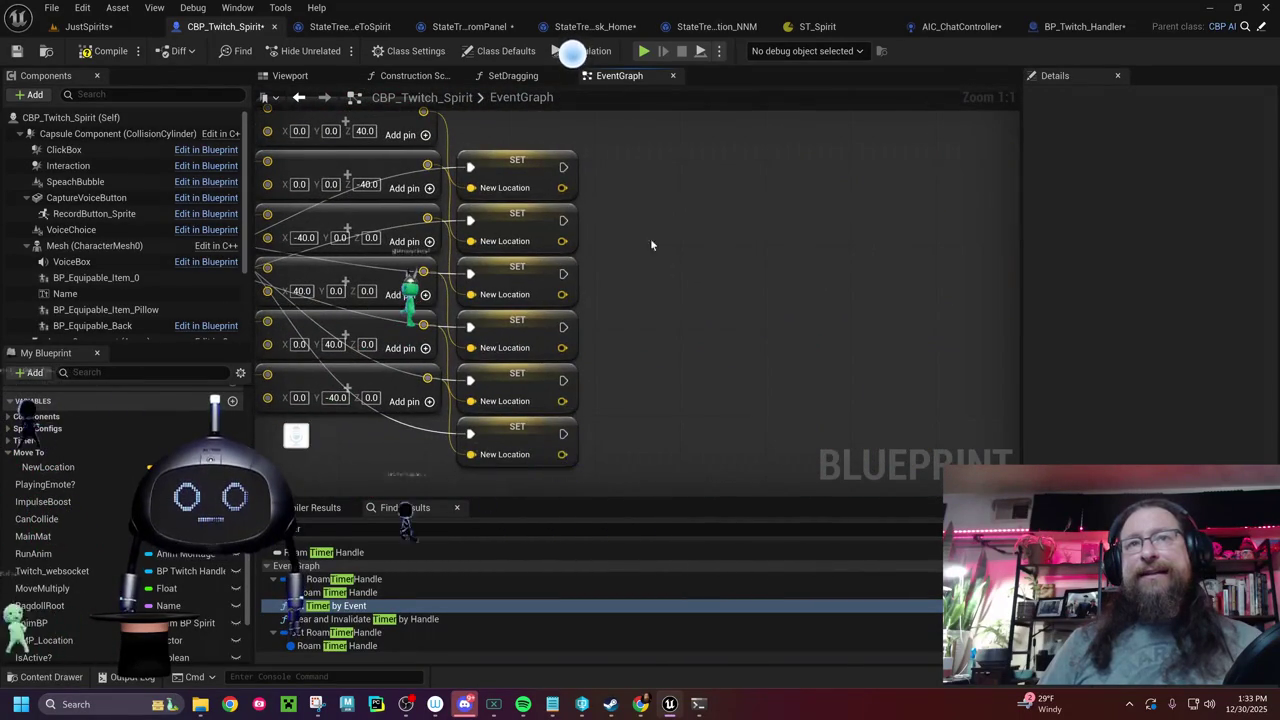
pyautogui.moveTo(588, 190)
pyautogui.mouseDown()
pyautogui.moveTo(757, 257)
pyautogui.moveTo(1020, 250)
pyautogui.moveTo(810, 278)
pyautogui.moveTo(658, 280)
pyautogui.moveTo(778, 276)
pyautogui.mouseUp()
# - Paste a Print String after a SET New Location node and wire New Location into In String
pyautogui.hotkey('ctrl', 'v')
pyautogui.press('Escape')
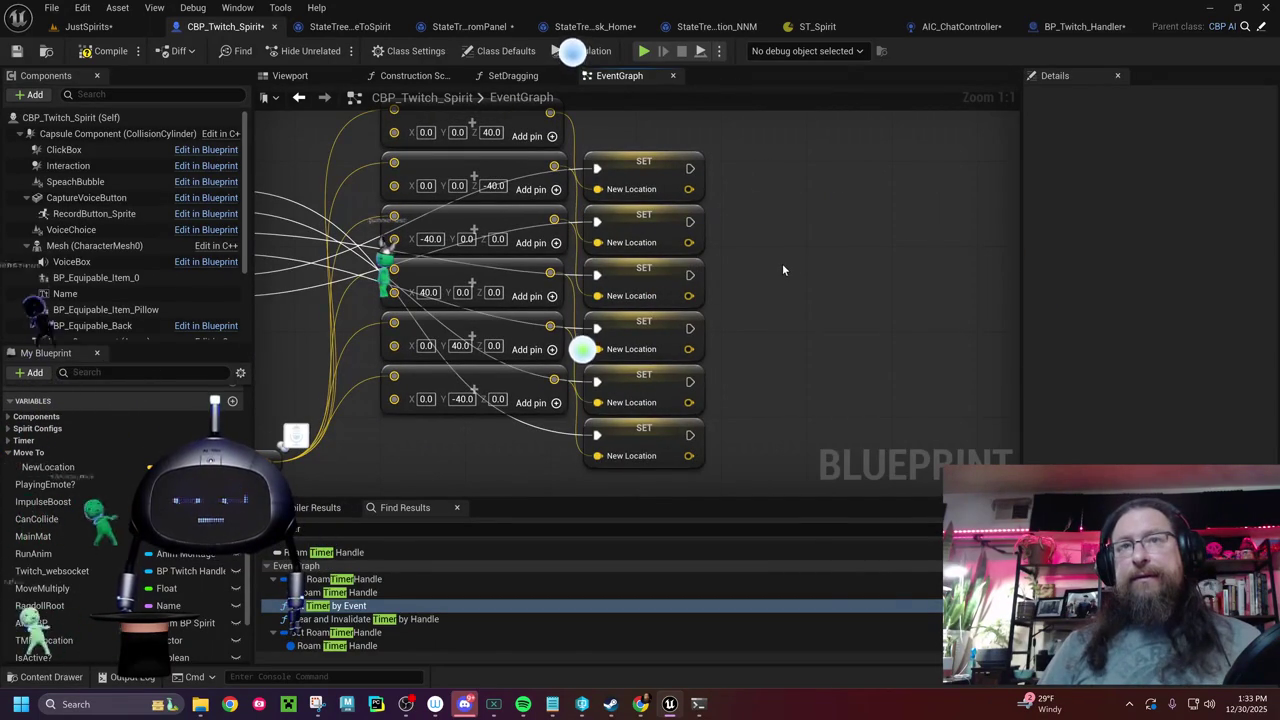
pyautogui.hotkey('ctrl', 'v')
pyautogui.moveTo(689, 274)
pyautogui.mouseDown()
pyautogui.moveTo(789, 286)
pyautogui.moveTo(808, 263)
pyautogui.mouseUp()
pyautogui.moveTo(689, 296); pyautogui.dragTo(799, 286)
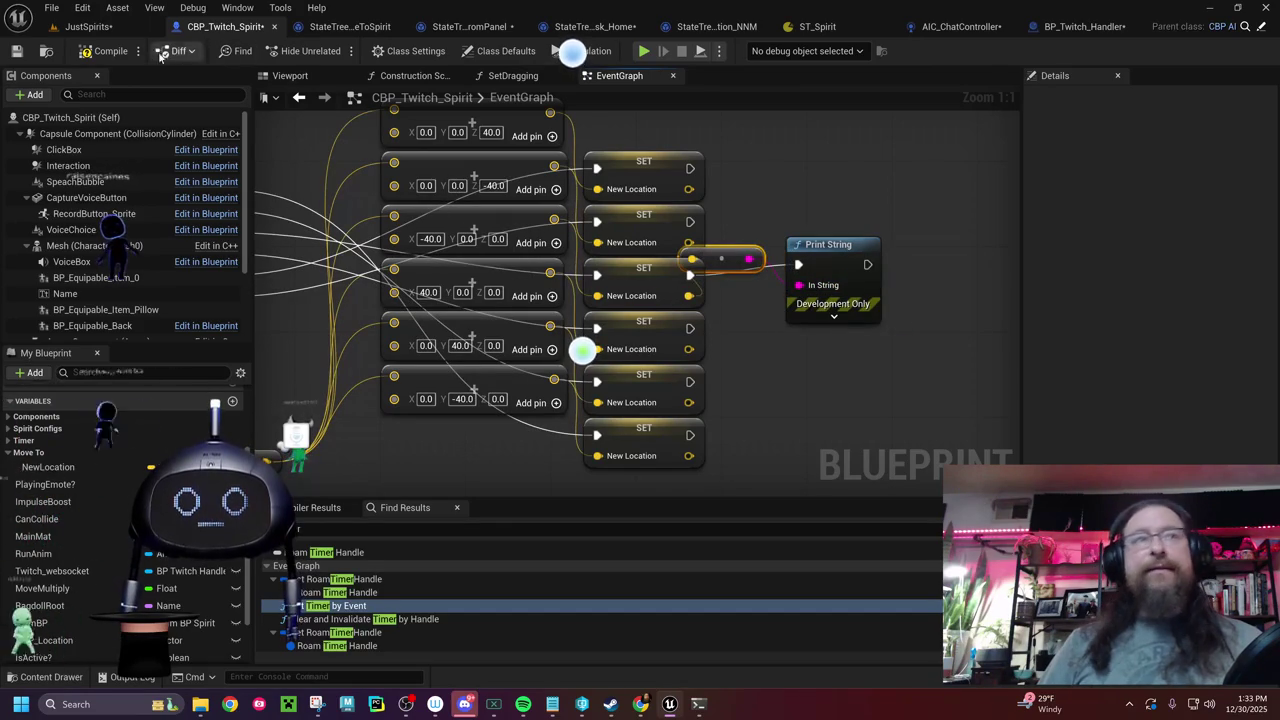
# - Save CBP_Twitch_Spirit, return to the JustSpirits level and start playing it
pyautogui.click(16, 51)
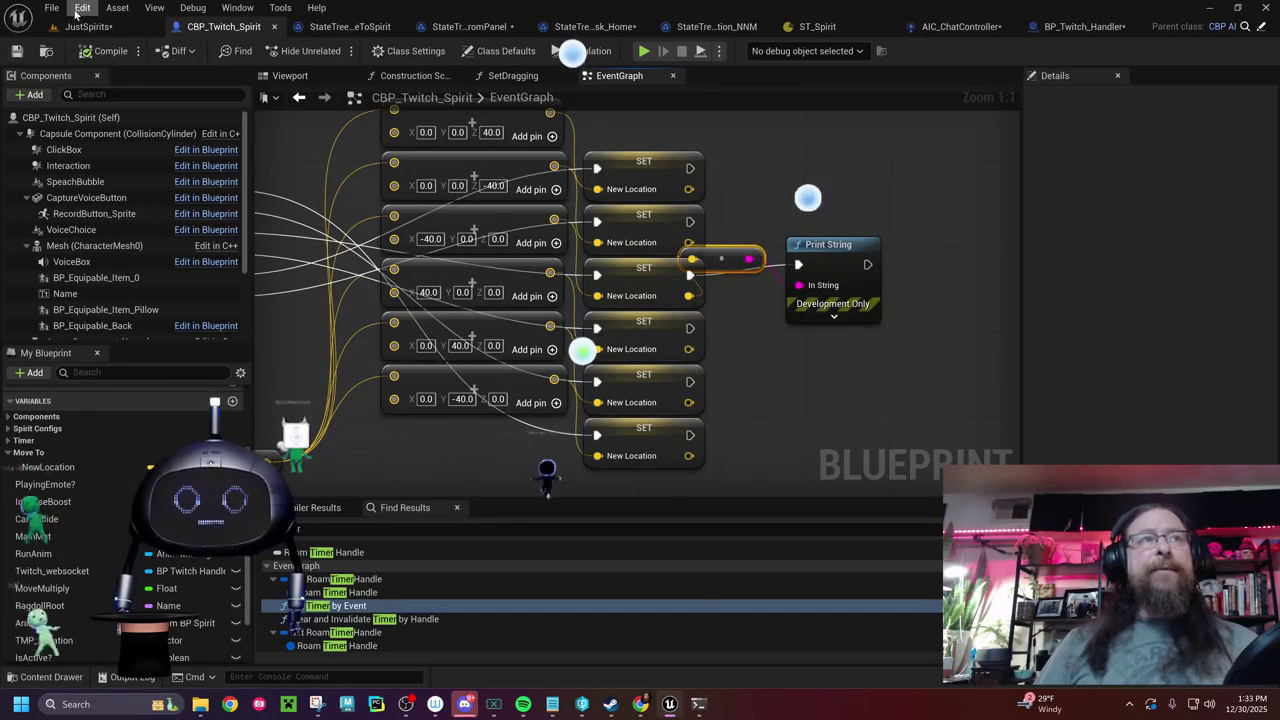
pyautogui.click(88, 26)
pyautogui.click(404, 52)
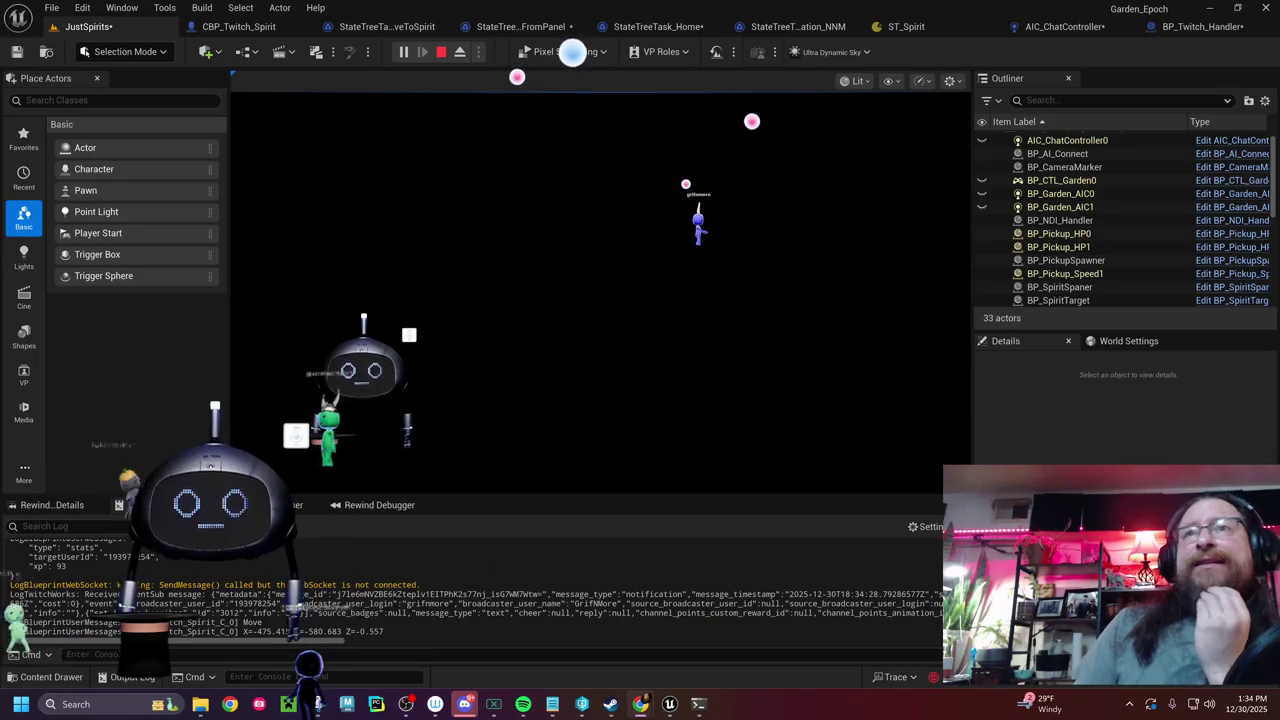
# - After watching the spirits in play, return to the CBP_Twitch_Spirit event graph
pyautogui.click(238, 28)
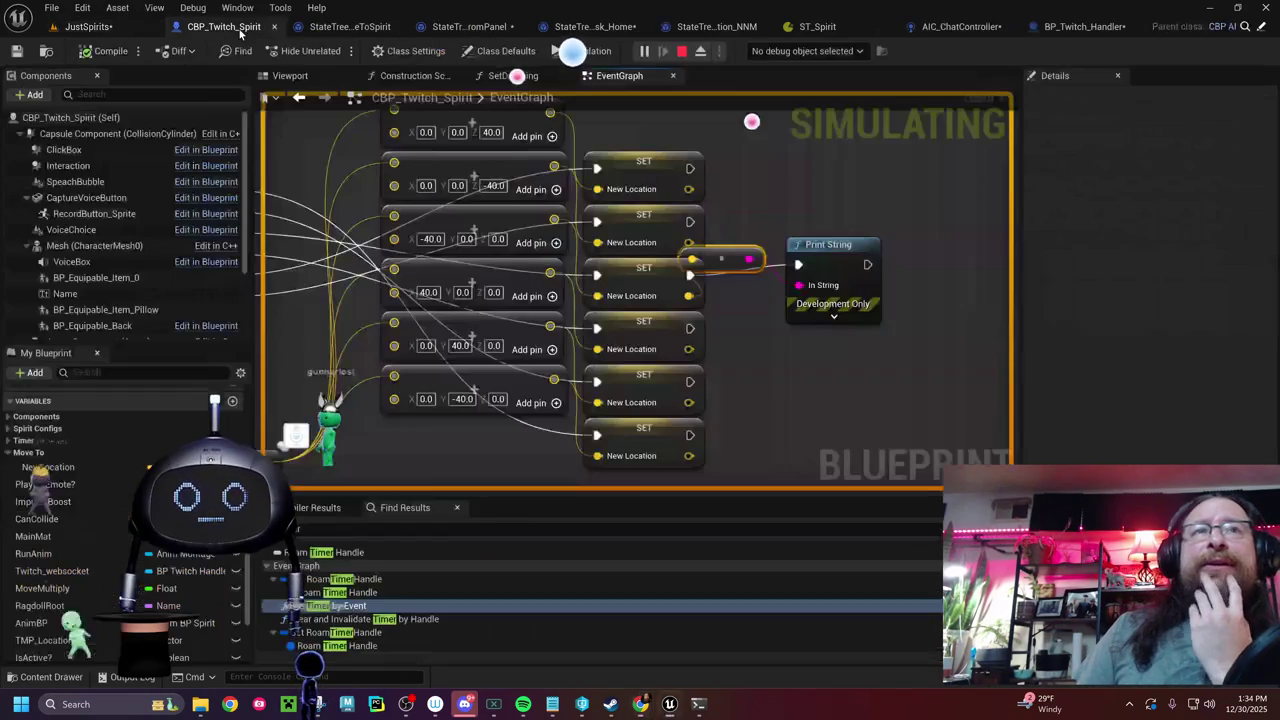
# - Open the BPI_SpiritMode Set Mode function from its node, then go to AIC_ChatController's event graph
pyautogui.moveTo(469, 200)
pyautogui.mouseDown()
pyautogui.moveTo(697, 194)
pyautogui.moveTo(667, 120)
pyautogui.moveTo(1000, 190)
pyautogui.moveTo(990, 194)
pyautogui.moveTo(952, 130)
pyautogui.mouseUp()
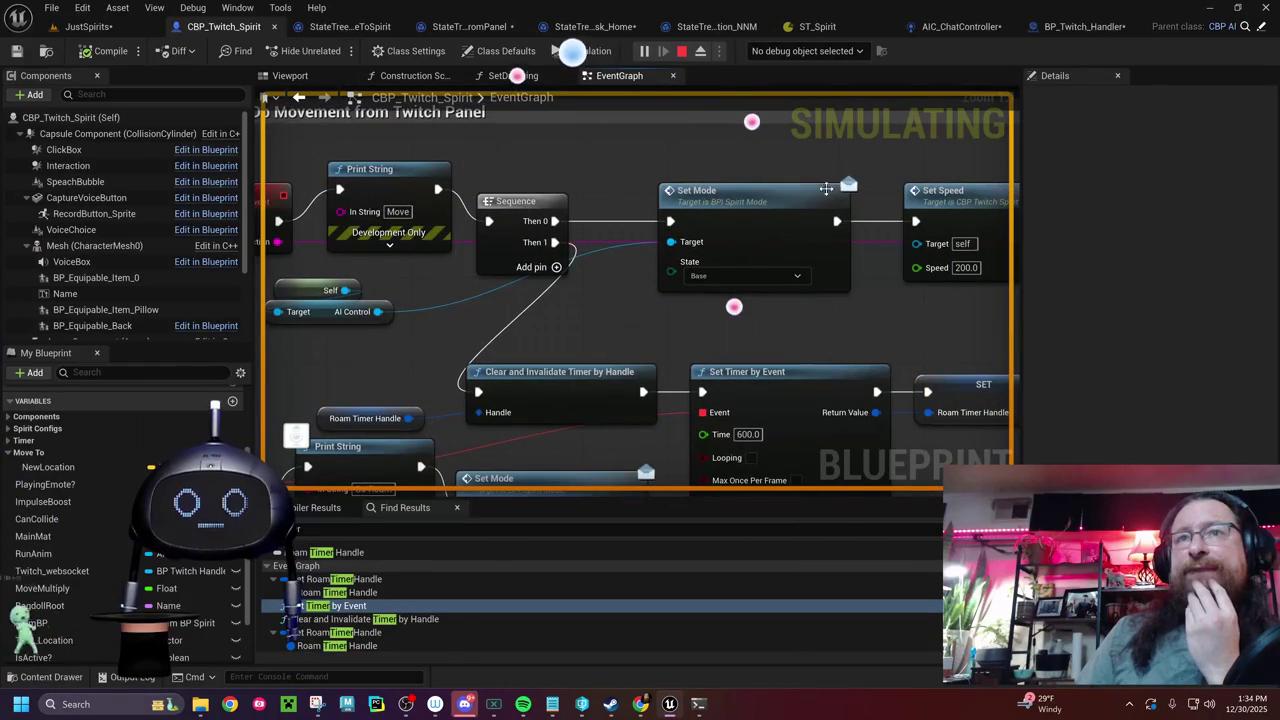
pyautogui.doubleClick(763, 205)
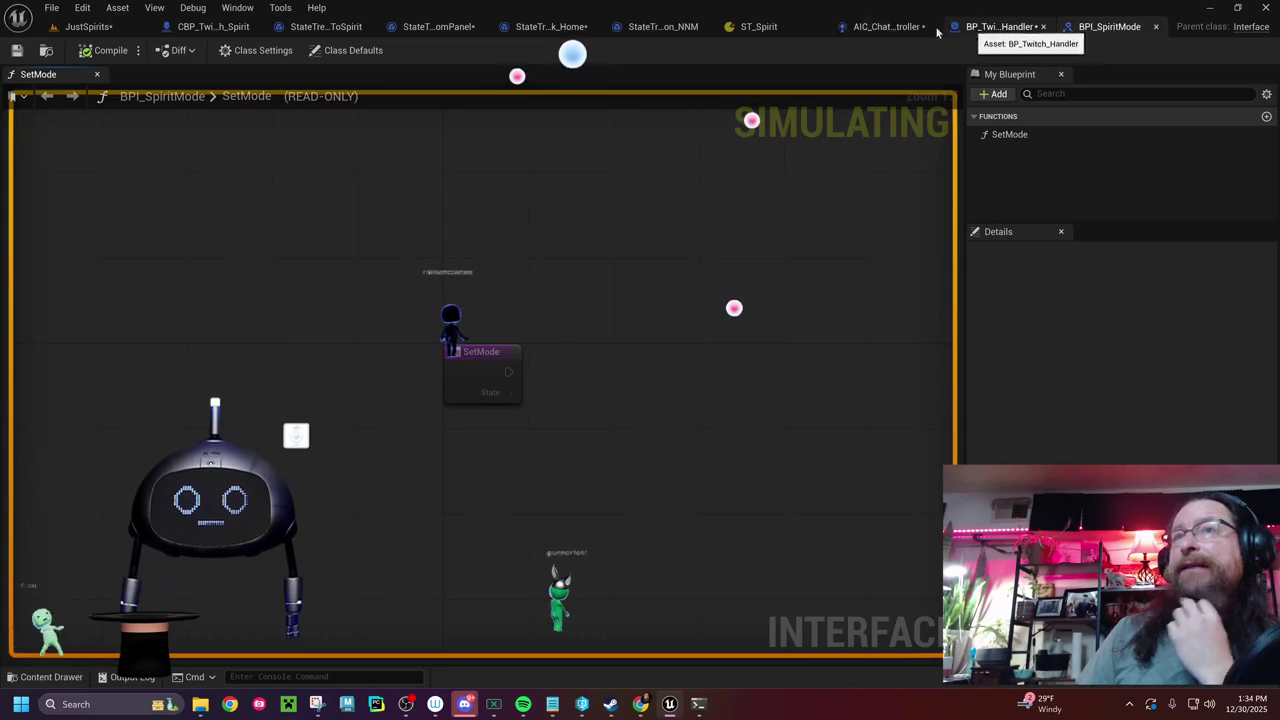
pyautogui.click(885, 26)
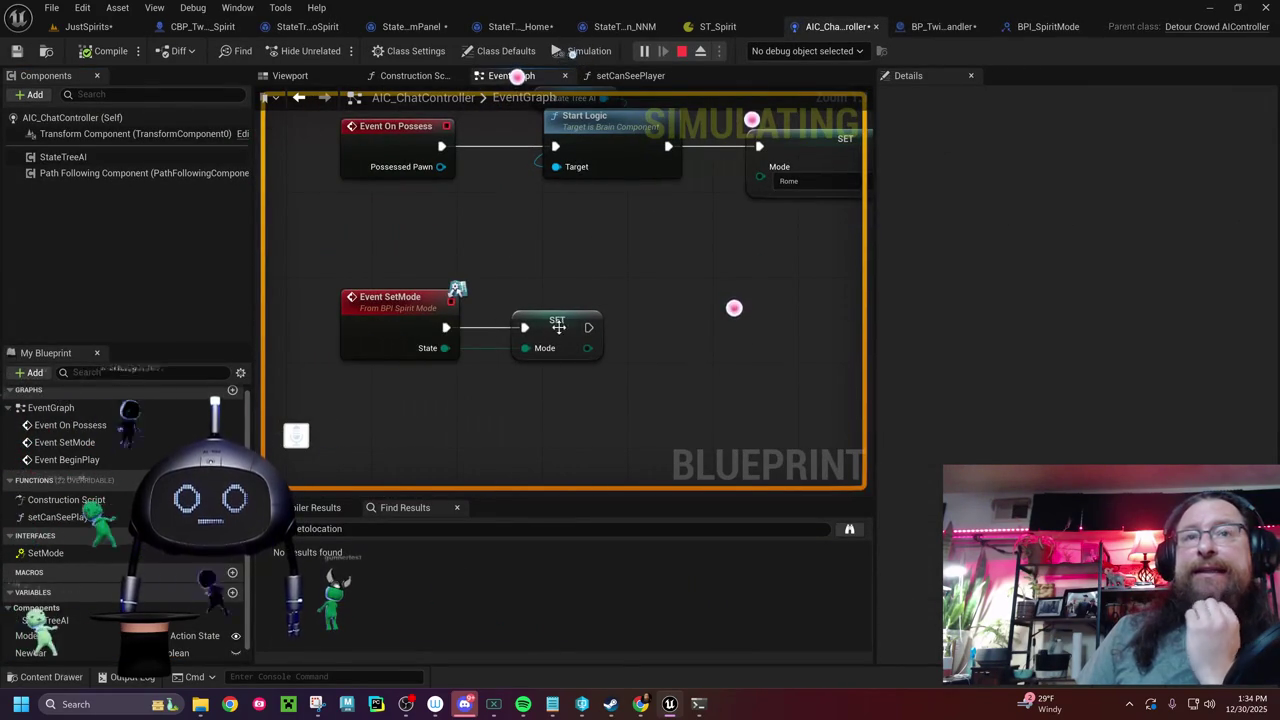
# - Stop simulation and have Event SetMode print State via Enum to String before SET Mode
pyautogui.click(681, 53)
pyautogui.moveTo(545, 317)
pyautogui.mouseDown()
pyautogui.moveTo(735, 308)
pyautogui.moveTo(733, 320)
pyautogui.mouseUp()
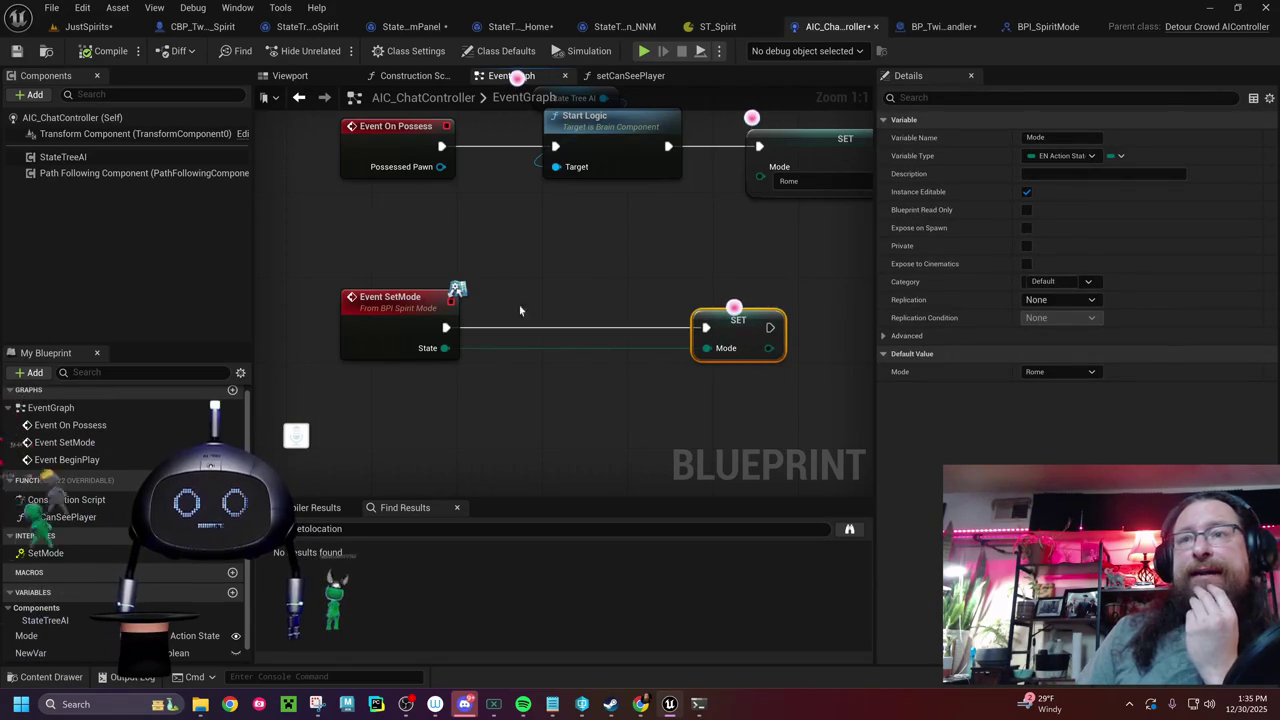
pyautogui.moveTo(444, 330); pyautogui.dragTo(560, 295)
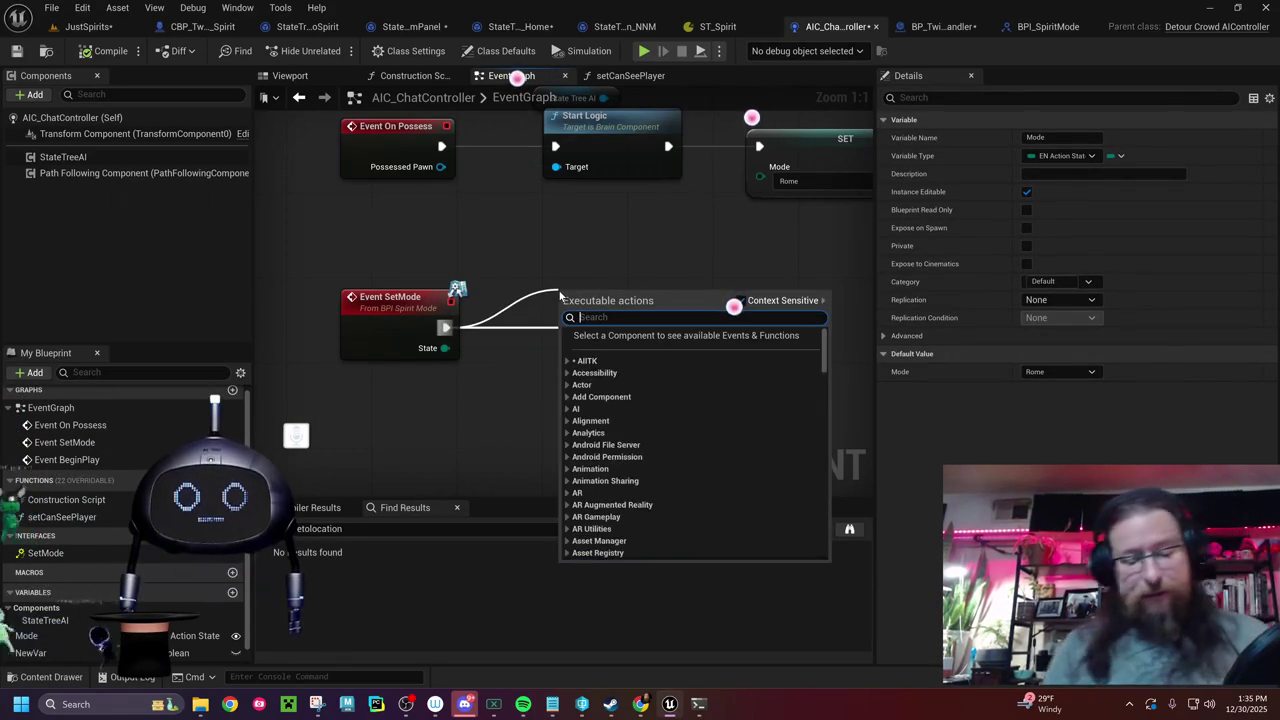
pyautogui.write('print string')
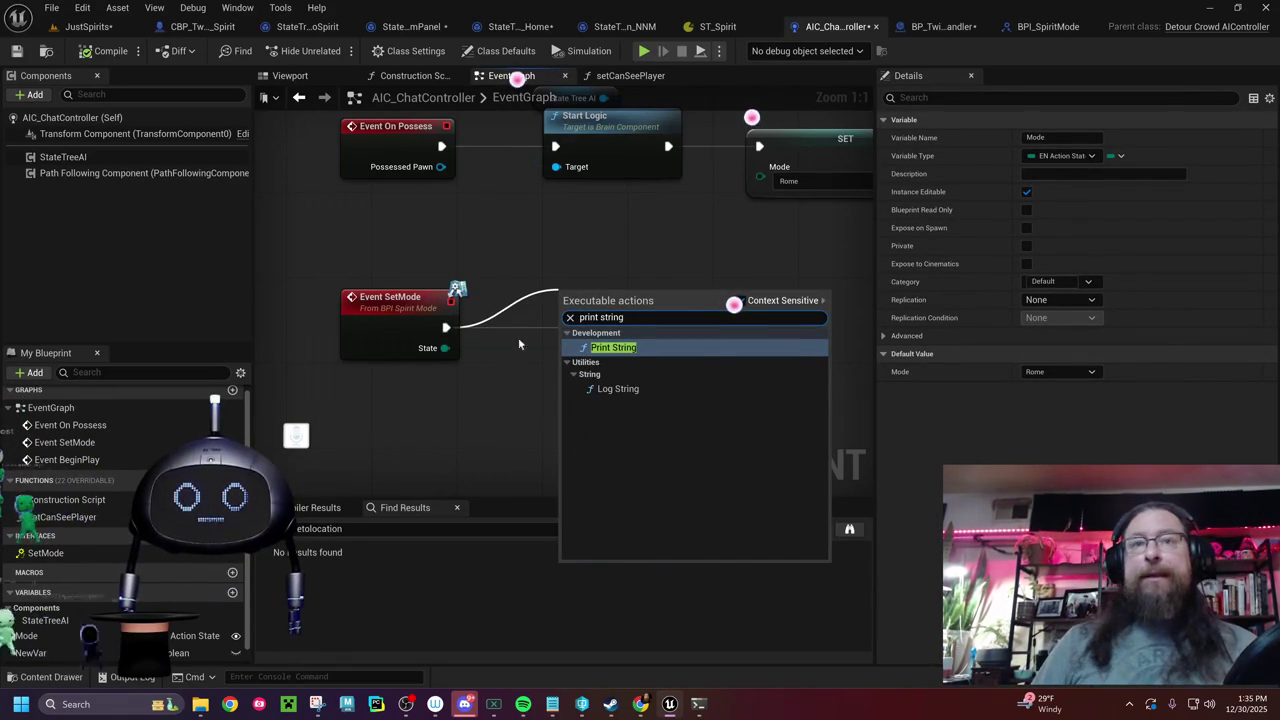
pyautogui.click(612, 347)
pyautogui.moveTo(596, 306); pyautogui.dragTo(575, 317)
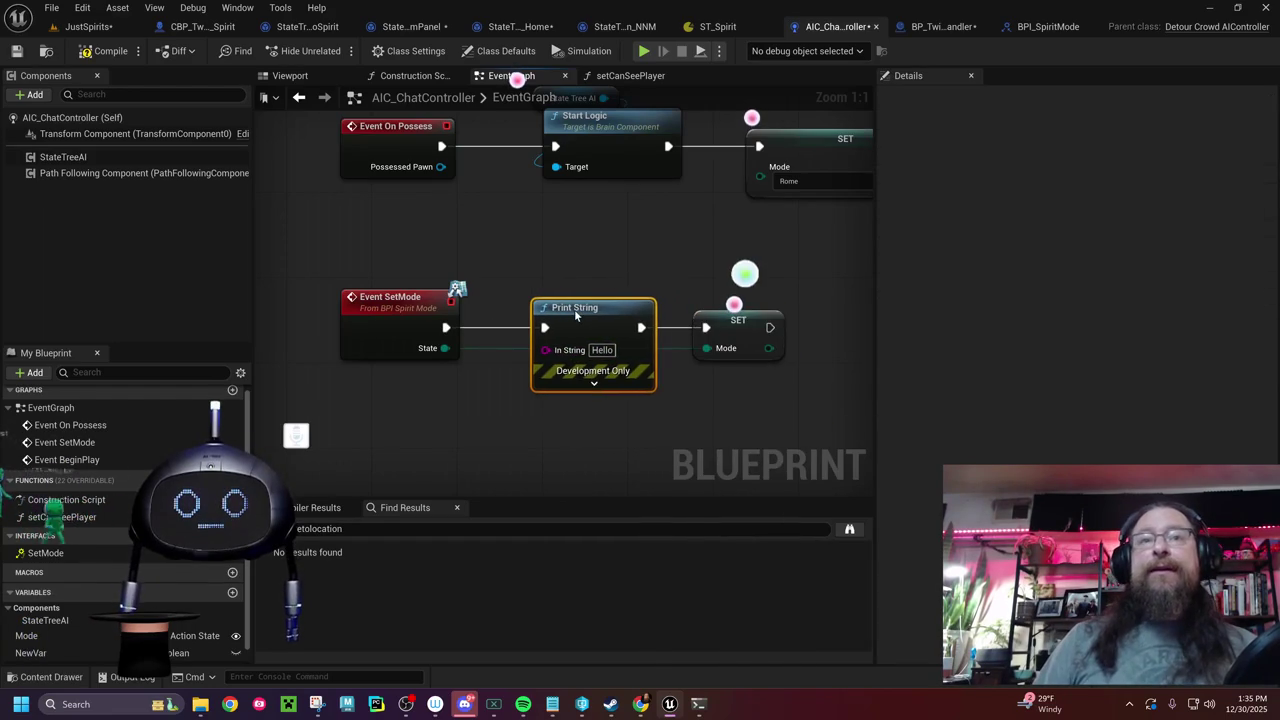
pyautogui.moveTo(445, 348)
pyautogui.mouseDown()
pyautogui.moveTo(545, 350)
pyautogui.moveTo(534, 352)
pyautogui.moveTo(545, 349)
pyautogui.moveTo(539, 255)
pyautogui.mouseUp()
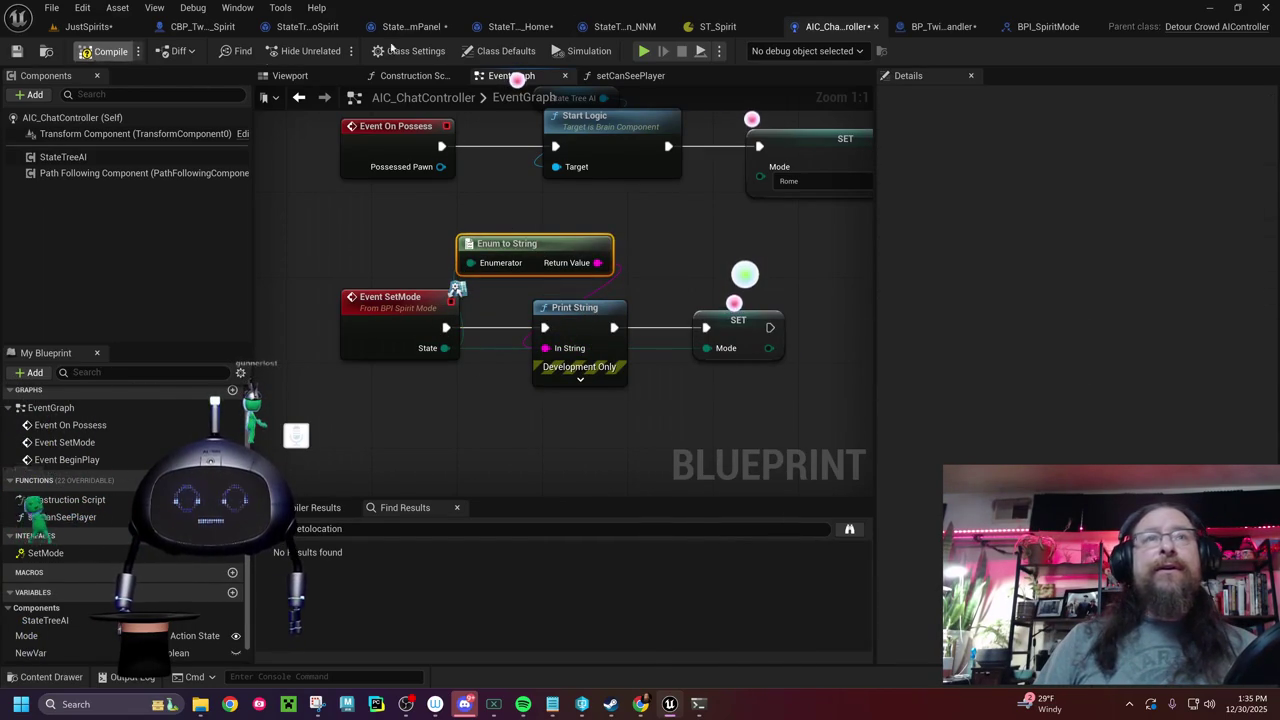
pyautogui.click(712, 27)
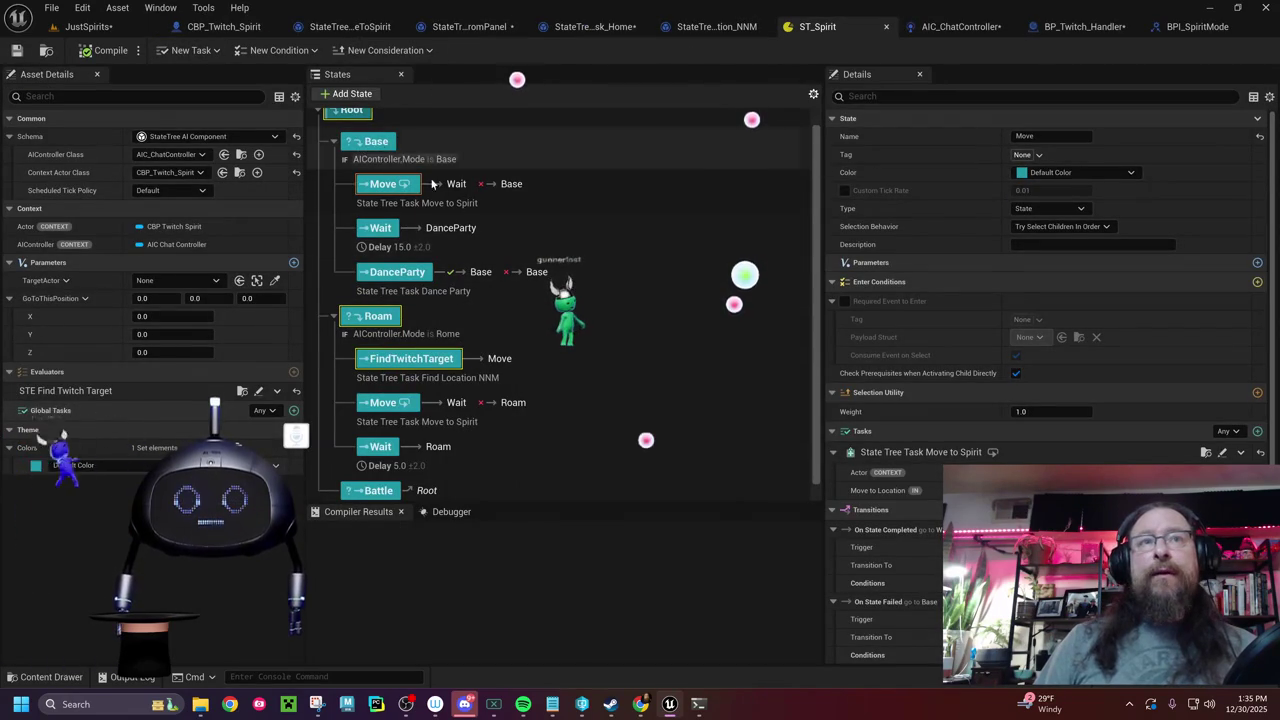
# - Inspect the ST_Spirit Base state's enter condition in Details, then switch to the JustSpirits level
pyautogui.click(392, 152)
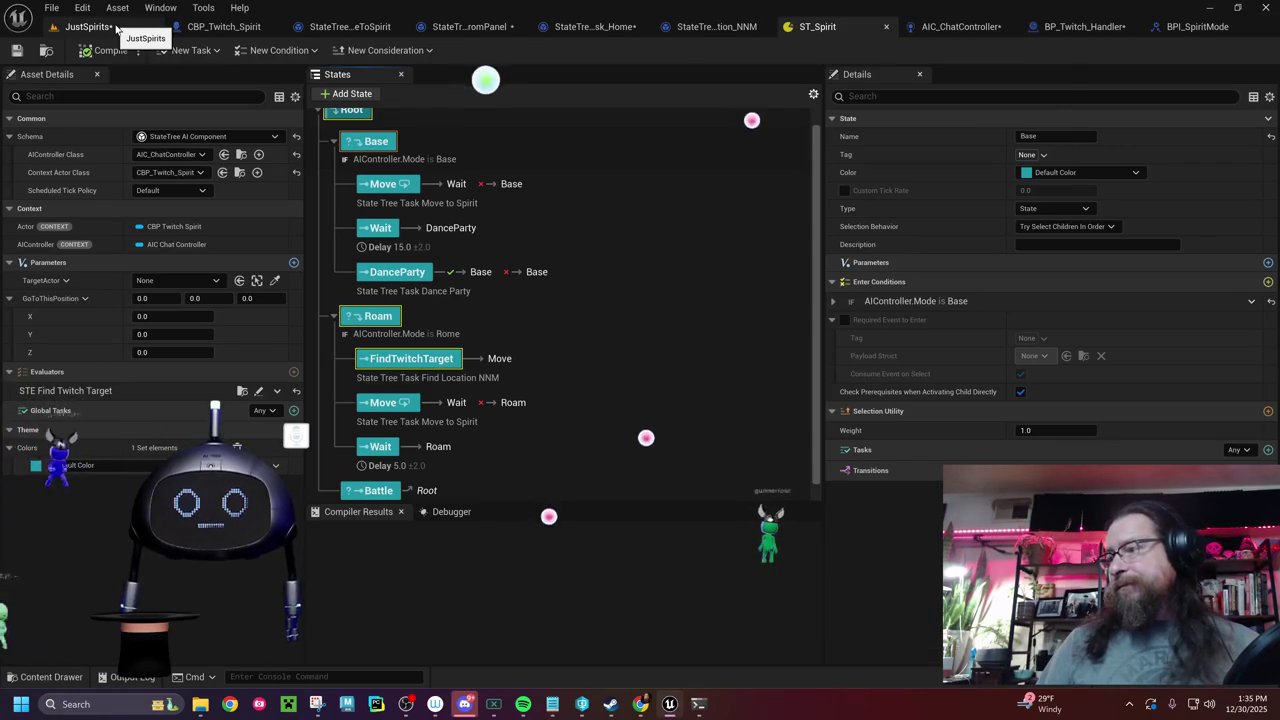
pyautogui.click(117, 29)
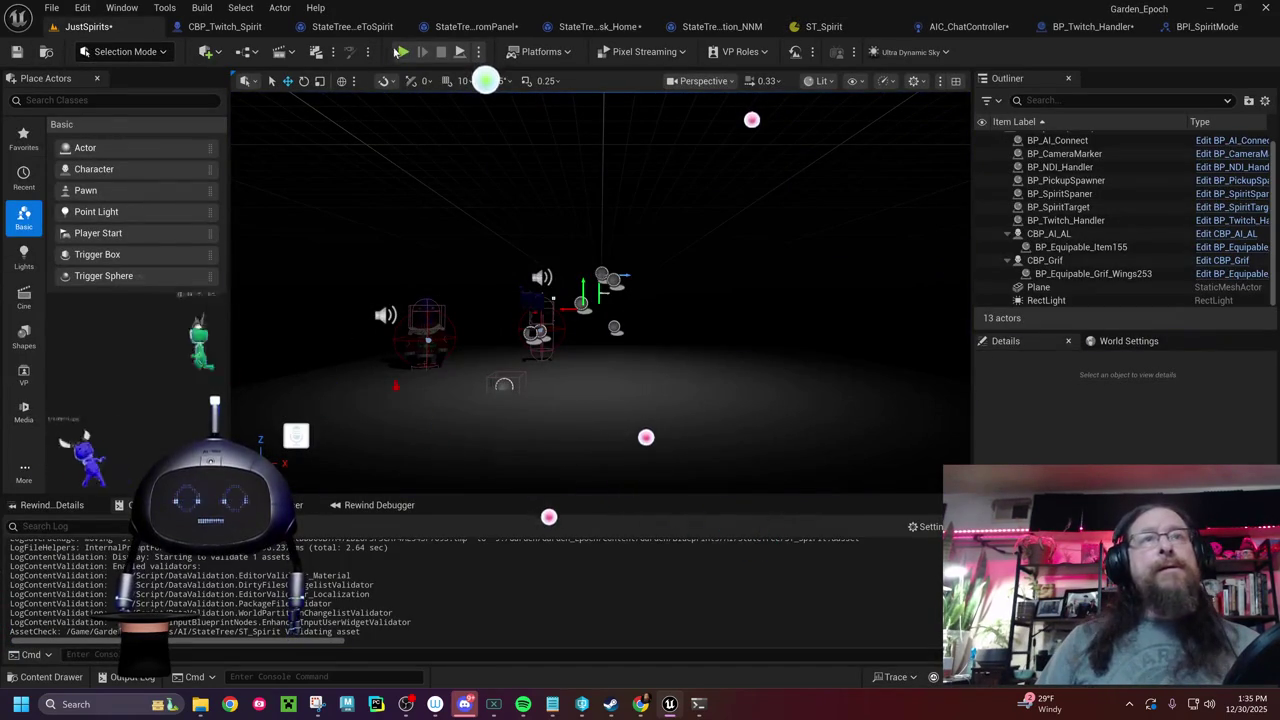
# - Play JustSpirits with Alt+P, clear the Output Log three times, then view AIC_ChatController
pyautogui.hotkey('alt', 'p')
pyautogui.rightClick(548, 517)
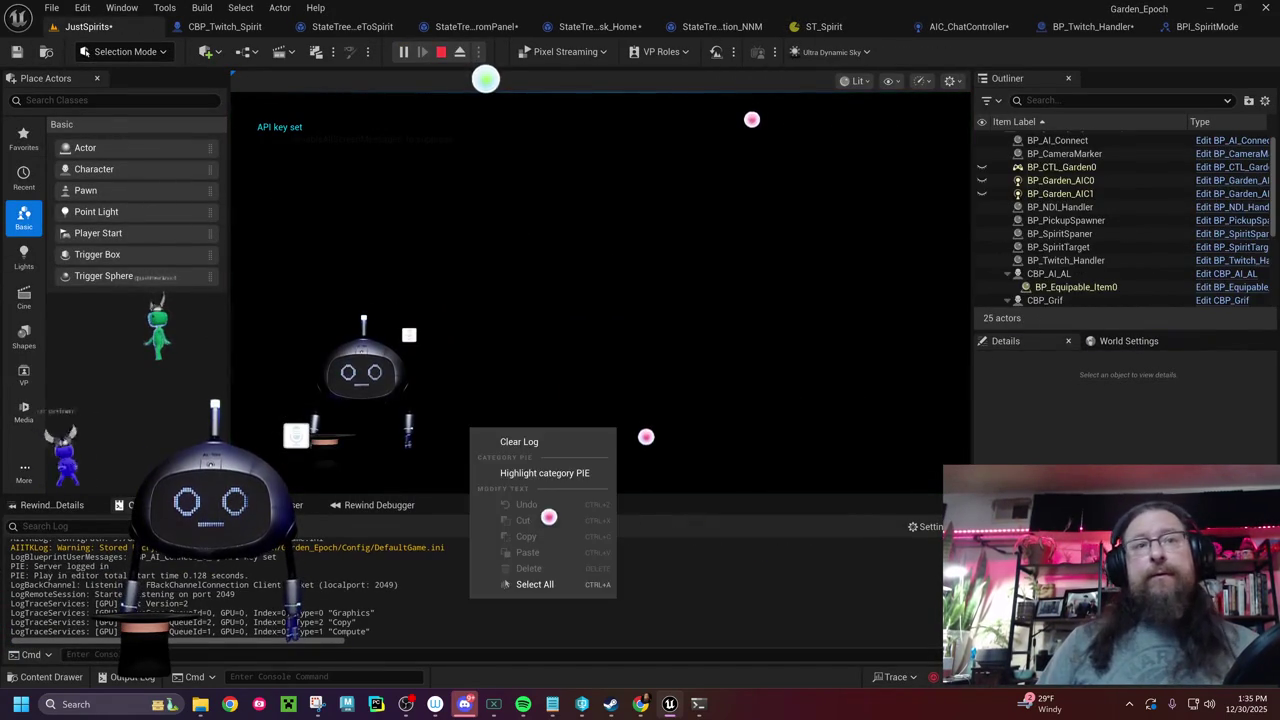
pyautogui.click(519, 441)
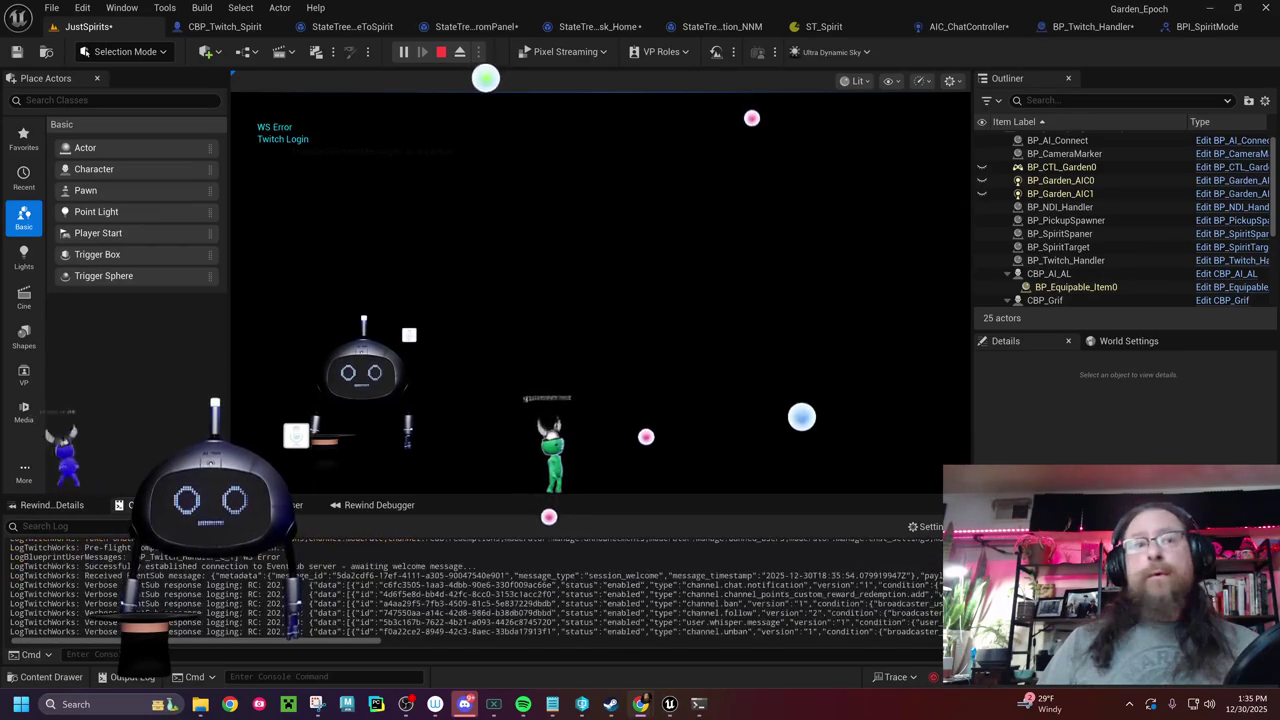
pyautogui.rightClick(685, 578)
pyautogui.click(712, 436)
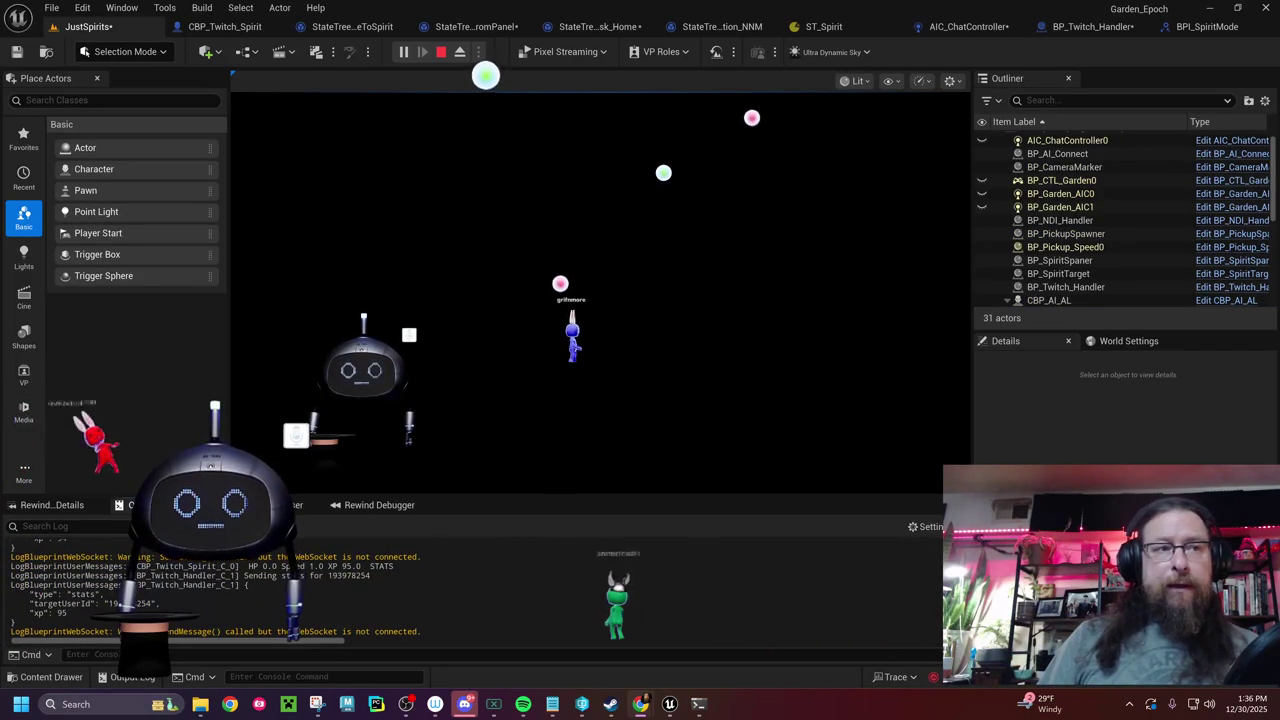
pyautogui.rightClick(550, 440)
pyautogui.click(660, 455)
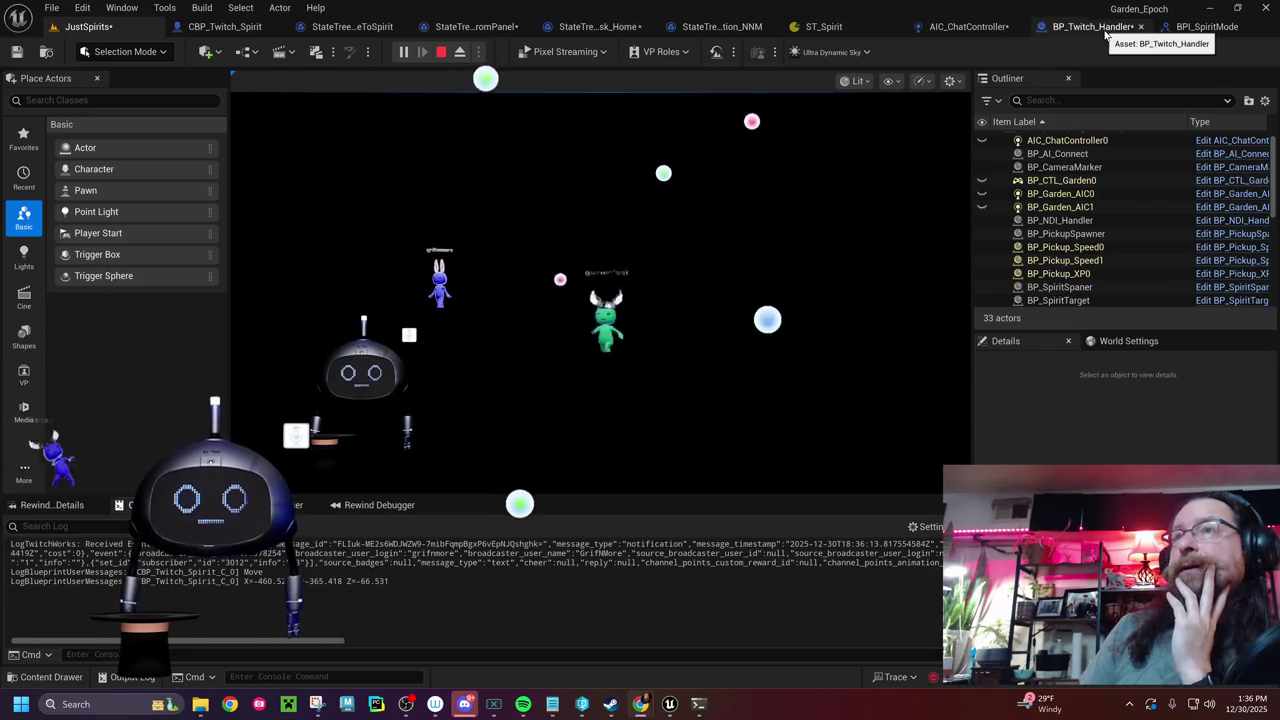
pyautogui.click(968, 27)
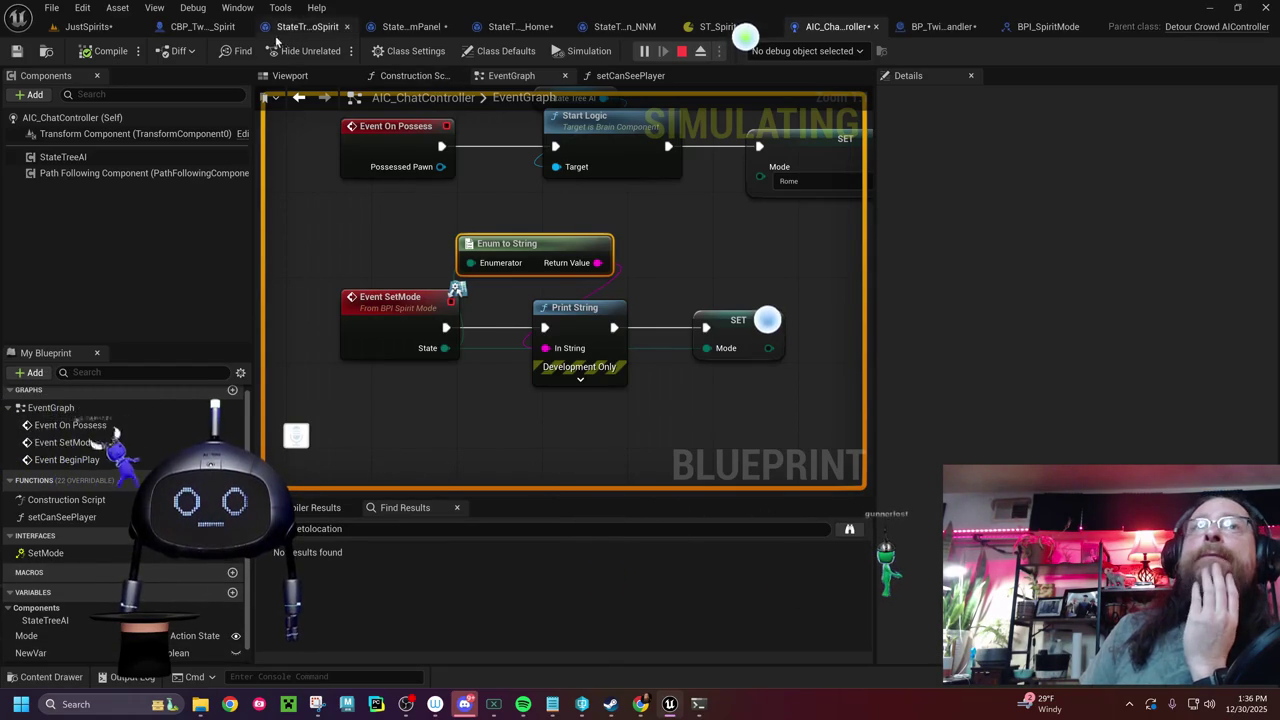
# - Show CBP_Twitch_Spirit's MoveTo, Print String and Sequence nodes, then stop the play session
pyautogui.click(213, 35)
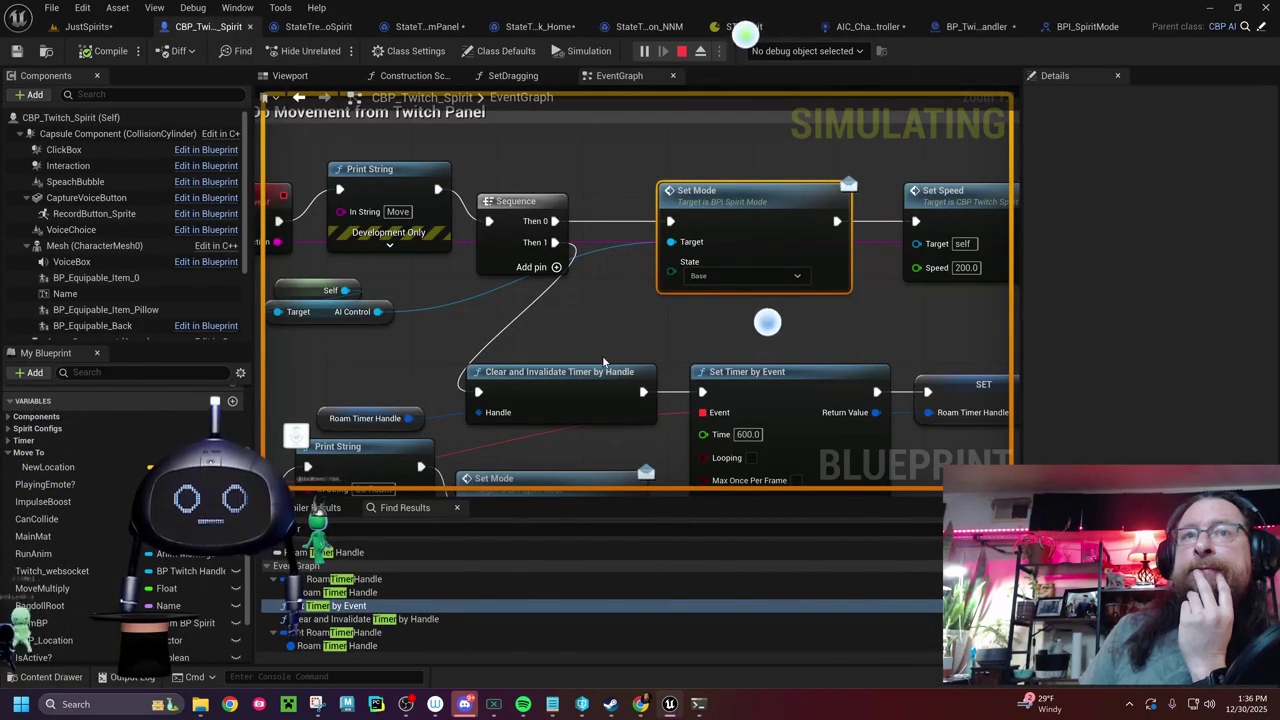
pyautogui.moveTo(603, 362); pyautogui.dragTo(354, 346)
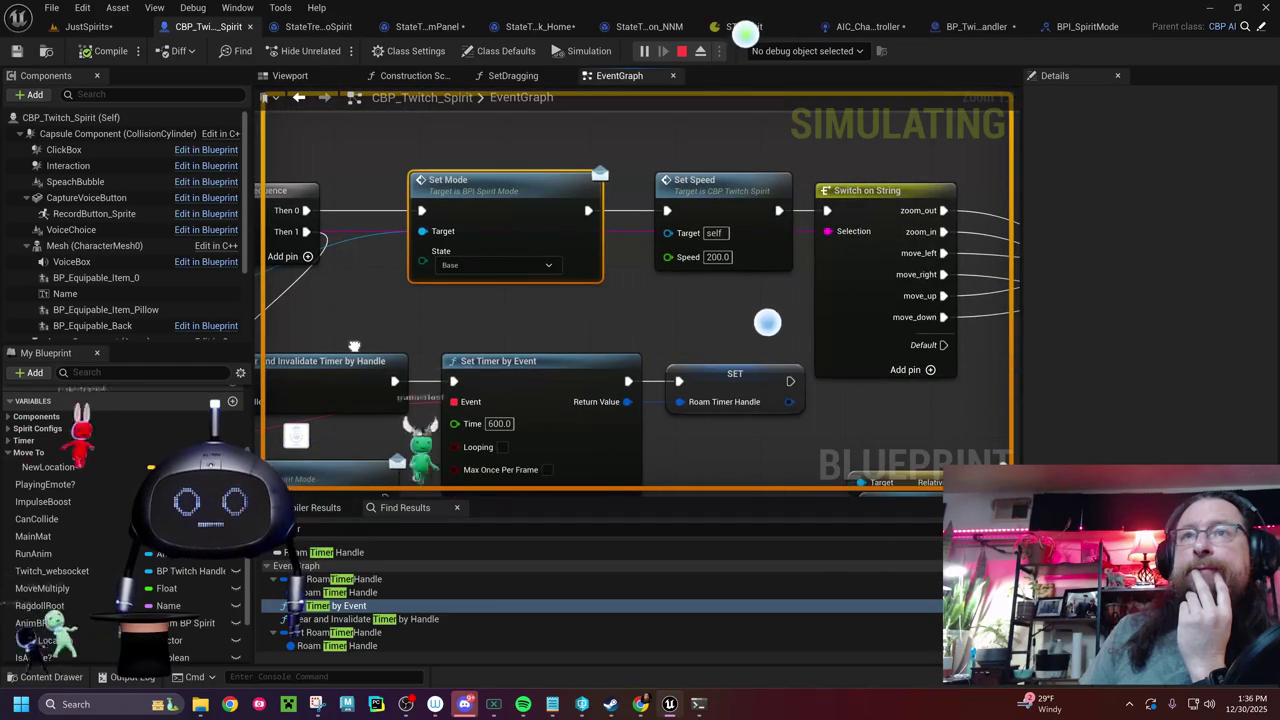
pyautogui.moveTo(354, 346); pyautogui.dragTo(778, 340)
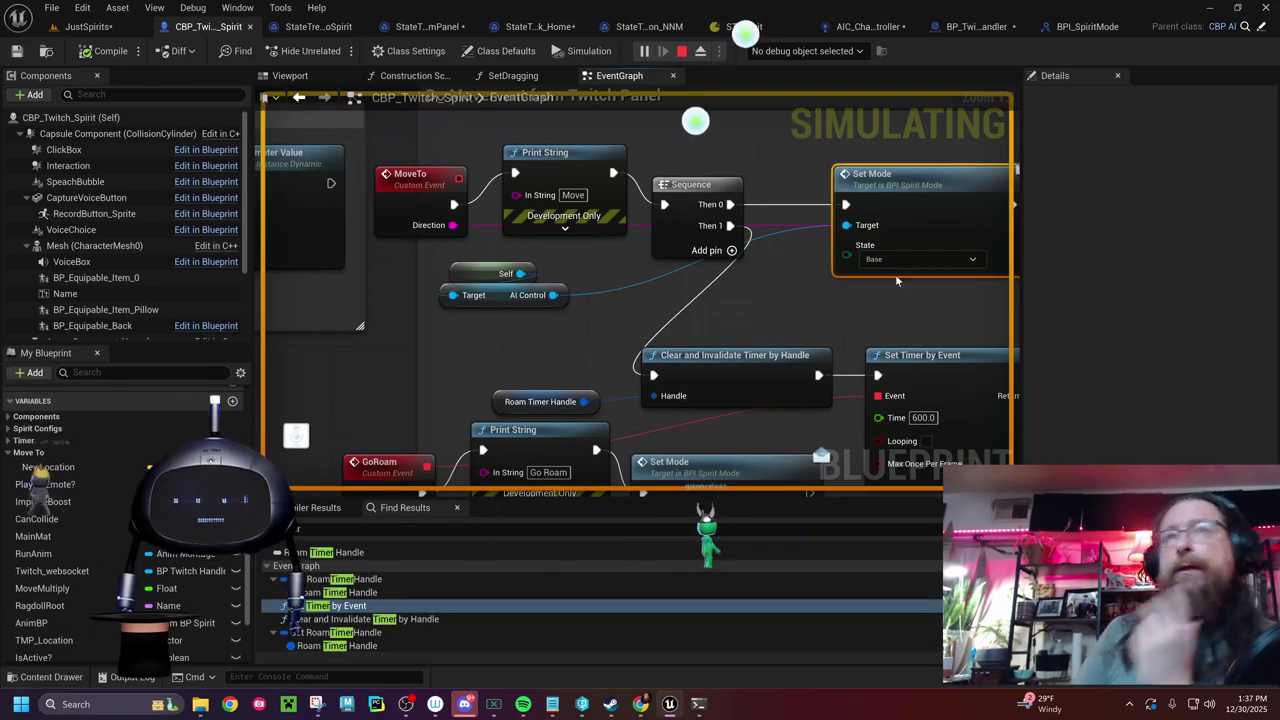
pyautogui.click(681, 51)
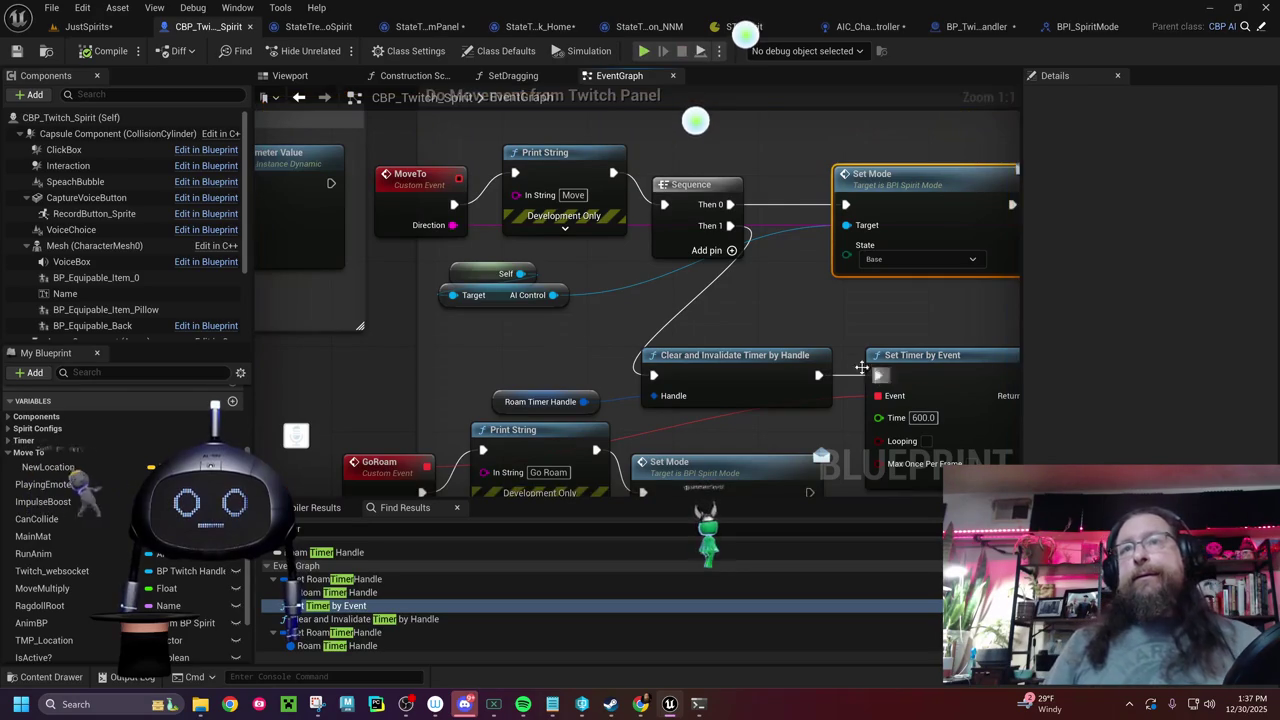
# - Shift the Make Vector, SET and Print String nodes right, zoom back, and select Self and AI Control
pyautogui.scroll(-4, 561, 313)
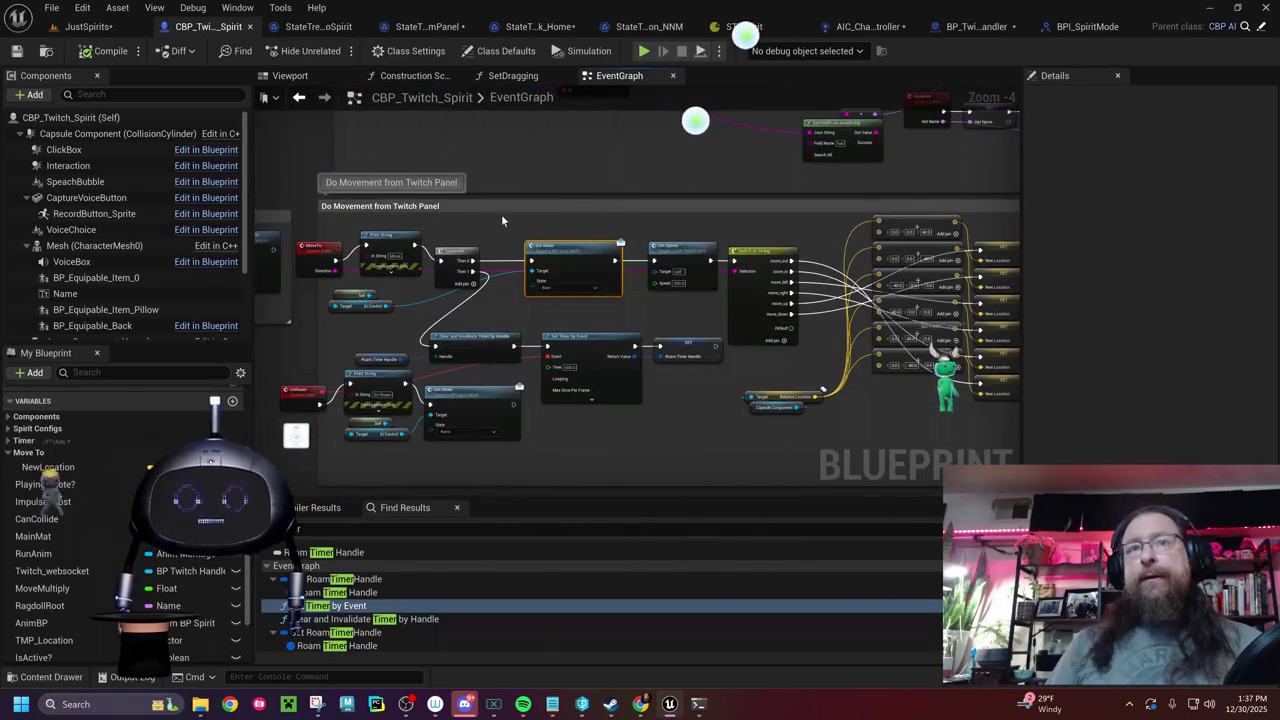
pyautogui.moveTo(726, 268); pyautogui.dragTo(482, 316)
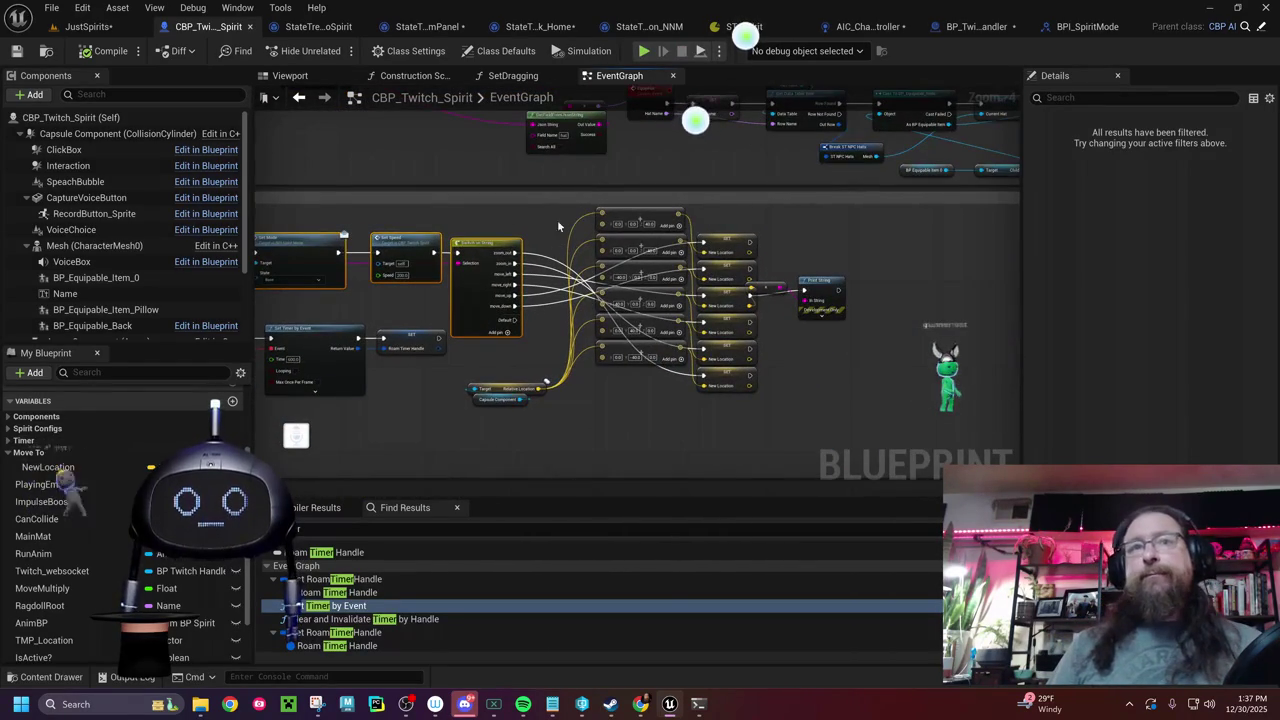
pyautogui.moveTo(559, 206); pyautogui.dragTo(814, 406)
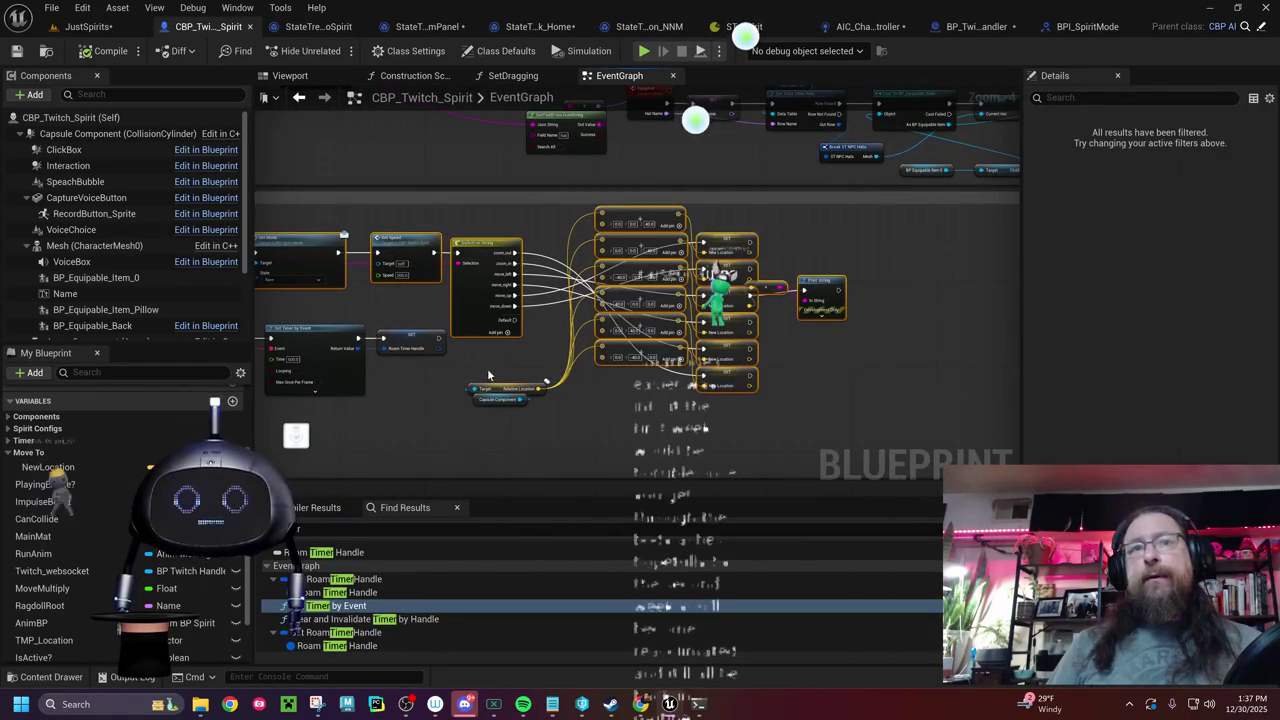
pyautogui.moveTo(509, 406); pyautogui.dragTo(547, 388)
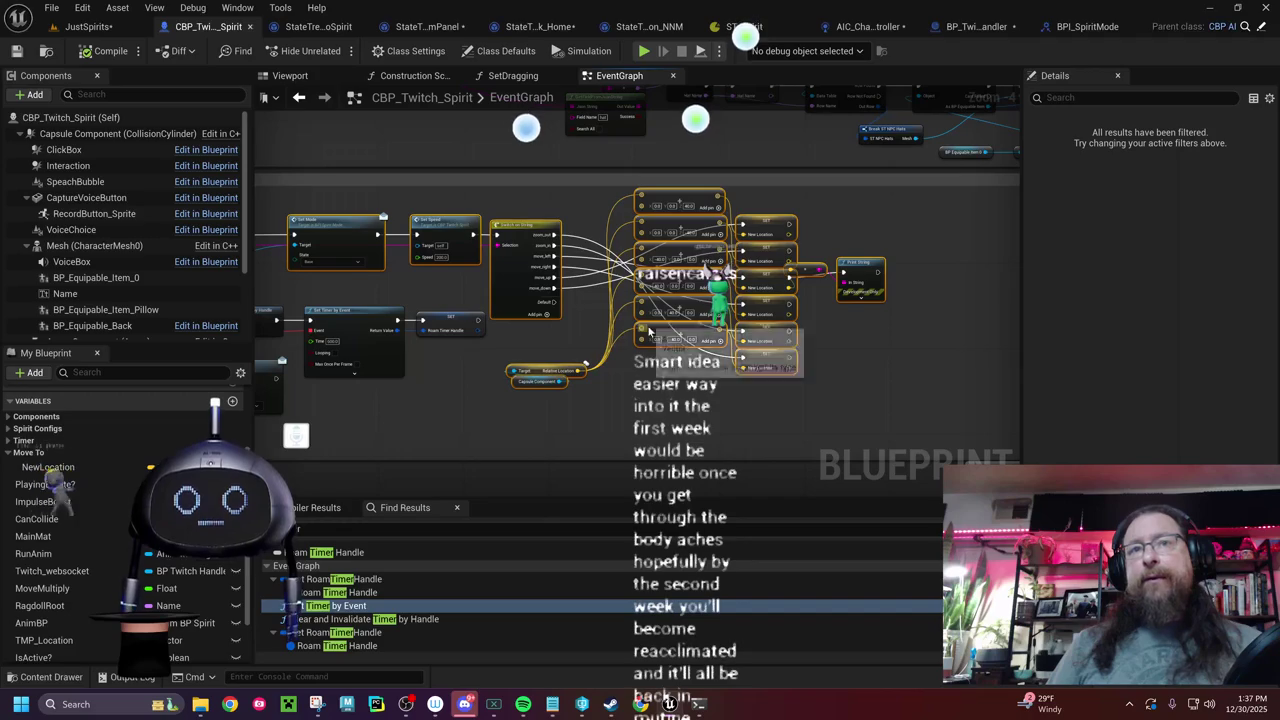
pyautogui.moveTo(648, 330); pyautogui.dragTo(745, 337)
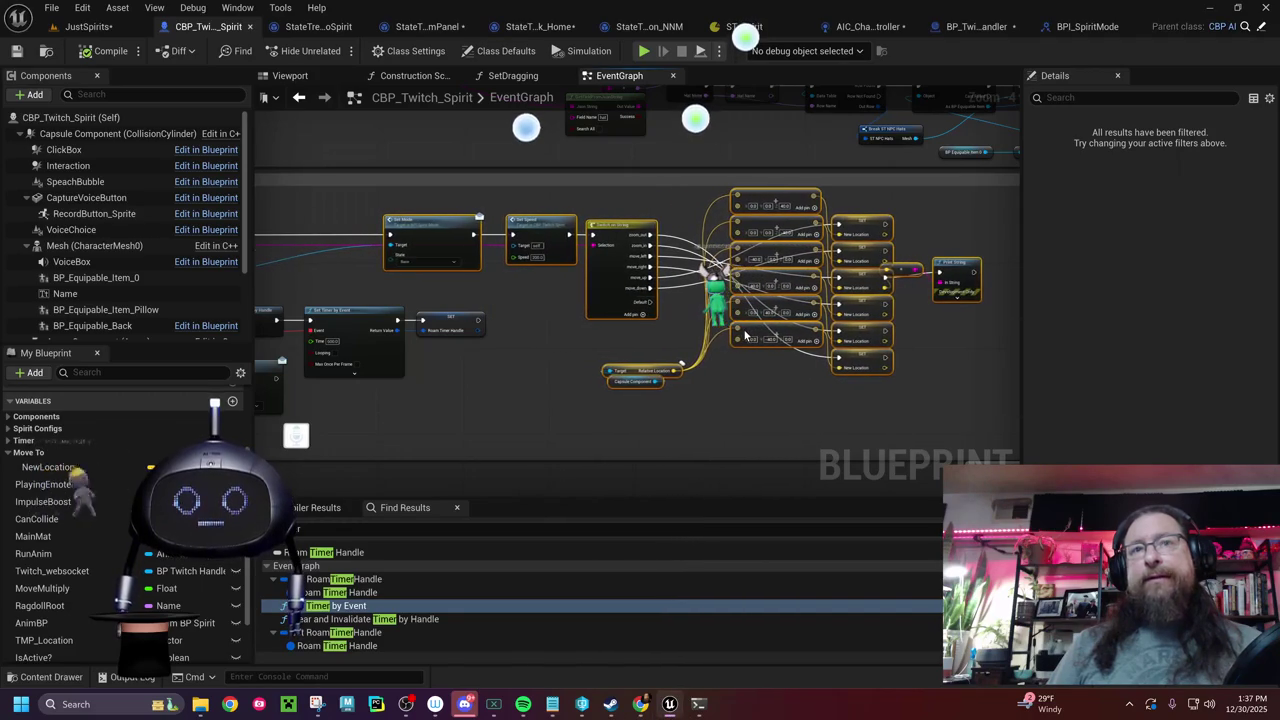
pyautogui.scroll(2, 609, 238)
pyautogui.scroll(2, 609, 238)
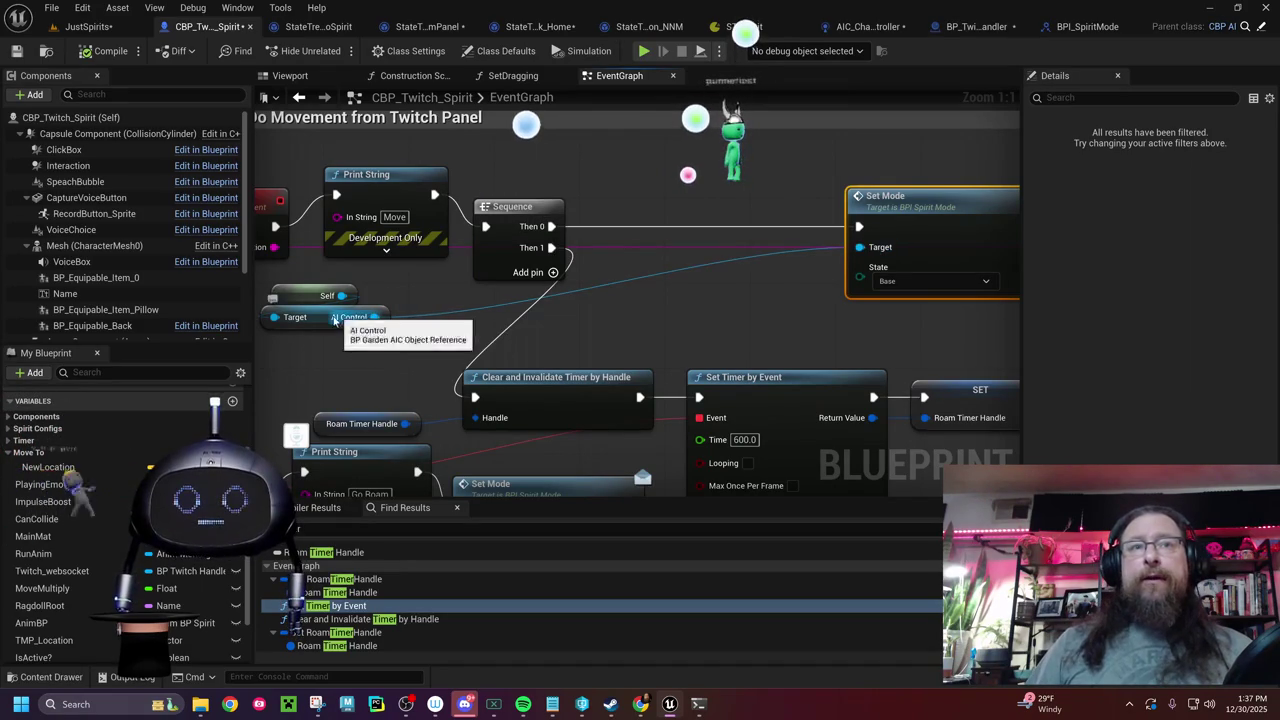
pyautogui.moveTo(269, 277)
pyautogui.mouseDown()
pyautogui.moveTo(315, 345)
pyautogui.moveTo(524, 336)
pyautogui.moveTo(650, 235)
pyautogui.mouseUp()
# - Add an Is Valid check on AI Control and wire Sequence's Then 0 through it to Set Mode
pyautogui.write('is valid')
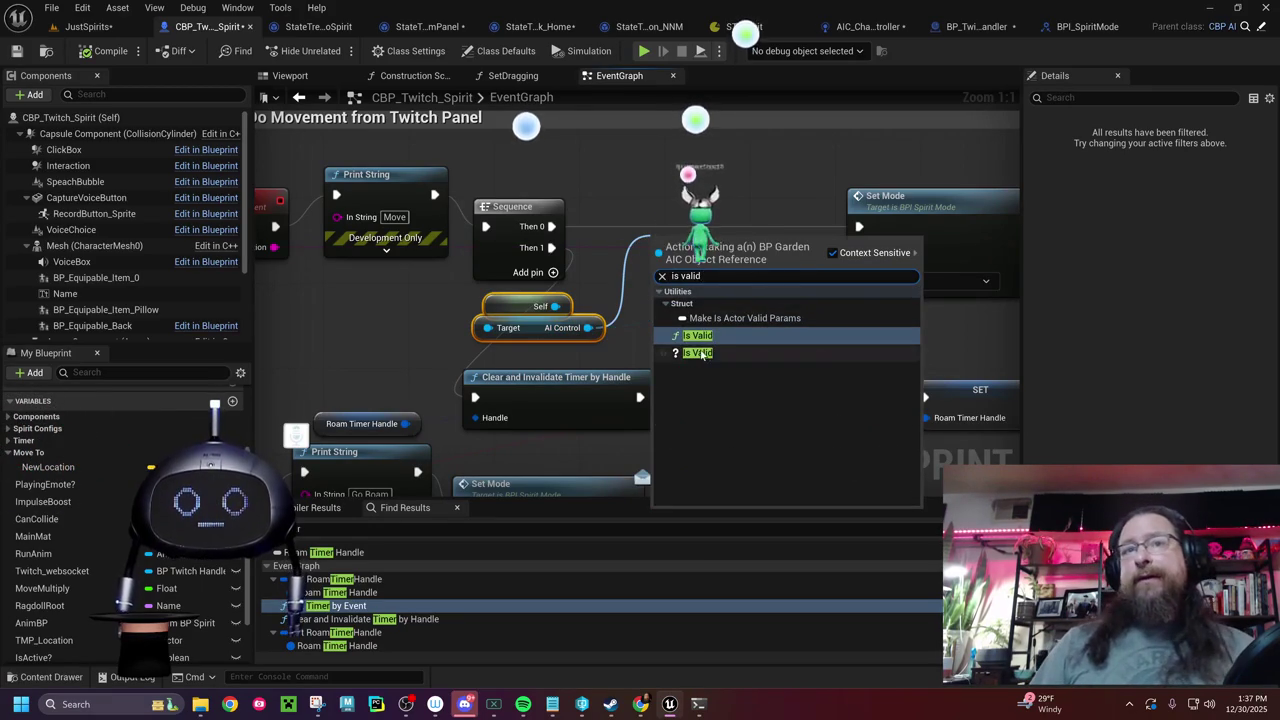
pyautogui.click(697, 352)
pyautogui.moveTo(689, 244); pyautogui.dragTo(660, 210)
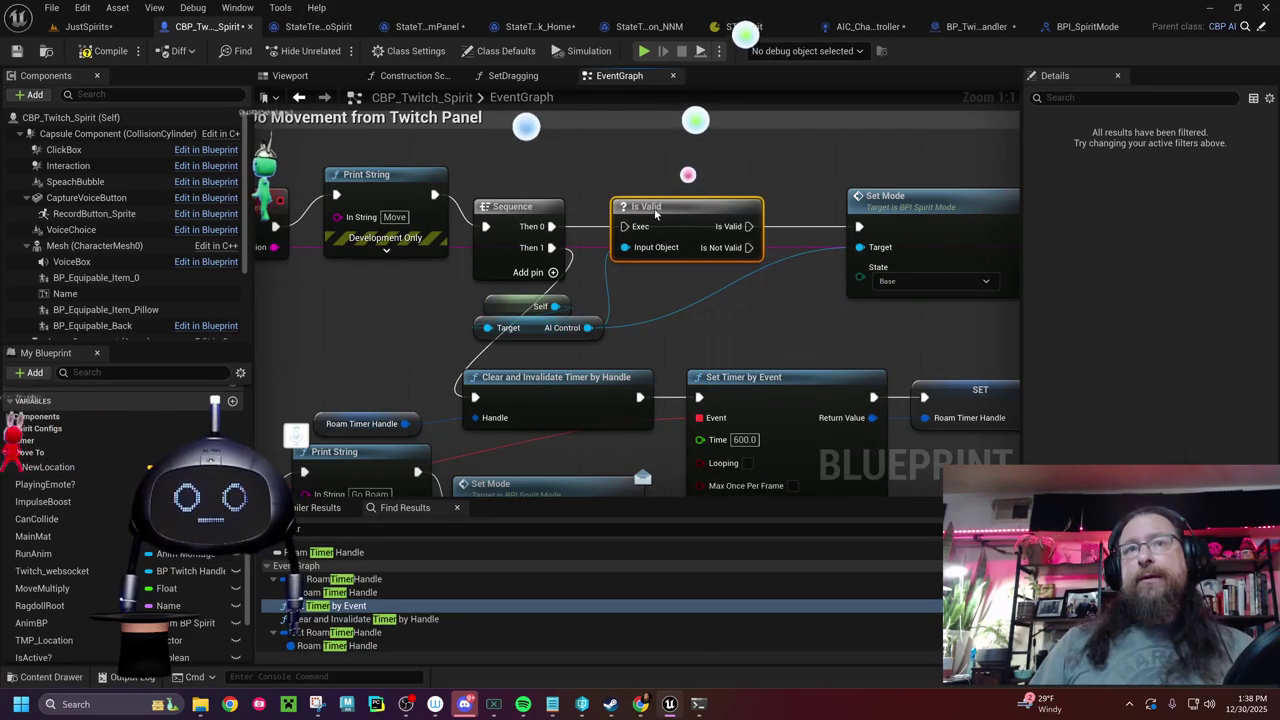
pyautogui.moveTo(549, 226); pyautogui.dragTo(625, 227)
pyautogui.moveTo(748, 226); pyautogui.dragTo(857, 233)
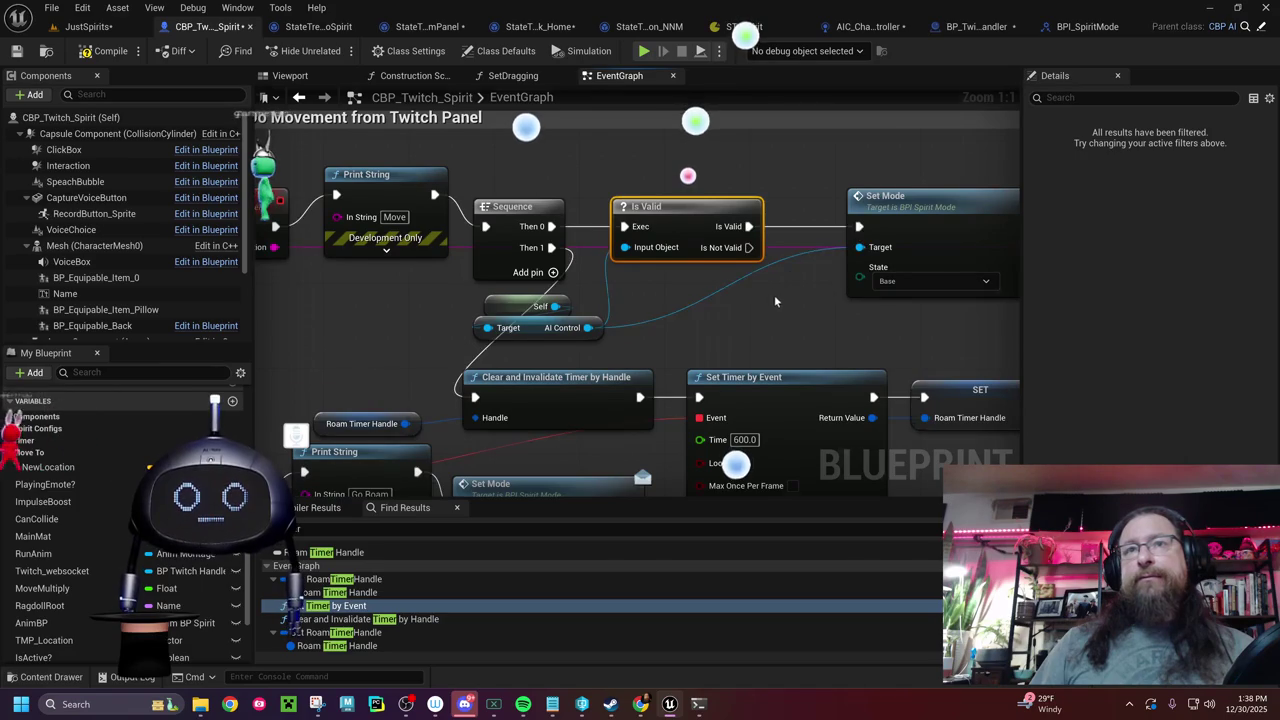
# - Add a Print String saying 'AIC is not valid' on the Is Not Valid branch and compile
pyautogui.moveTo(668, 216); pyautogui.dragTo(688, 293)
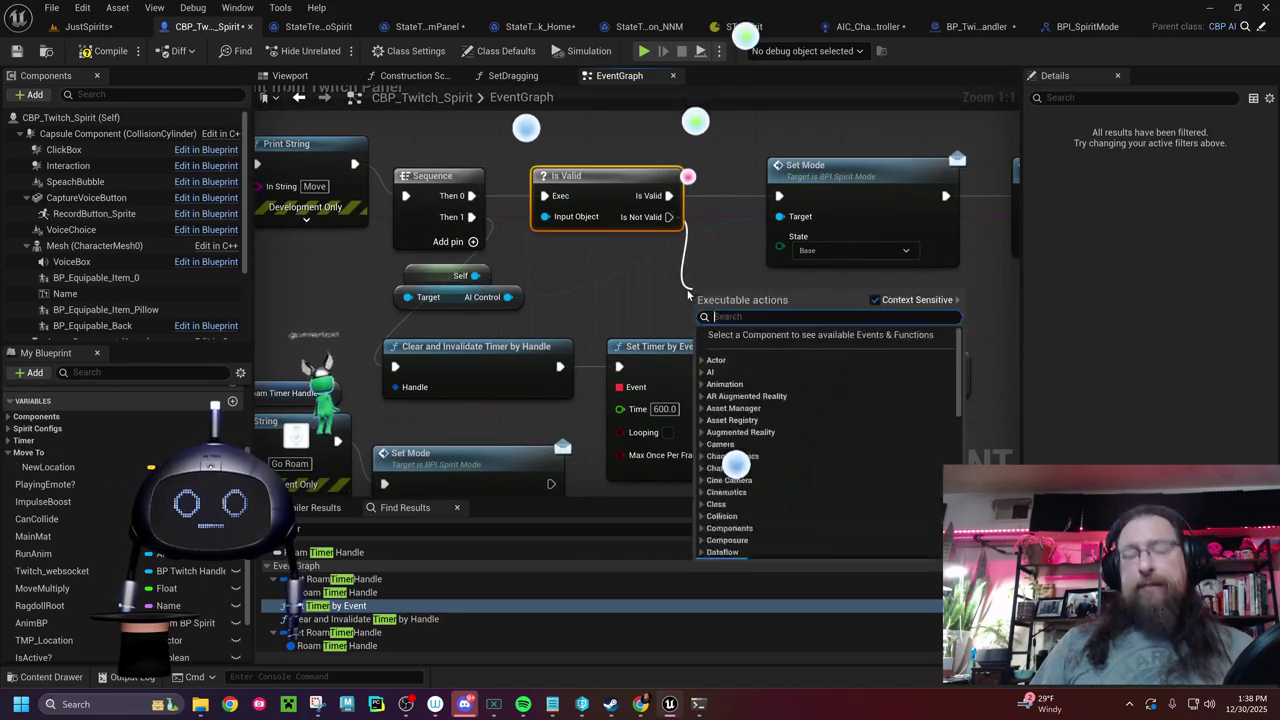
pyautogui.write('print')
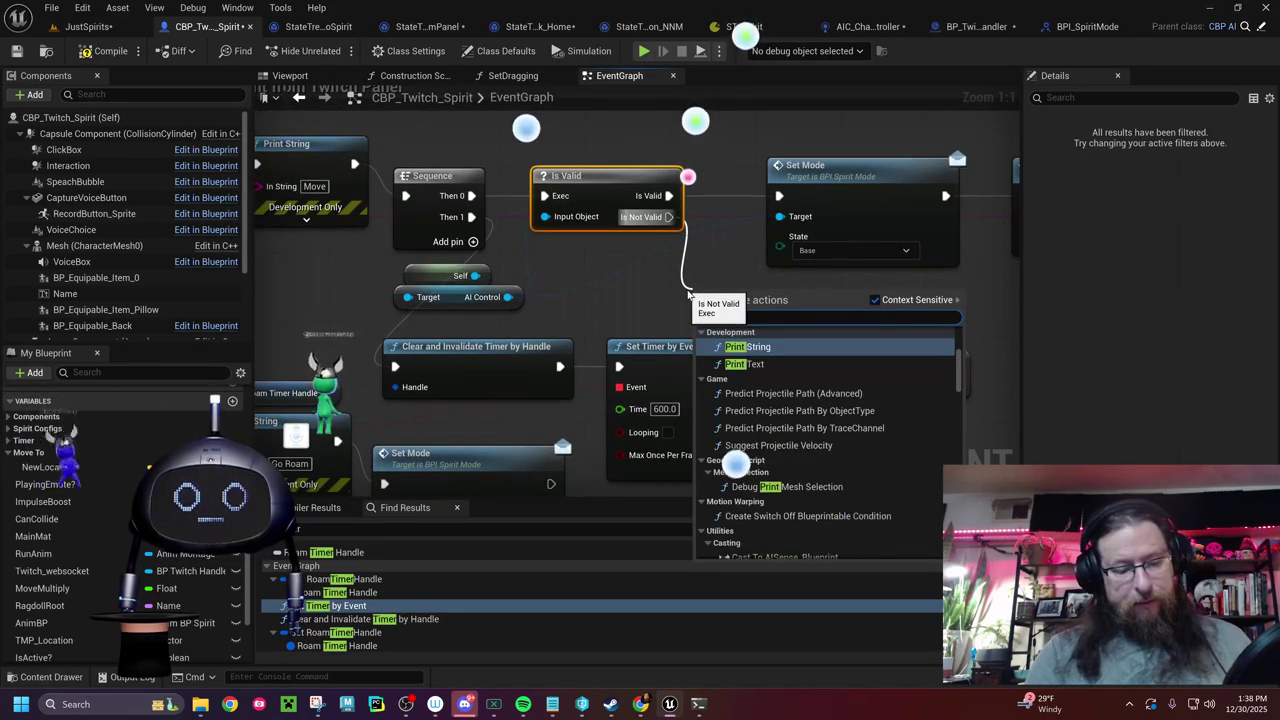
pyautogui.press('Return')
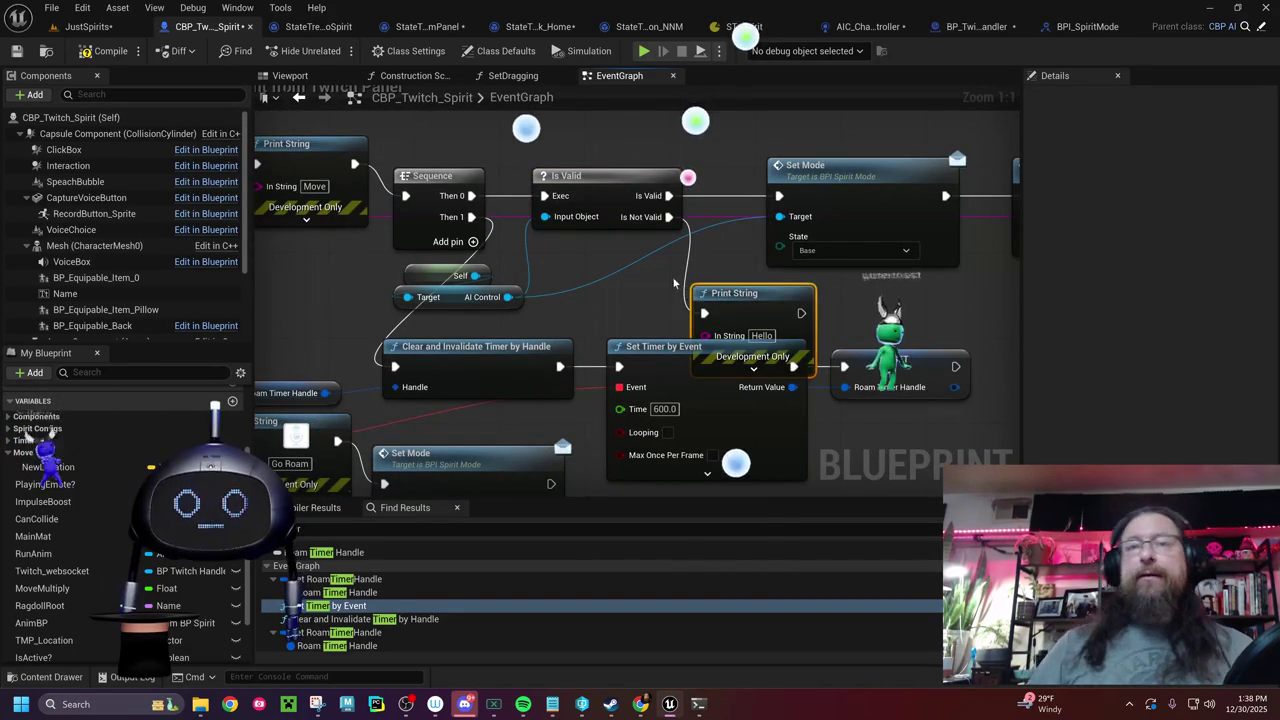
pyautogui.moveTo(742, 299); pyautogui.dragTo(688, 256)
pyautogui.click(708, 293)
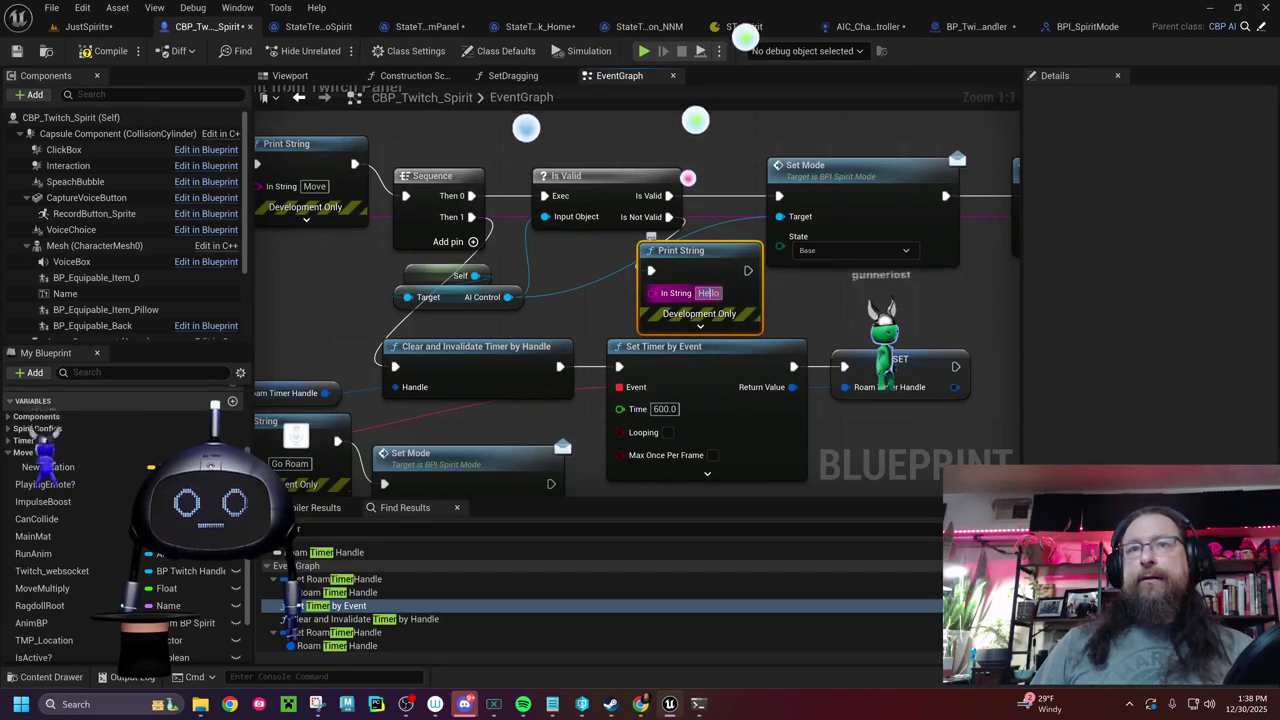
pyautogui.write('AI')
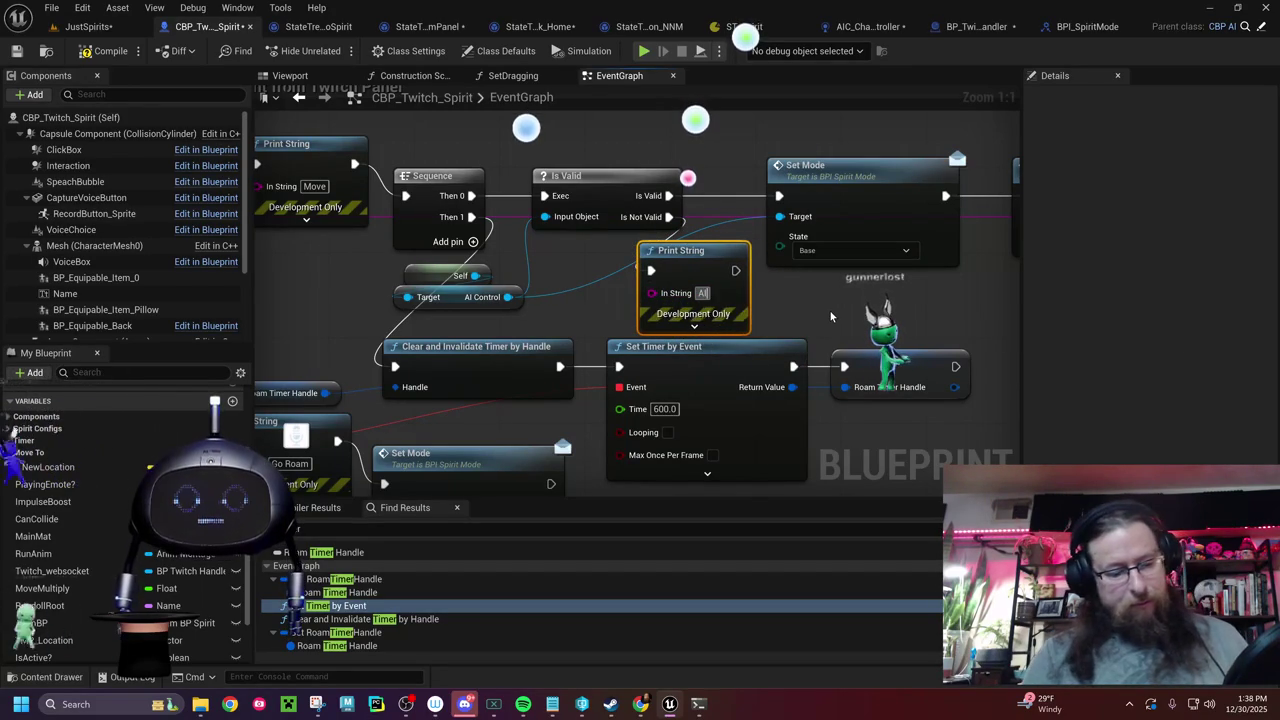
pyautogui.write('C is not')
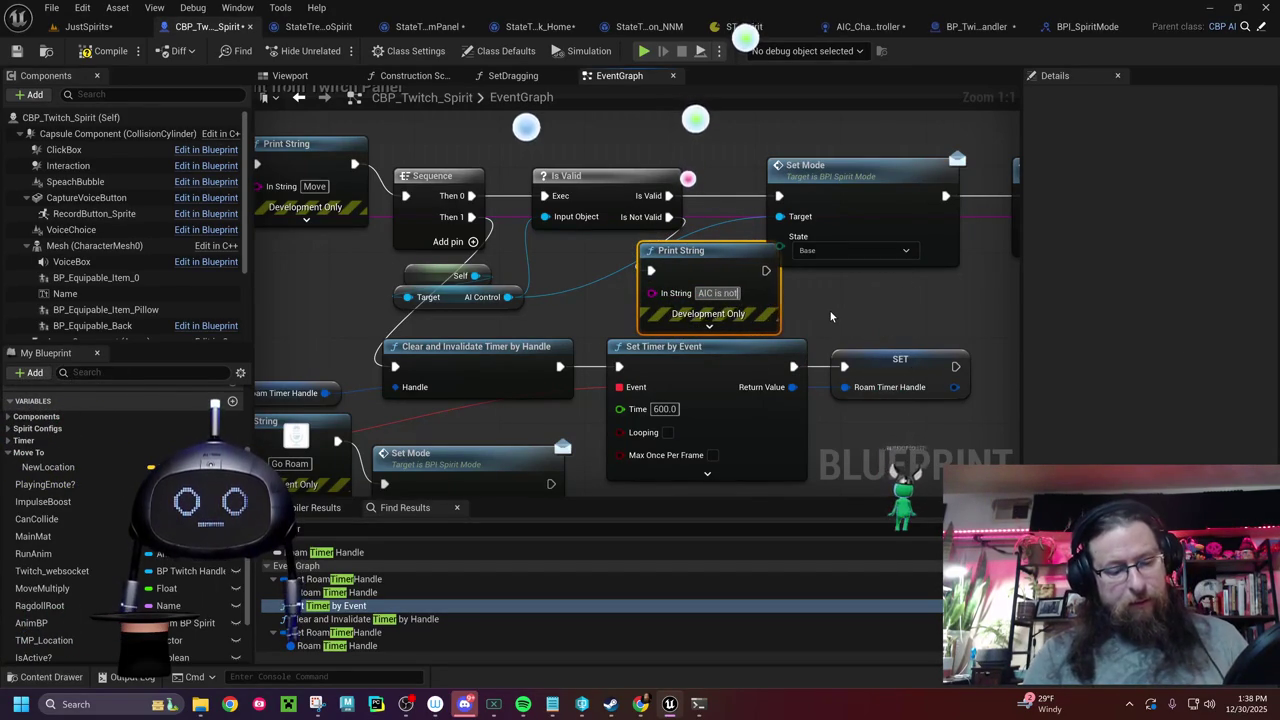
pyautogui.write(' valid')
pyautogui.press('Return')
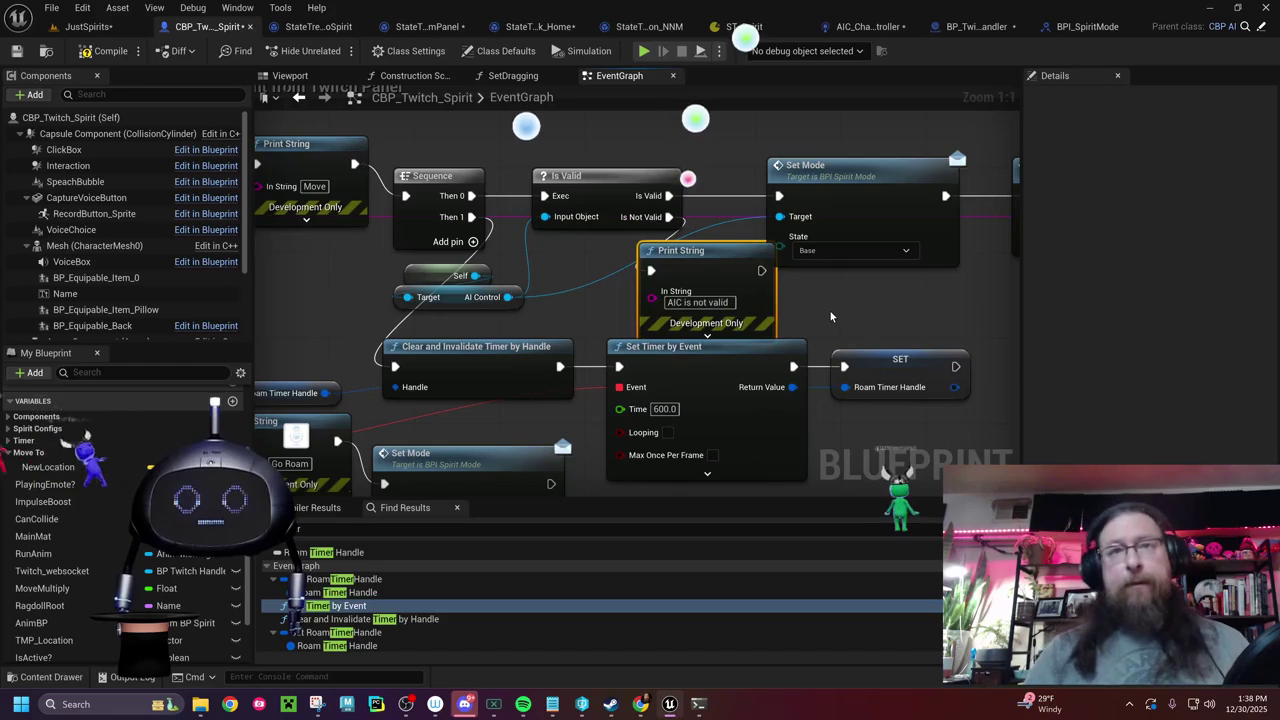
pyautogui.click(108, 44)
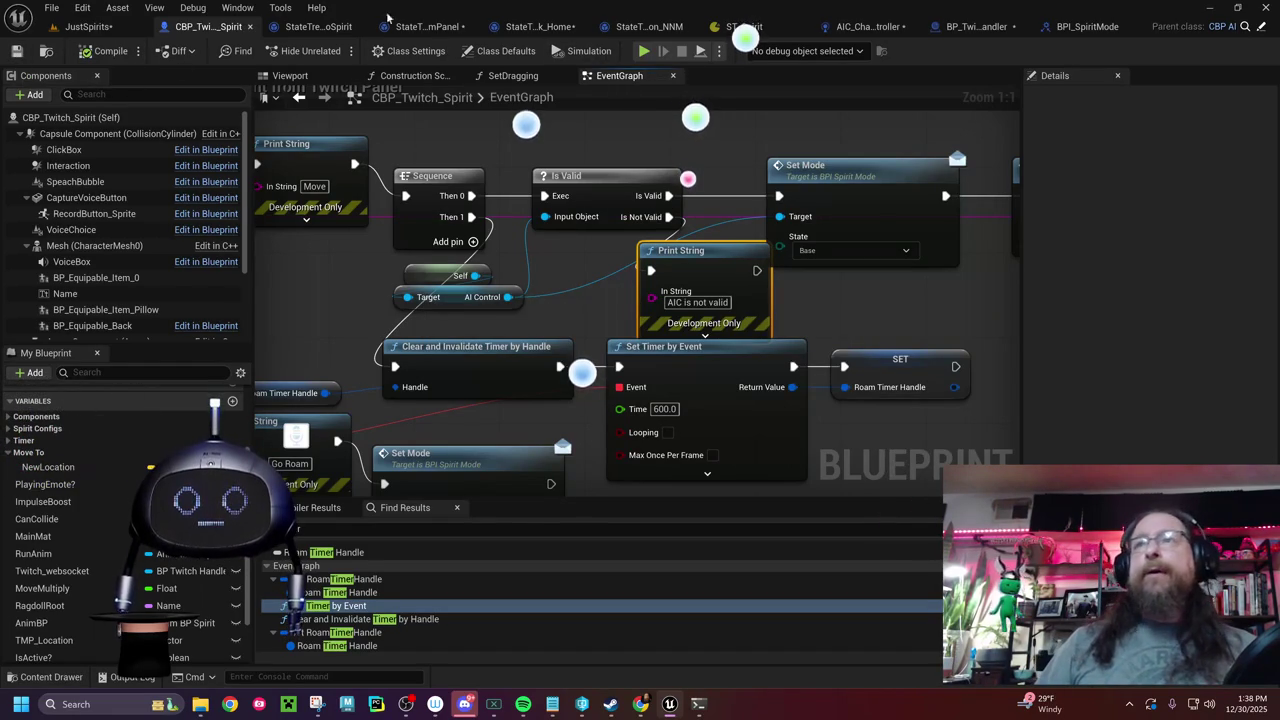
pyautogui.click(88, 26)
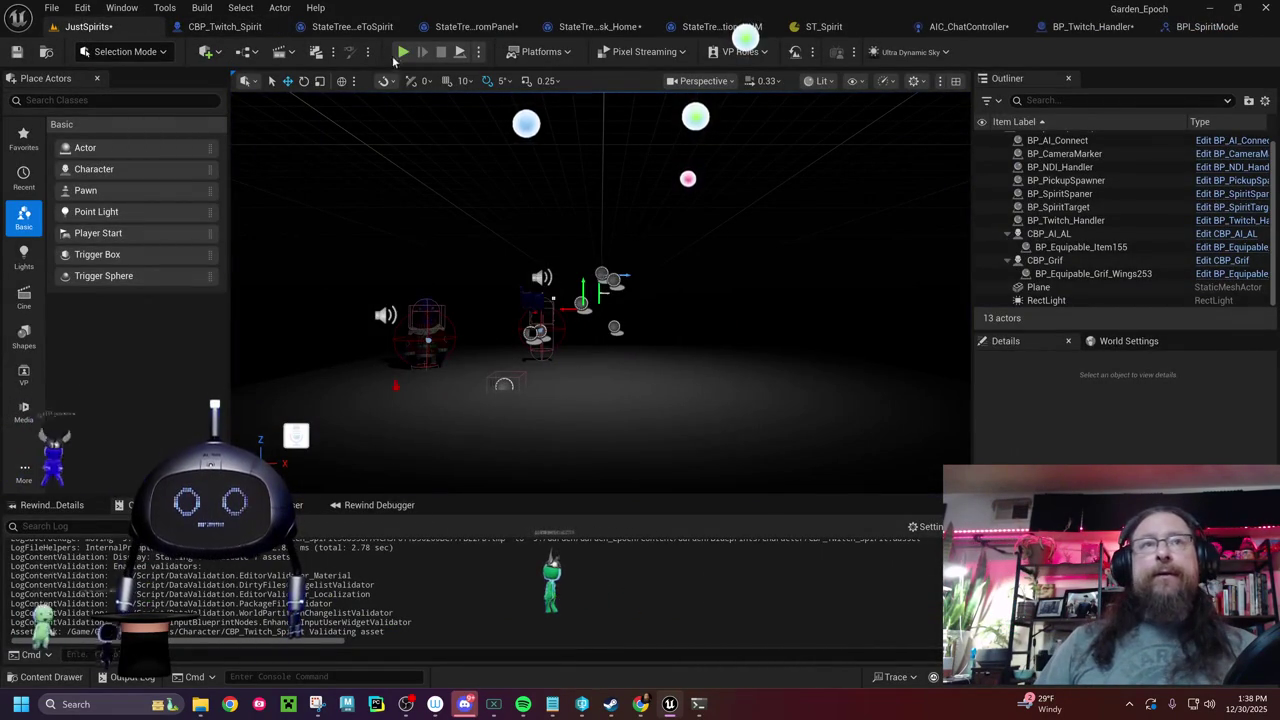
# - Play-test the level, clear the Output Log while it runs, then stop the session
pyautogui.click(403, 51)
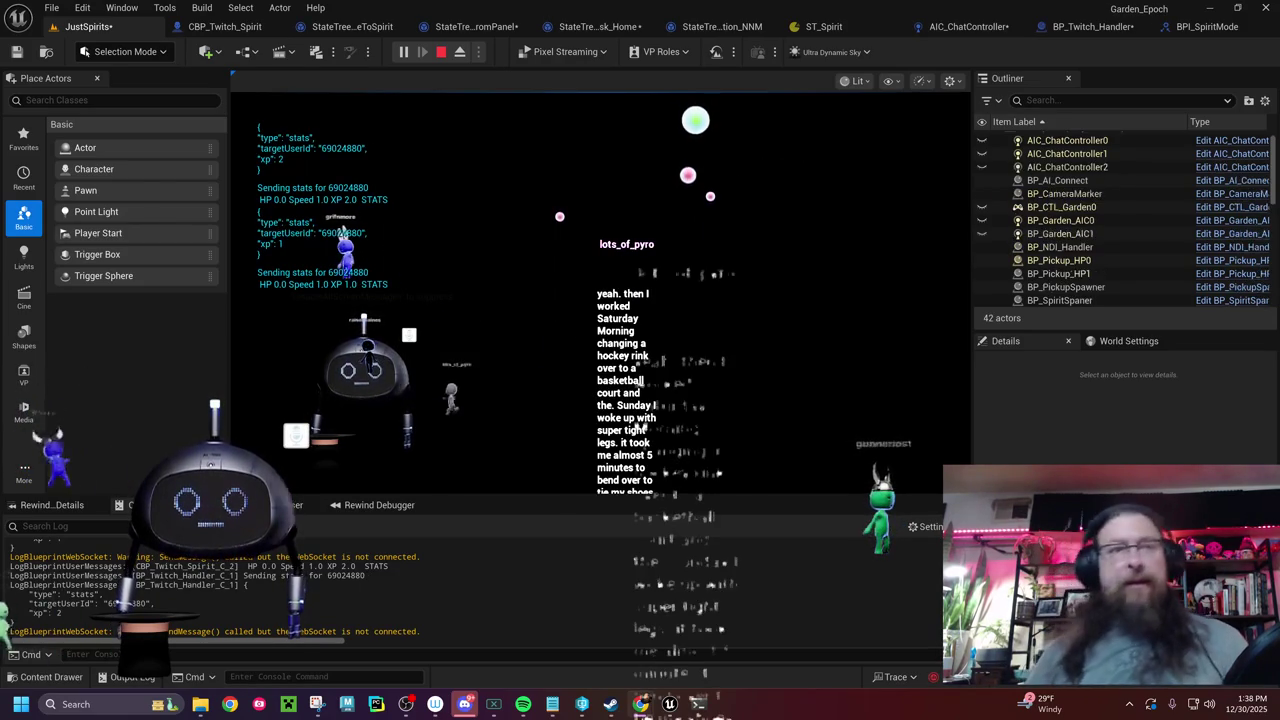
pyautogui.rightClick(520, 400)
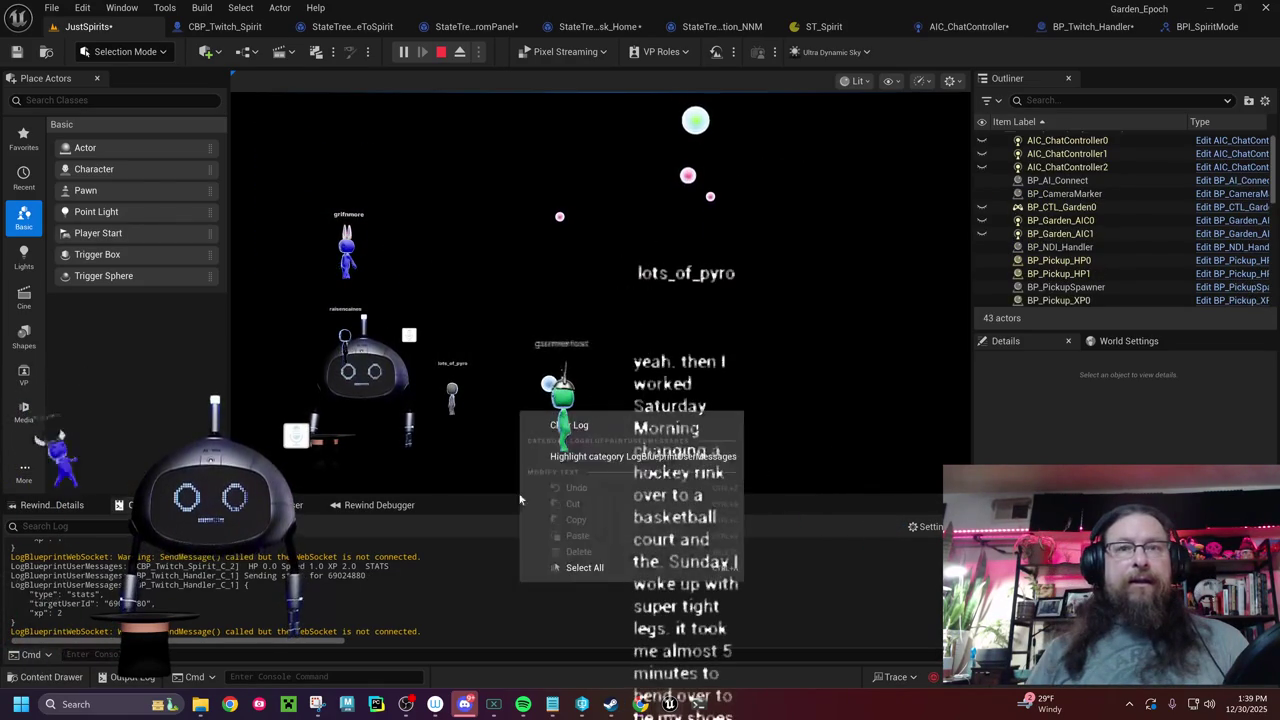
pyautogui.click(629, 423)
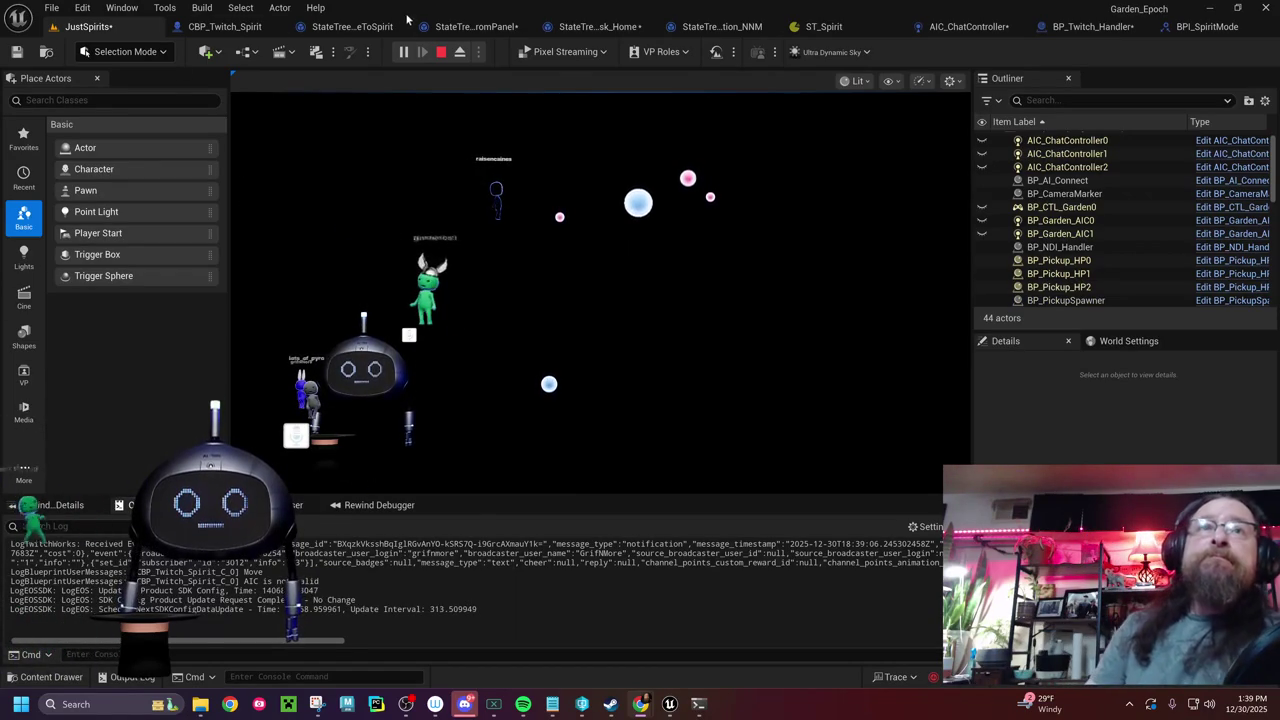
pyautogui.click(441, 52)
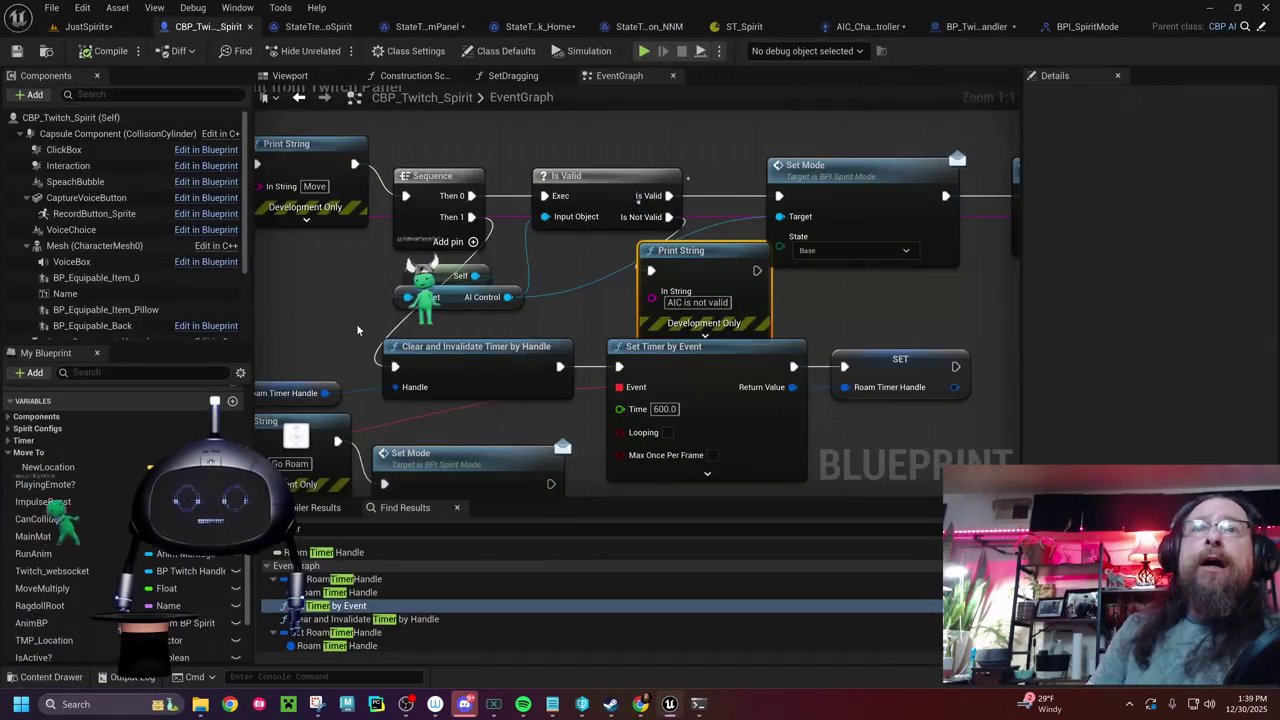
# - Find all references to AI_Control and jump to its Set and Get nodes
pyautogui.moveTo(353, 346); pyautogui.dragTo(714, 358)
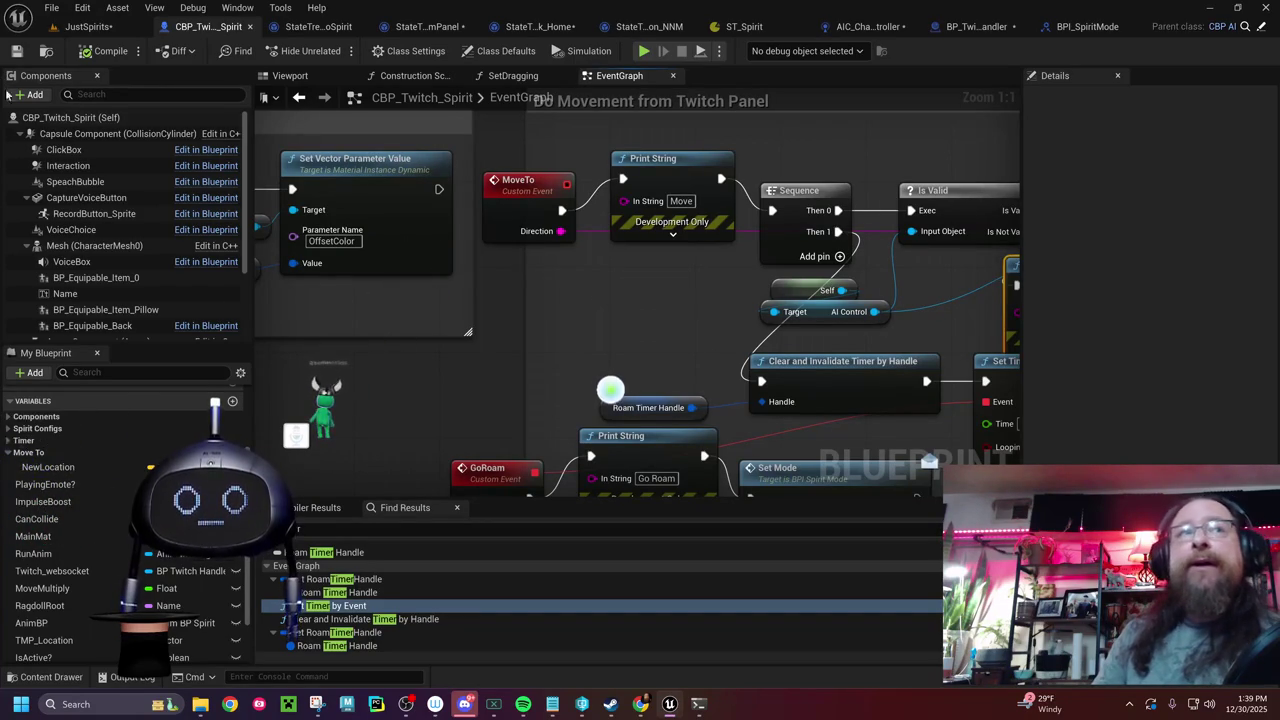
pyautogui.moveTo(491, 286); pyautogui.dragTo(424, 305)
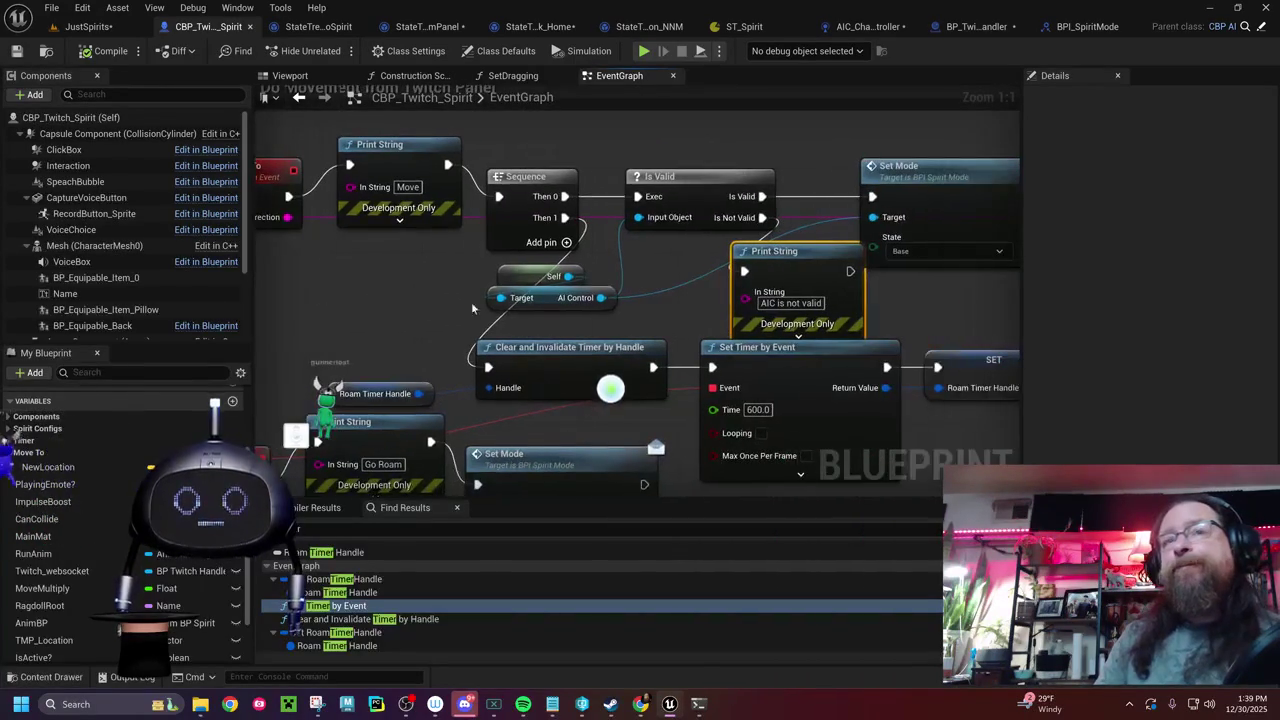
pyautogui.click(542, 300)
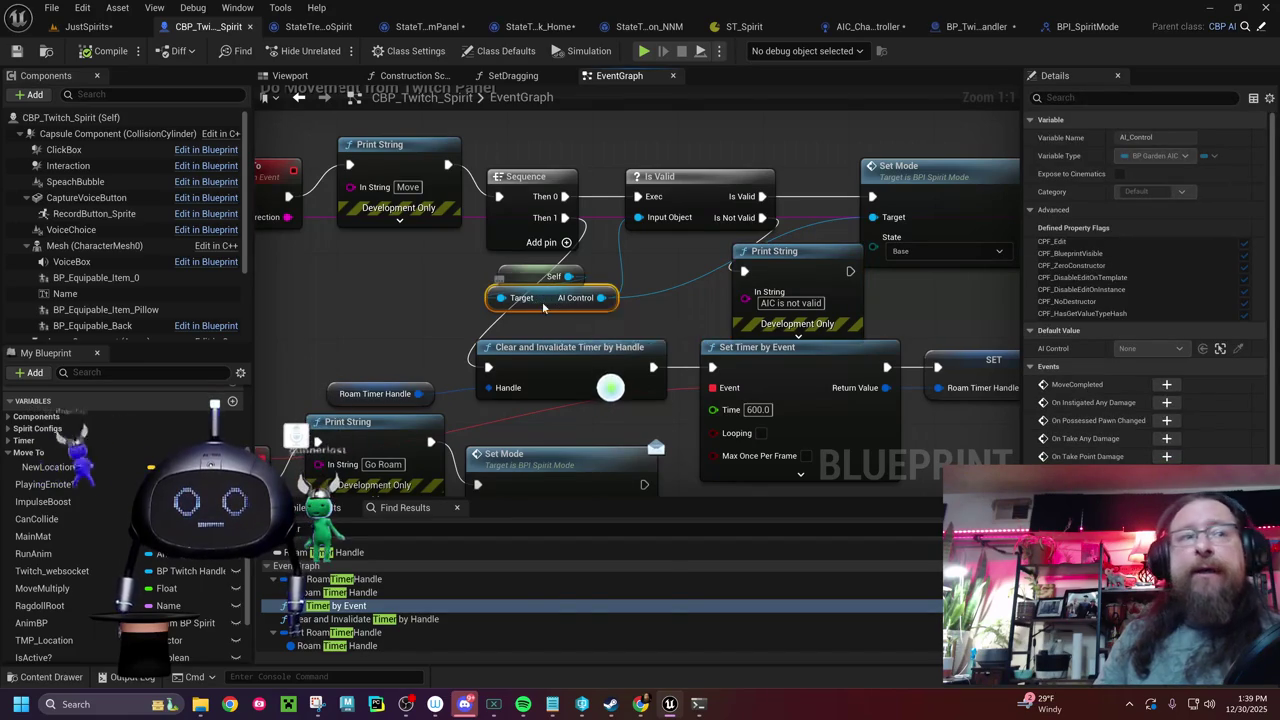
pyautogui.rightClick(542, 302)
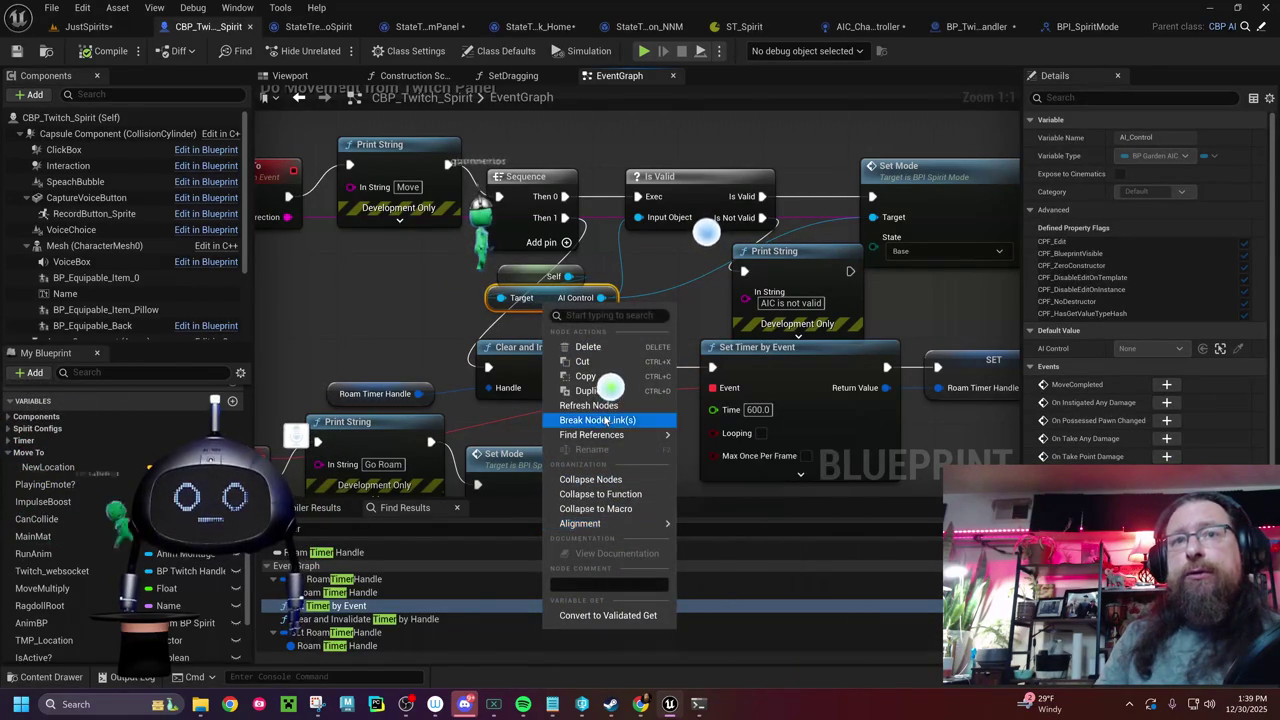
pyautogui.click(717, 456)
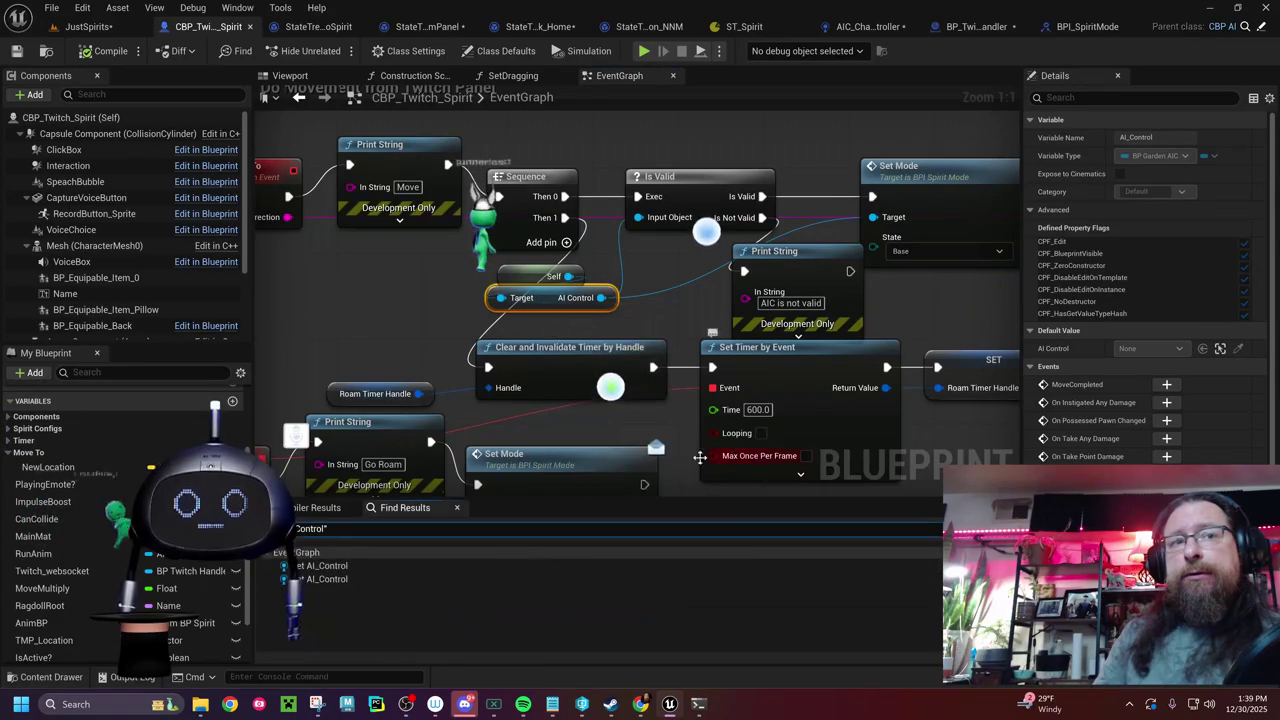
pyautogui.click(325, 566)
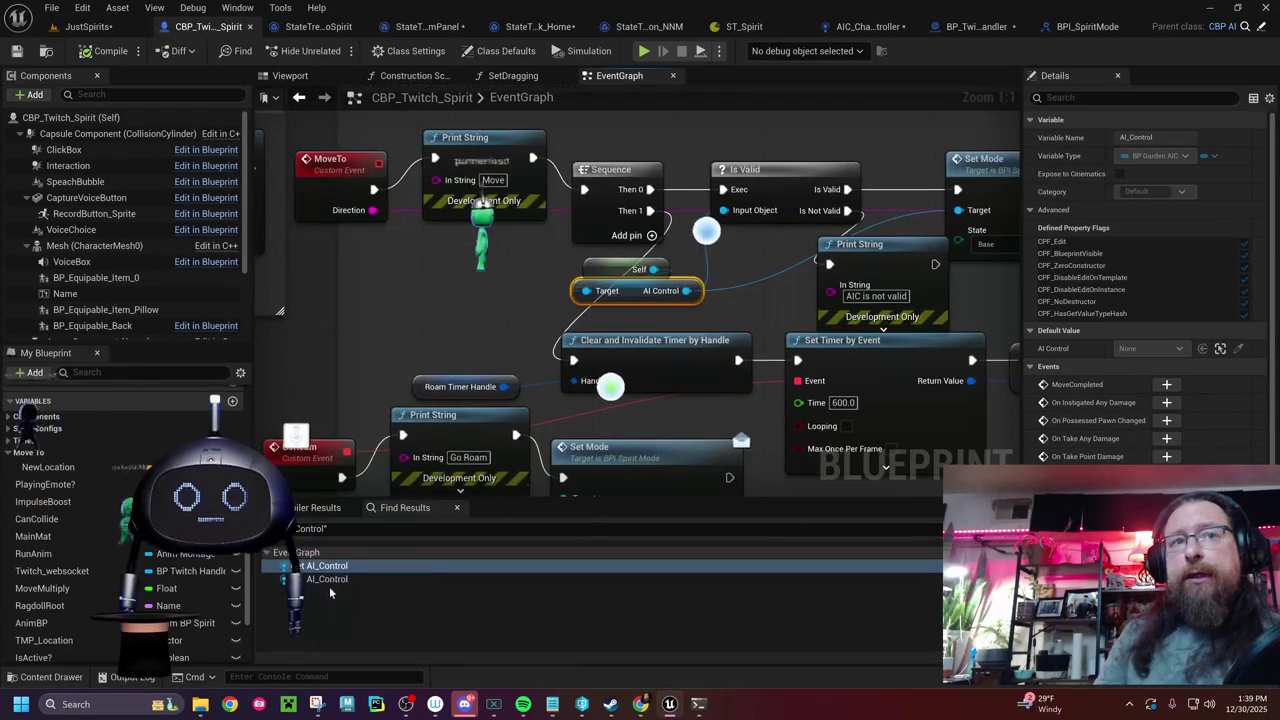
pyautogui.click(327, 579)
# - Review the Sequence, Is Valid and MoveTo event nodes, then show the blueprint's Class Defaults
pyautogui.moveTo(529, 247); pyautogui.dragTo(326, 405)
pyautogui.moveTo(369, 287); pyautogui.dragTo(331, 316)
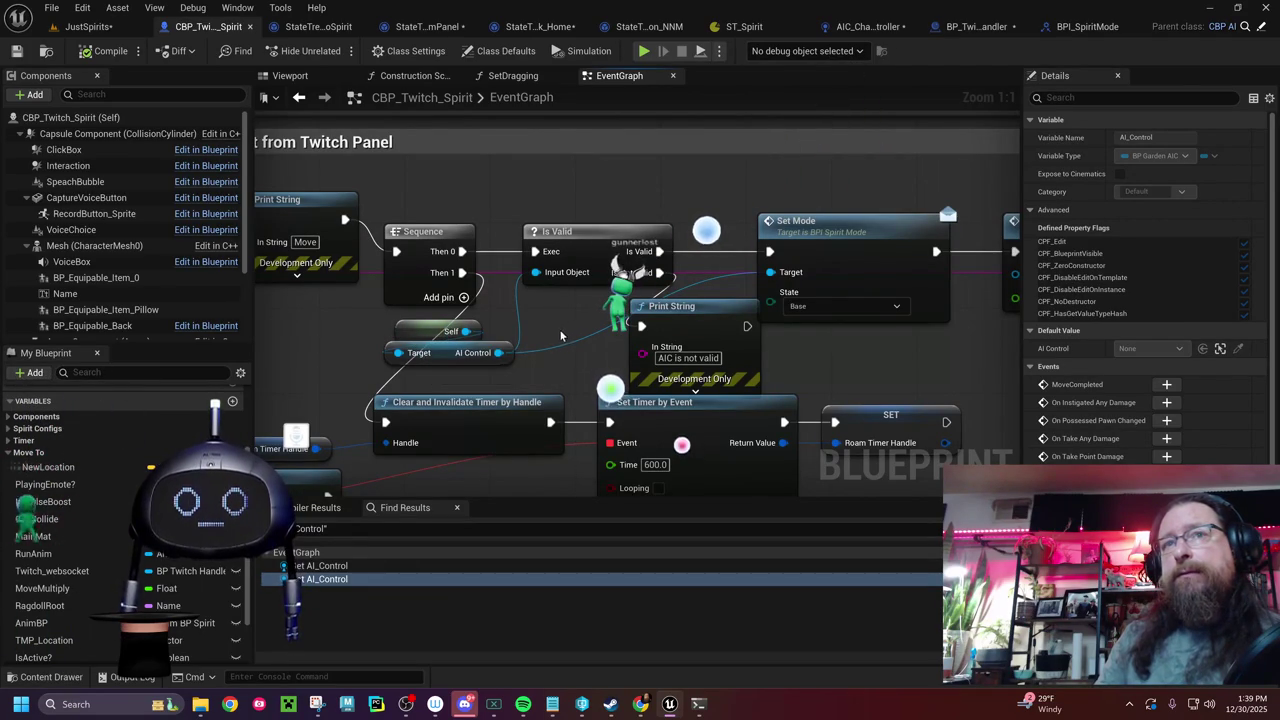
pyautogui.moveTo(553, 338); pyautogui.dragTo(908, 326)
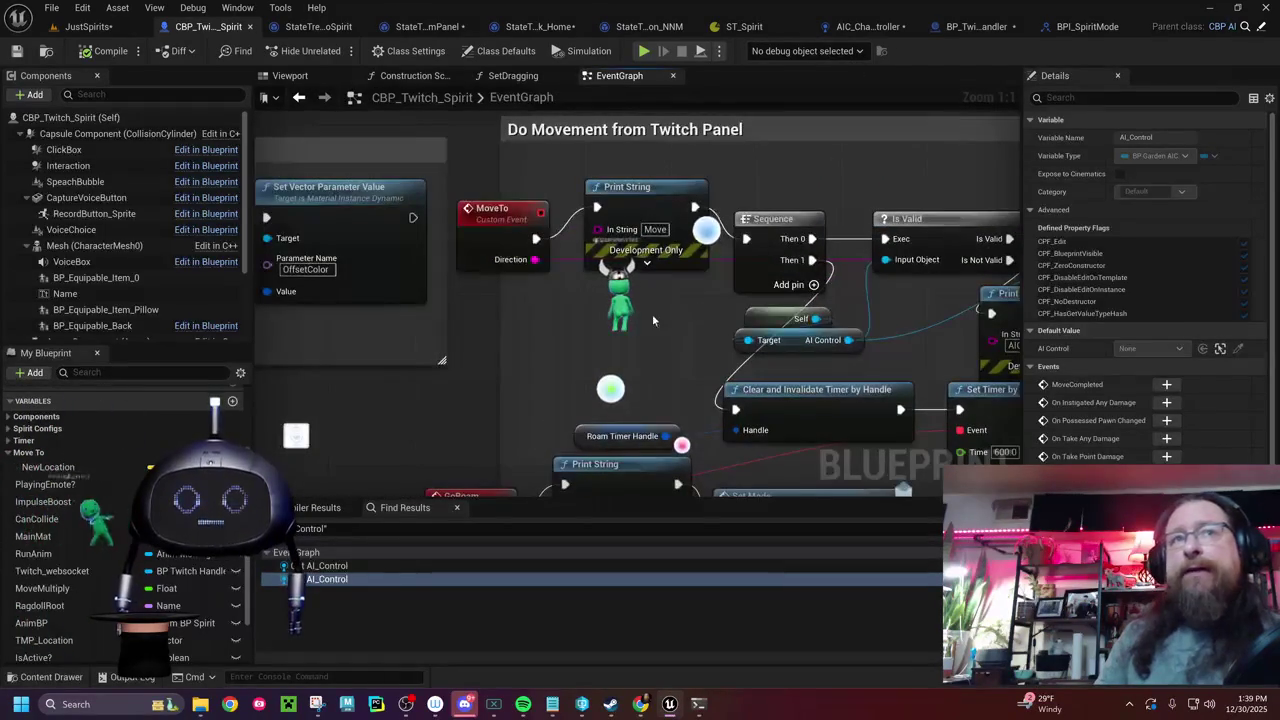
pyautogui.moveTo(478, 218); pyautogui.dragTo(481, 185)
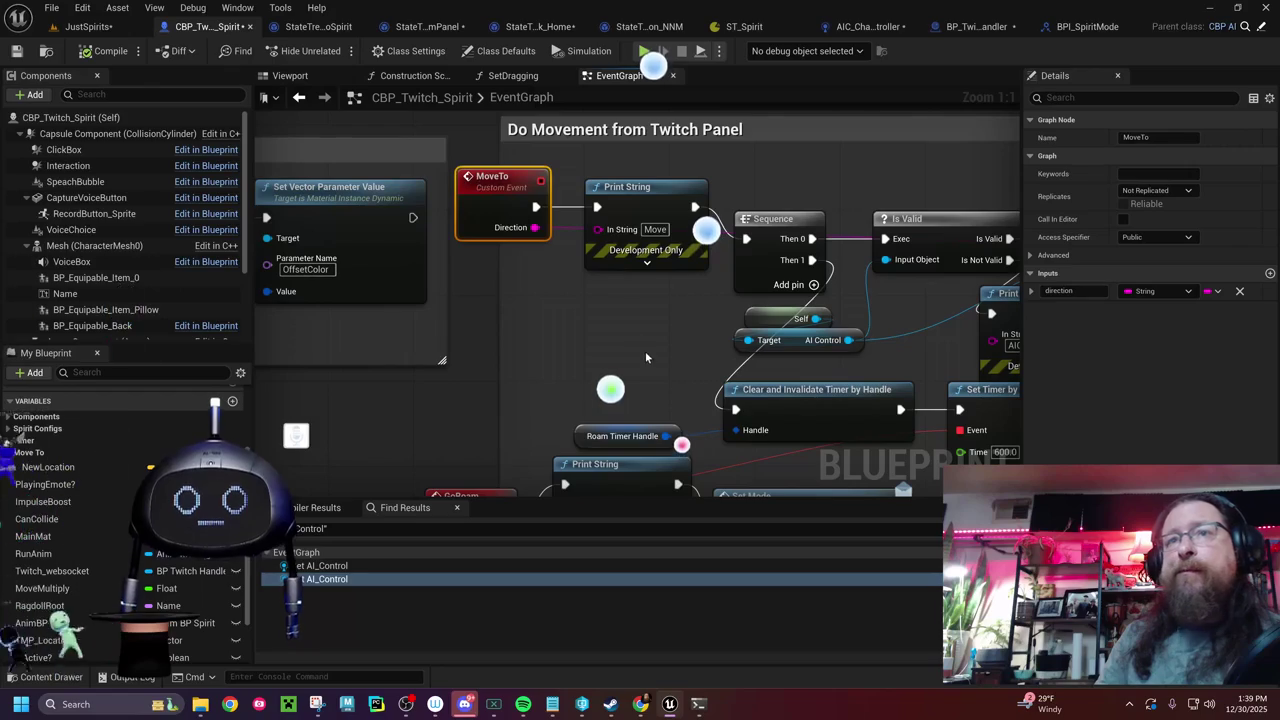
pyautogui.moveTo(639, 361); pyautogui.dragTo(389, 383)
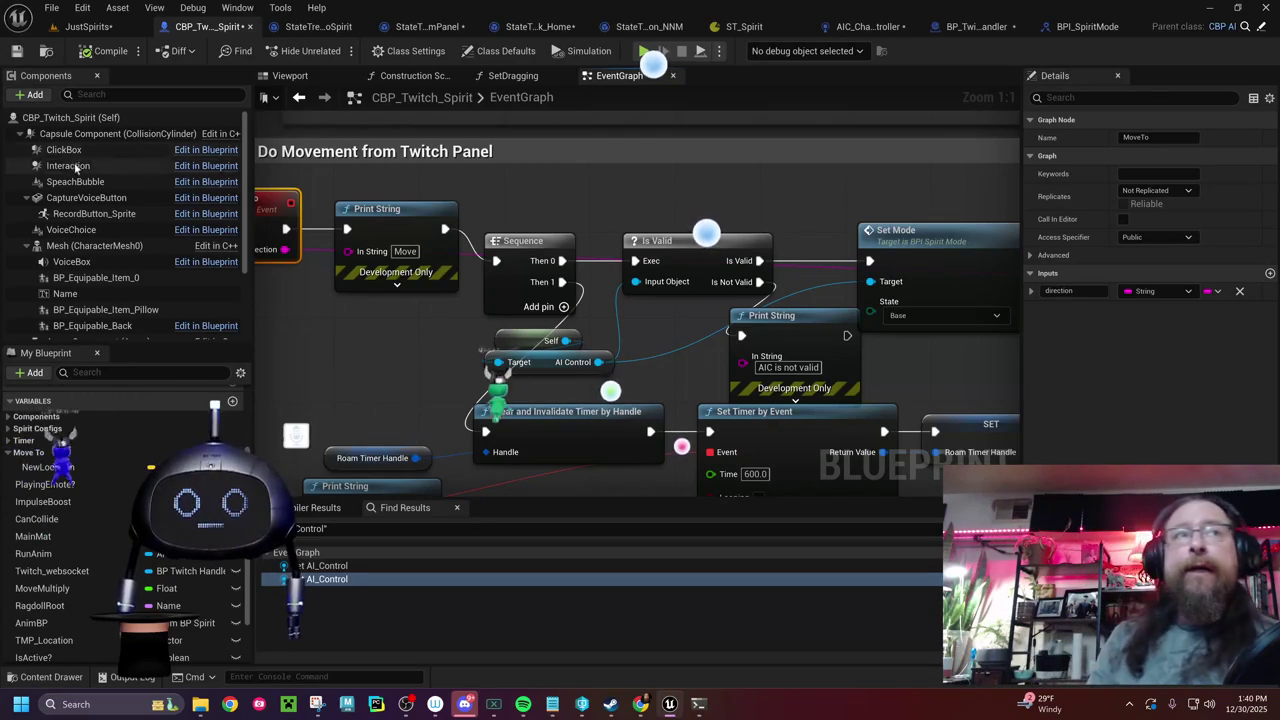
pyautogui.click(53, 117)
# - Search Class Defaults for 'ai contr', open the assigned AIC_ChatController, and return to CBP_Twitch_Spirit
pyautogui.click(1140, 97)
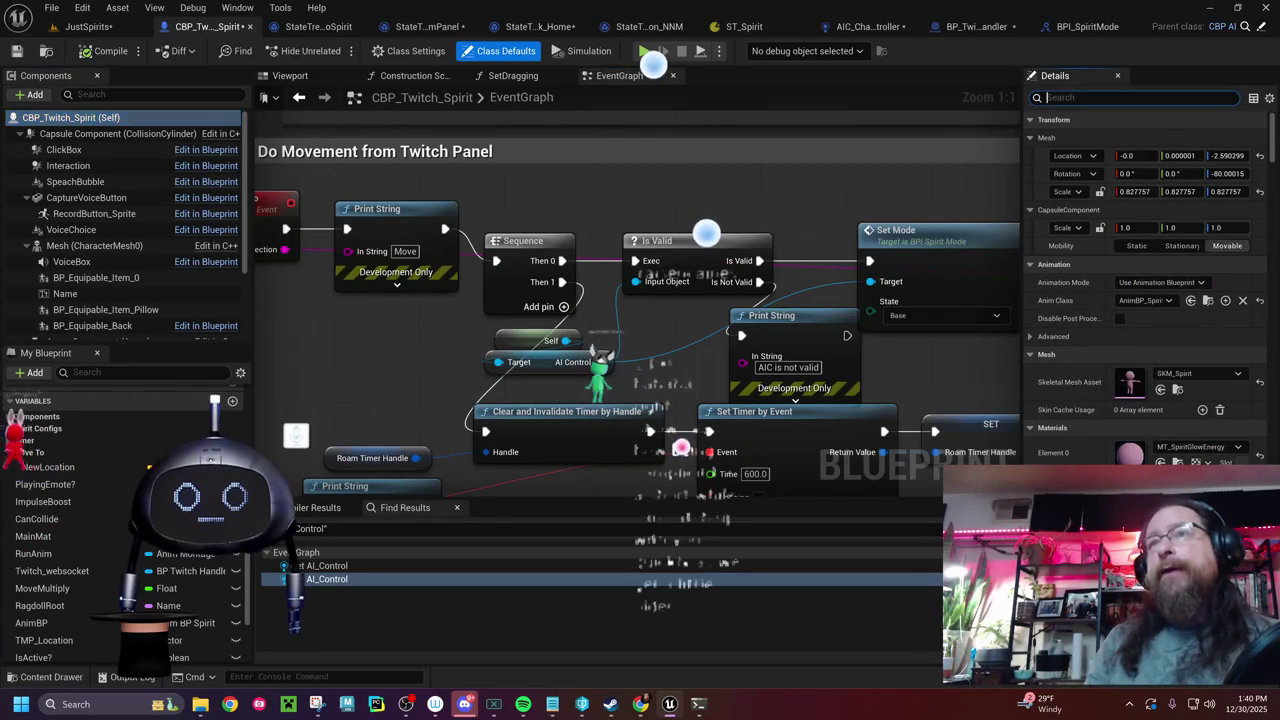
pyautogui.write('ai c')
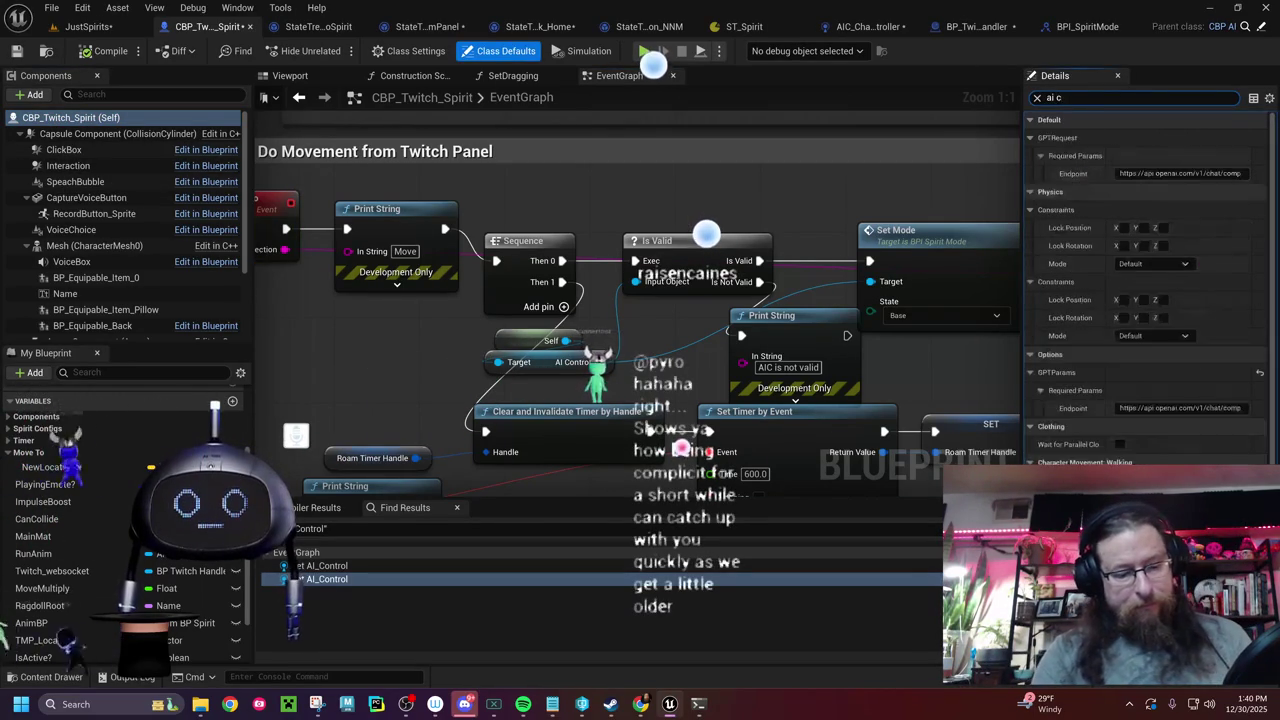
pyautogui.write('ontr')
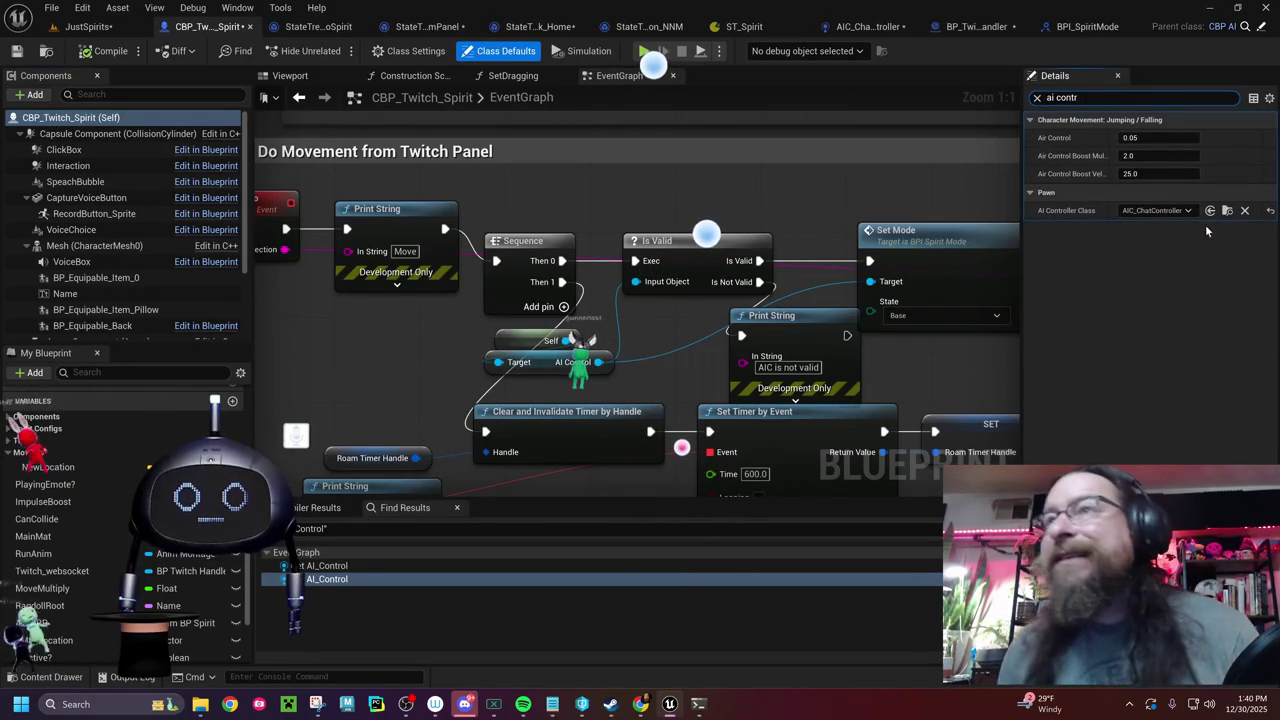
pyautogui.click(1227, 210)
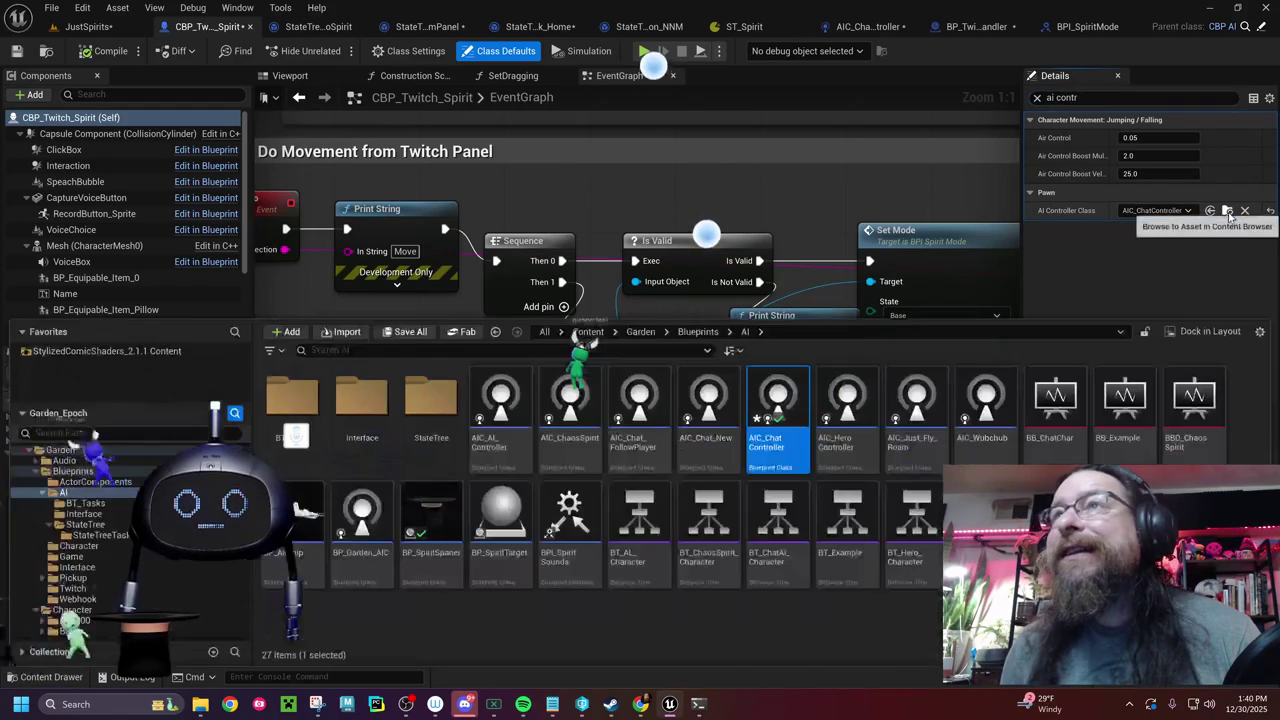
pyautogui.doubleClick(776, 410)
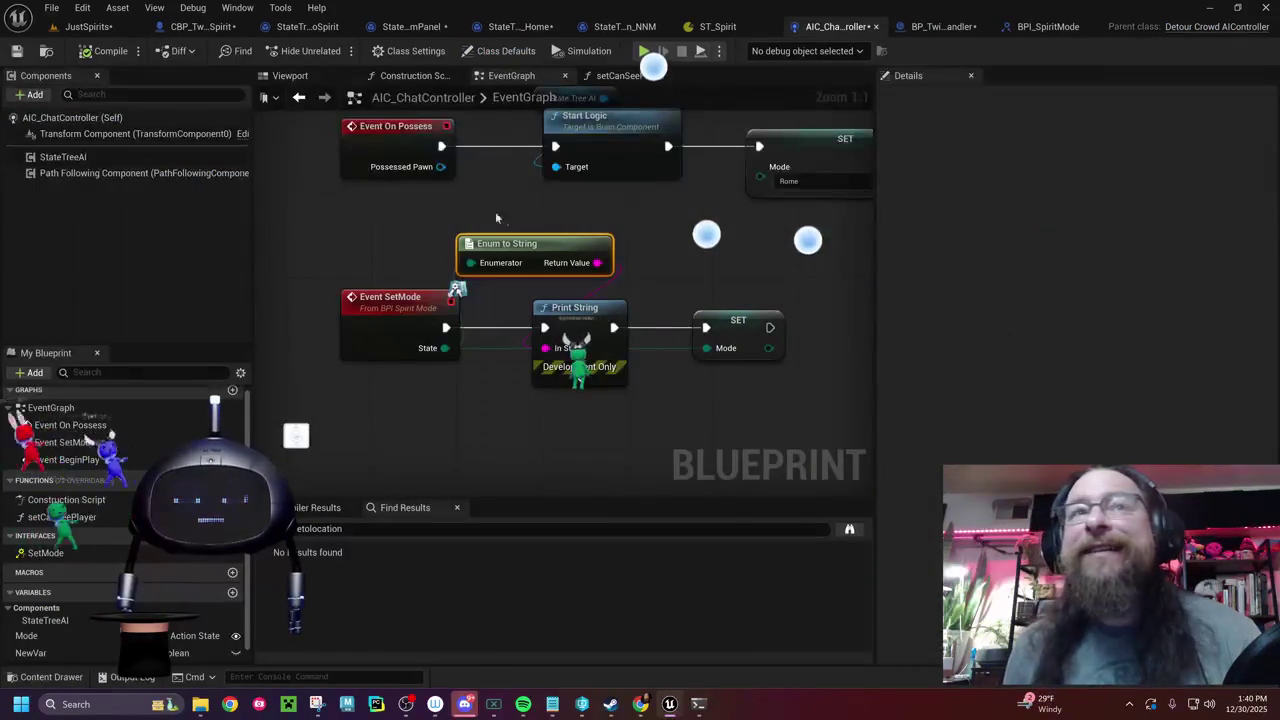
pyautogui.click(206, 27)
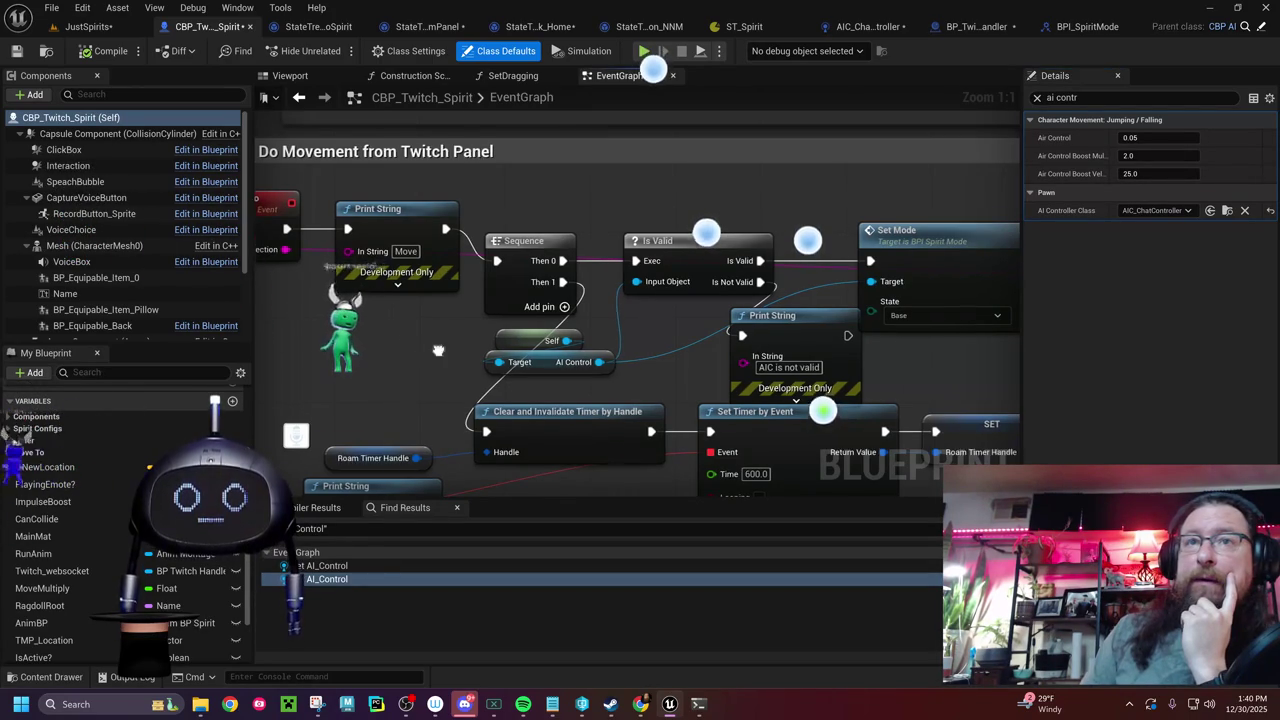
# - Move the 'AIC is not valid' print aside, delete Set Speed, and connect Set Mode to Switch on String
pyautogui.moveTo(437, 349); pyautogui.dragTo(332, 318)
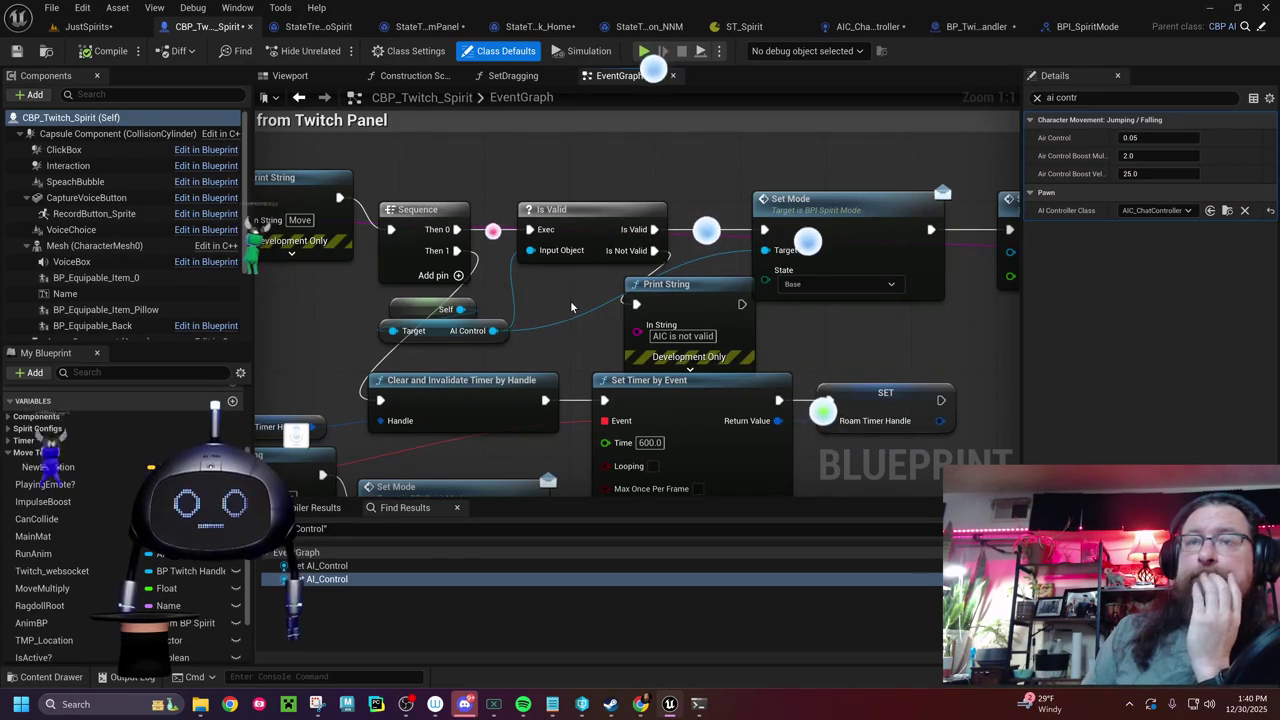
pyautogui.moveTo(650, 299)
pyautogui.mouseDown()
pyautogui.moveTo(690, 130)
pyautogui.moveTo(703, 176)
pyautogui.mouseUp()
pyautogui.moveTo(702, 368)
pyautogui.mouseDown()
pyautogui.moveTo(486, 360)
pyautogui.moveTo(503, 334)
pyautogui.mouseUp()
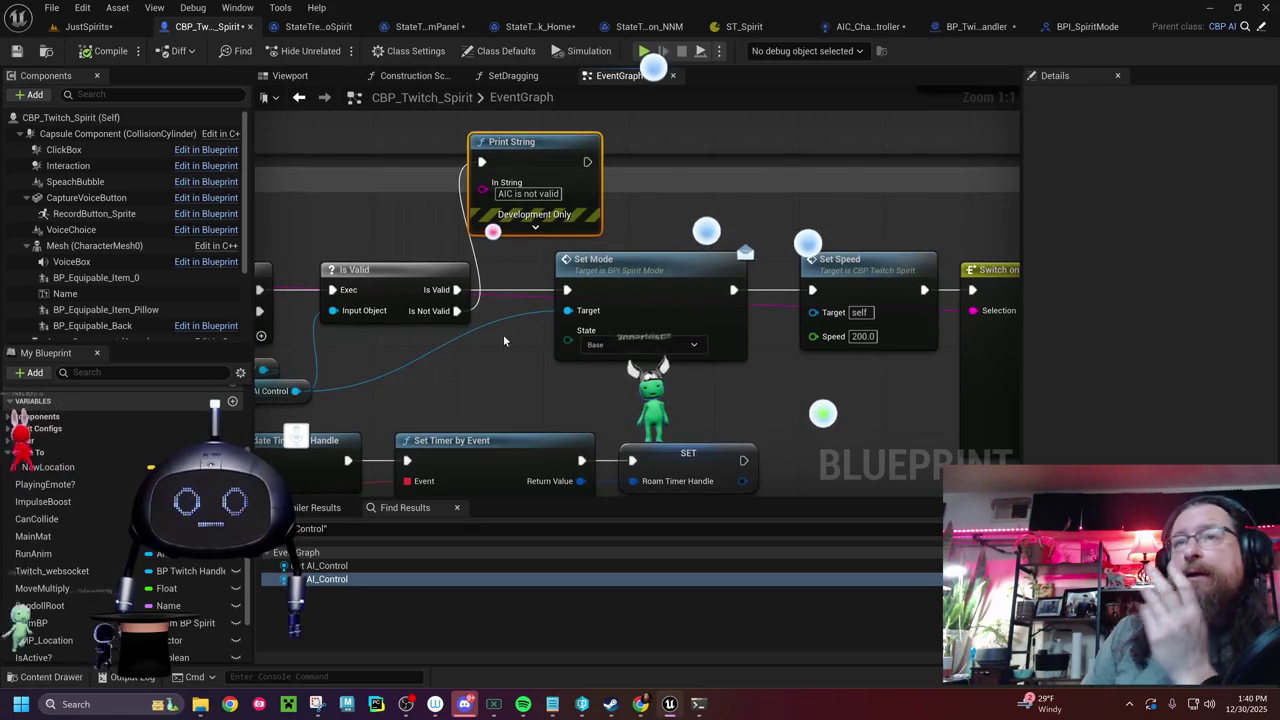
pyautogui.click(841, 271)
pyautogui.press('Delete')
pyautogui.moveTo(771, 288)
pyautogui.mouseDown()
pyautogui.moveTo(653, 293)
pyautogui.moveTo(640, 307)
pyautogui.moveTo(856, 300)
pyautogui.mouseUp()
pyautogui.moveTo(601, 381); pyautogui.dragTo(879, 325)
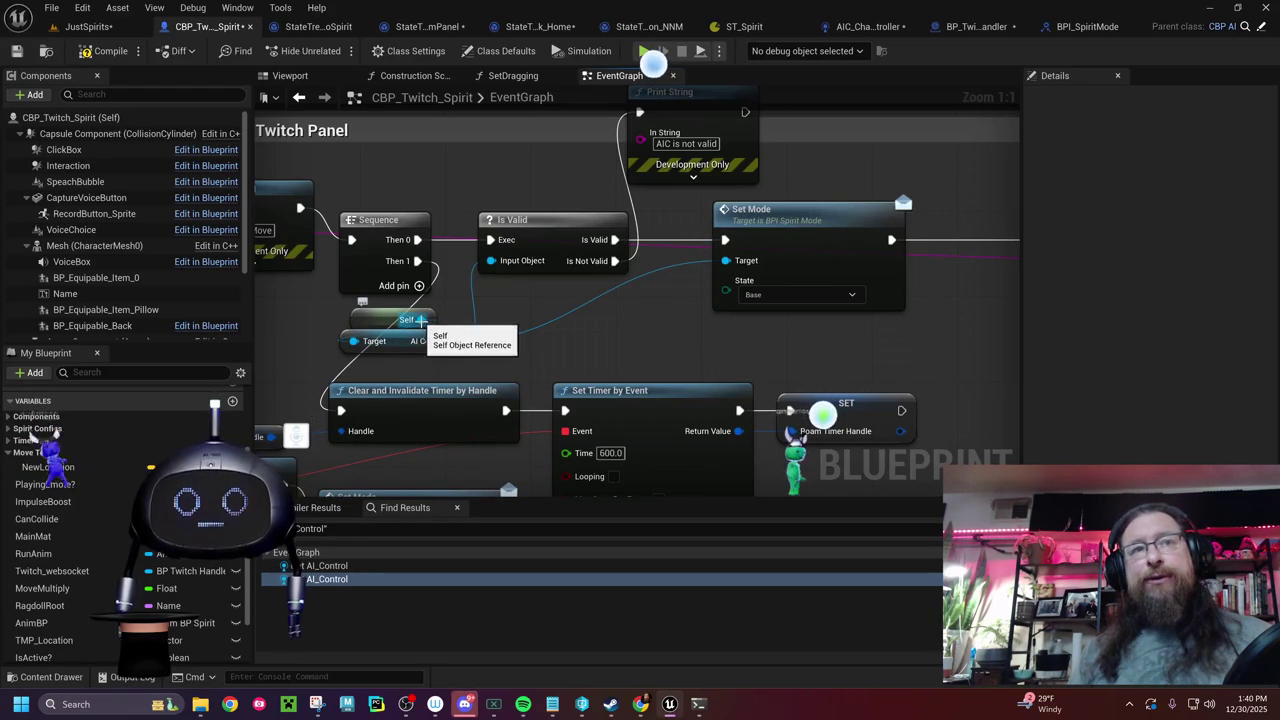
# - Add Get AIController from Self and connect its Return Value to Set Mode's Target pin
pyautogui.moveTo(418, 319); pyautogui.dragTo(595, 350)
pyautogui.write('ai contro')
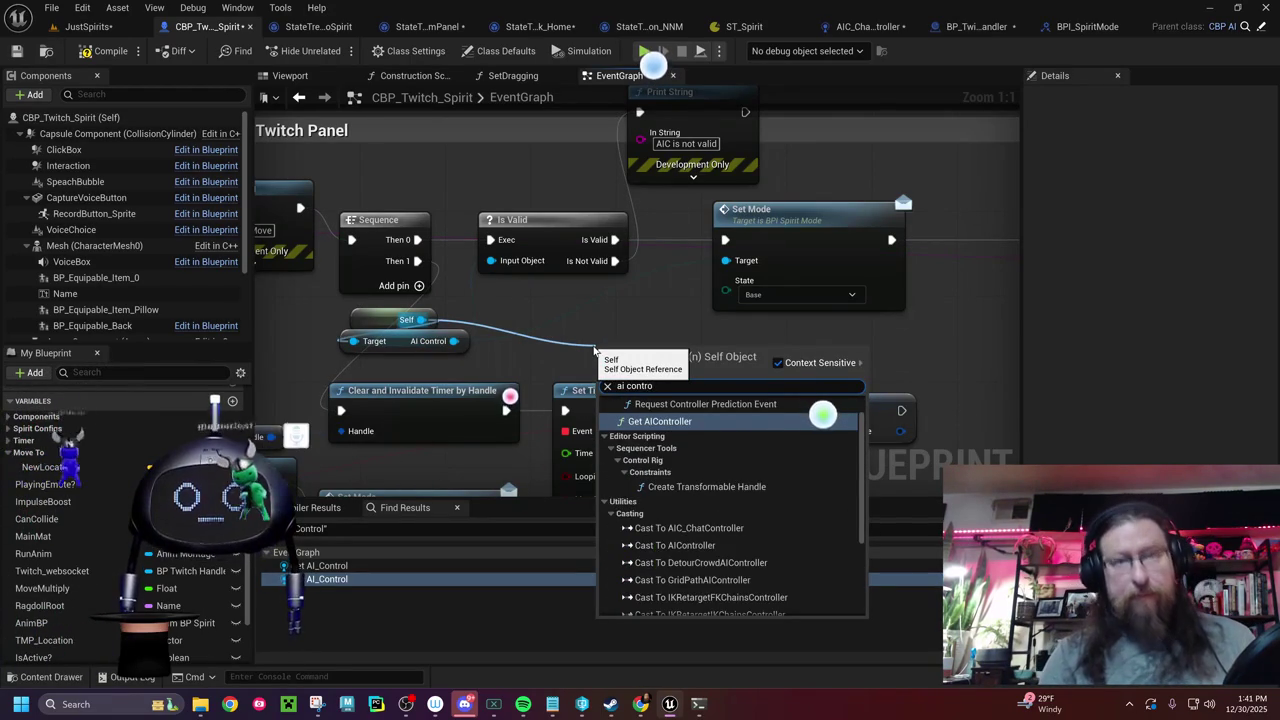
pyautogui.write('lle')
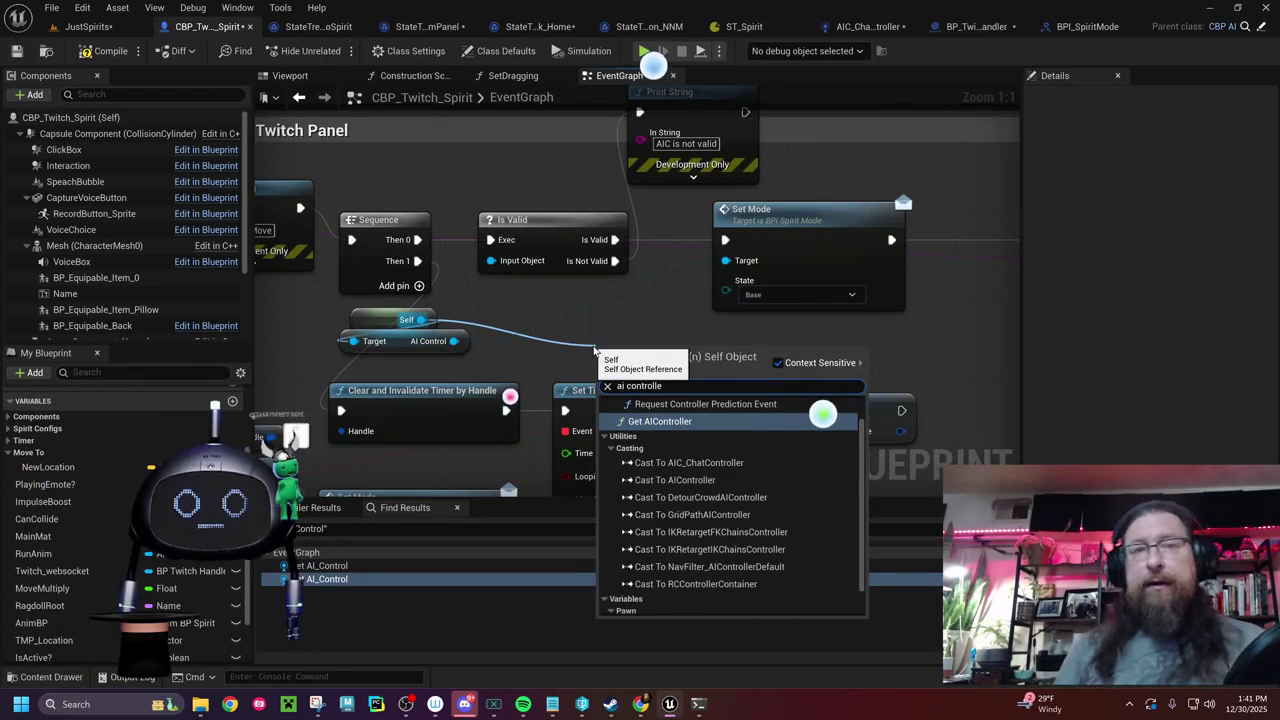
pyautogui.scroll(-2, 750, 470)
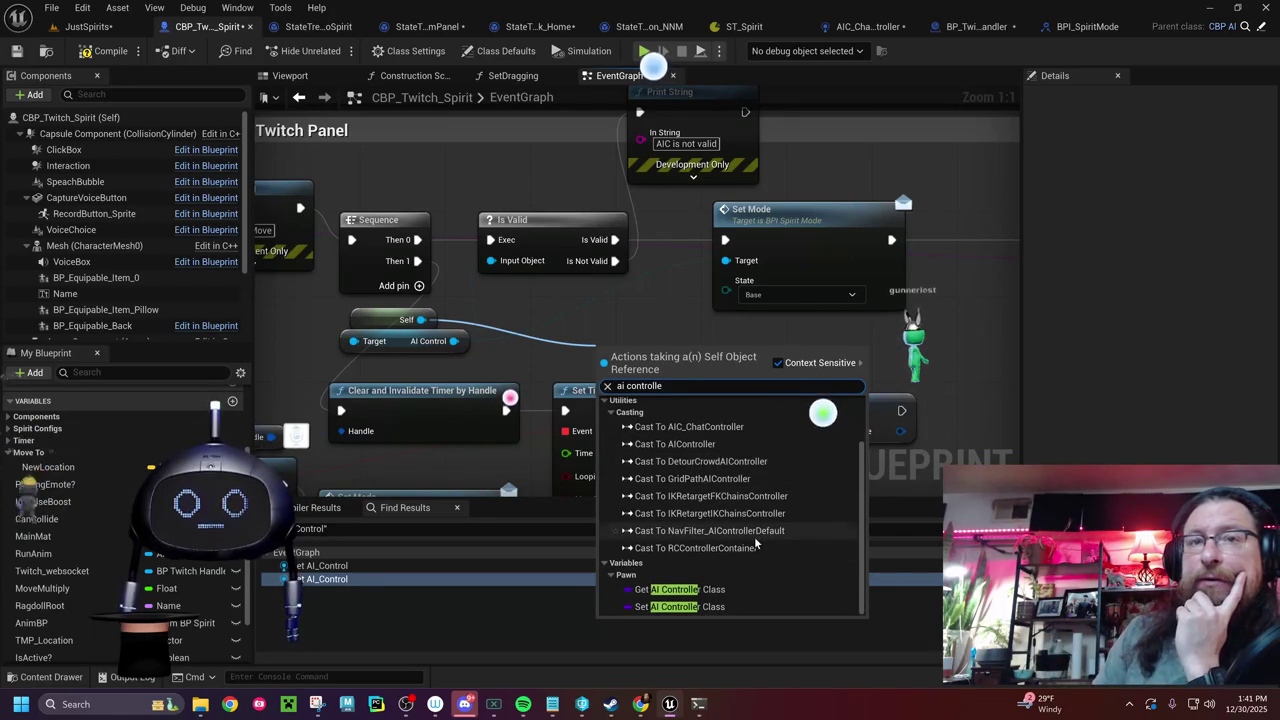
pyautogui.scroll(2, 754, 540)
pyautogui.click(660, 445)
pyautogui.moveTo(633, 346); pyautogui.dragTo(538, 308)
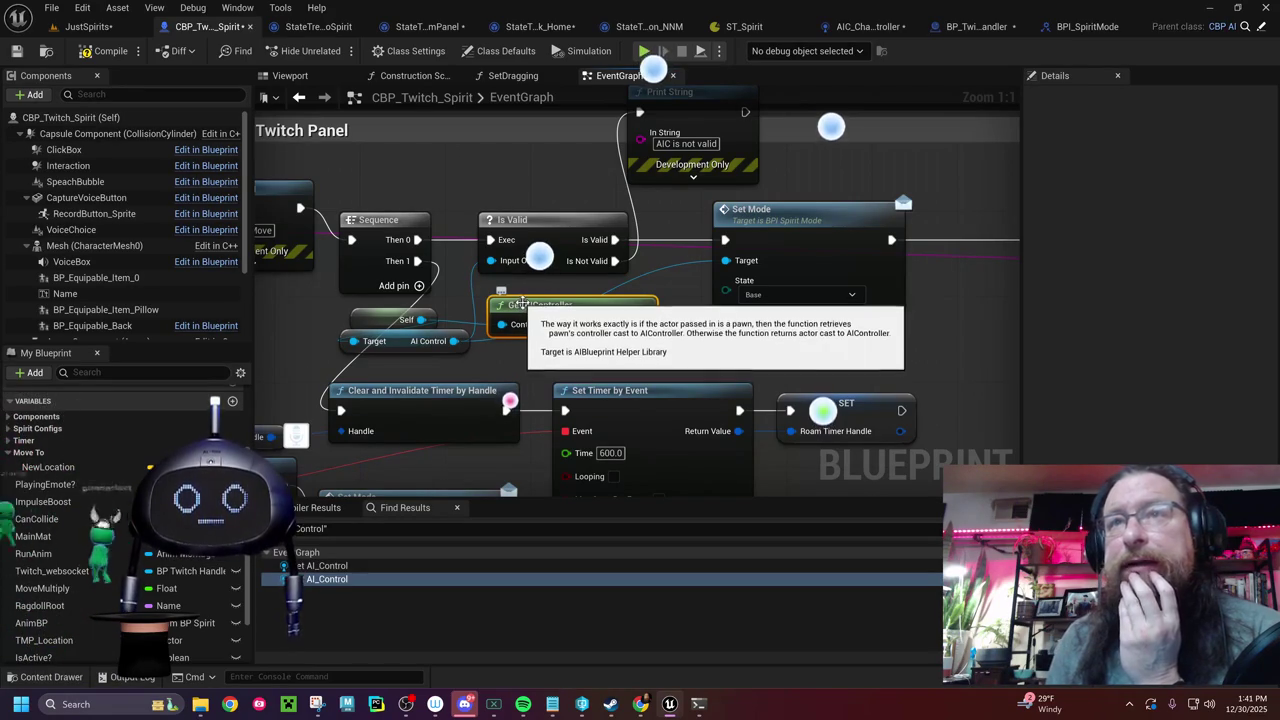
pyautogui.moveTo(646, 324)
pyautogui.mouseDown()
pyautogui.moveTo(700, 318)
pyautogui.moveTo(703, 272)
pyautogui.moveTo(726, 260)
pyautogui.mouseUp()
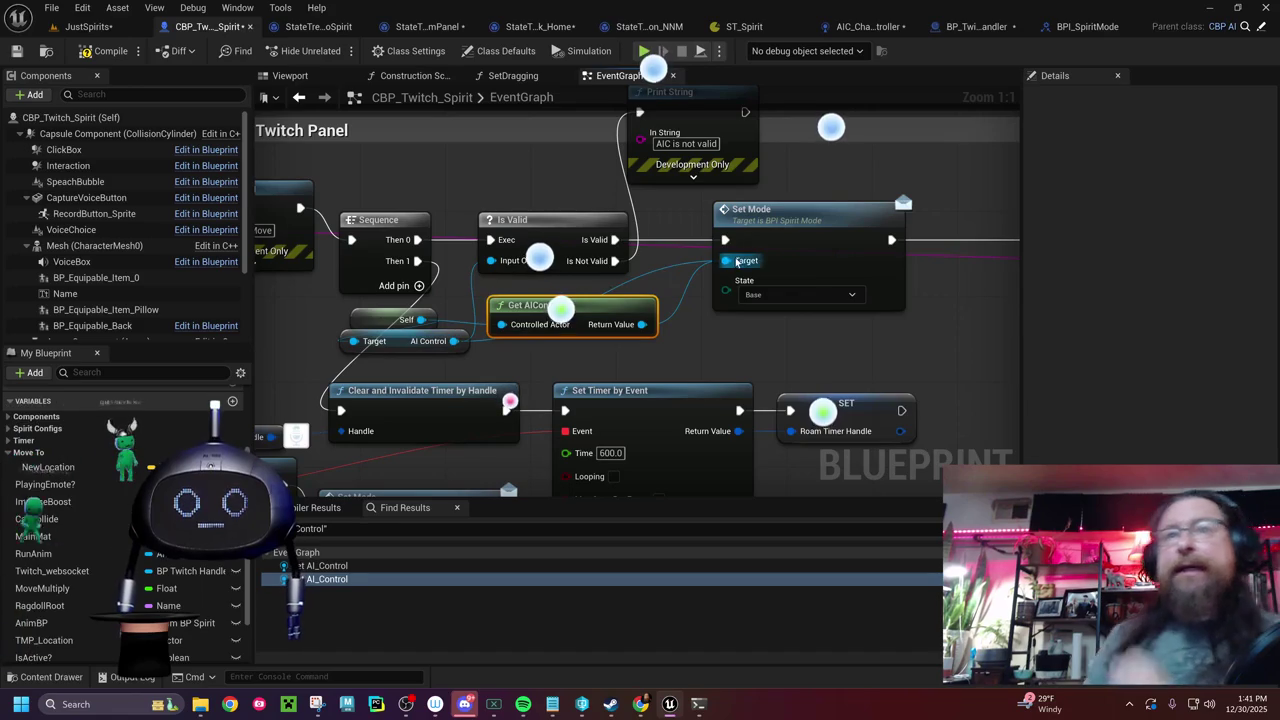
pyautogui.moveTo(642, 324); pyautogui.dragTo(727, 262)
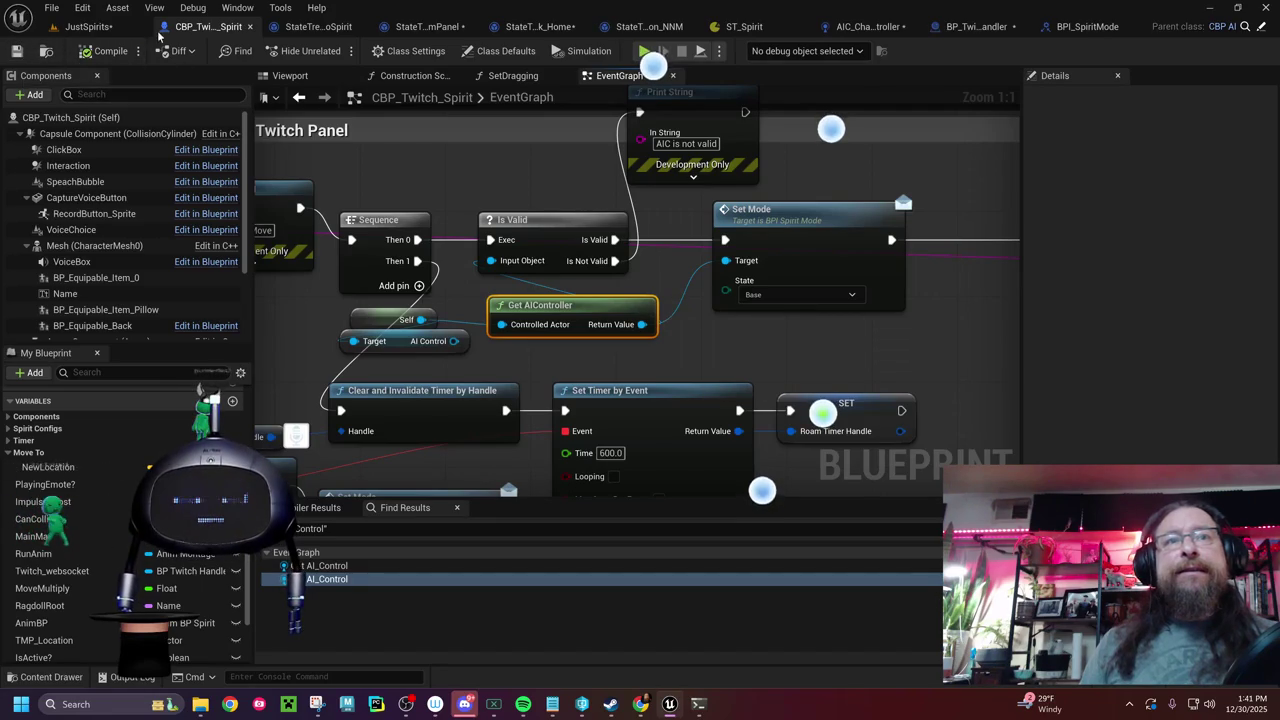
pyautogui.click(88, 26)
# - Play the level, clear the Output Log, and toggle the Gameplay Debugger with the apostrophe key
pyautogui.click(403, 51)
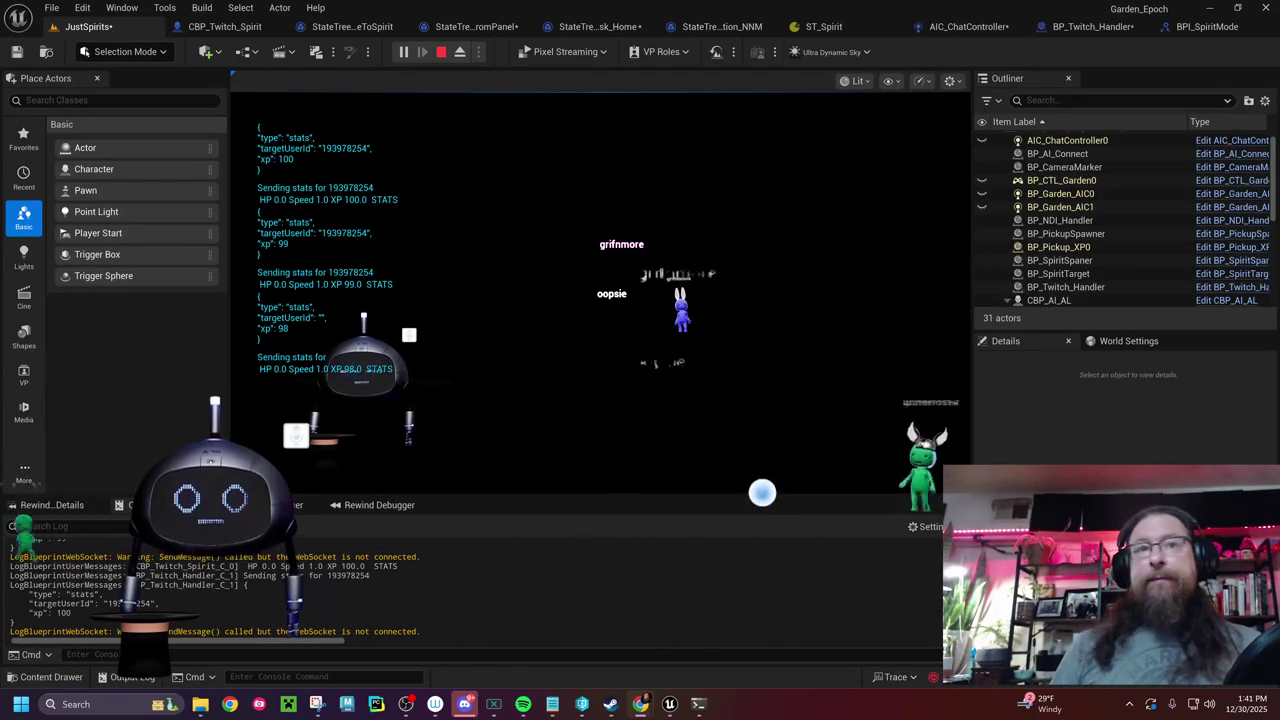
pyautogui.rightClick(573, 608)
pyautogui.click(614, 455)
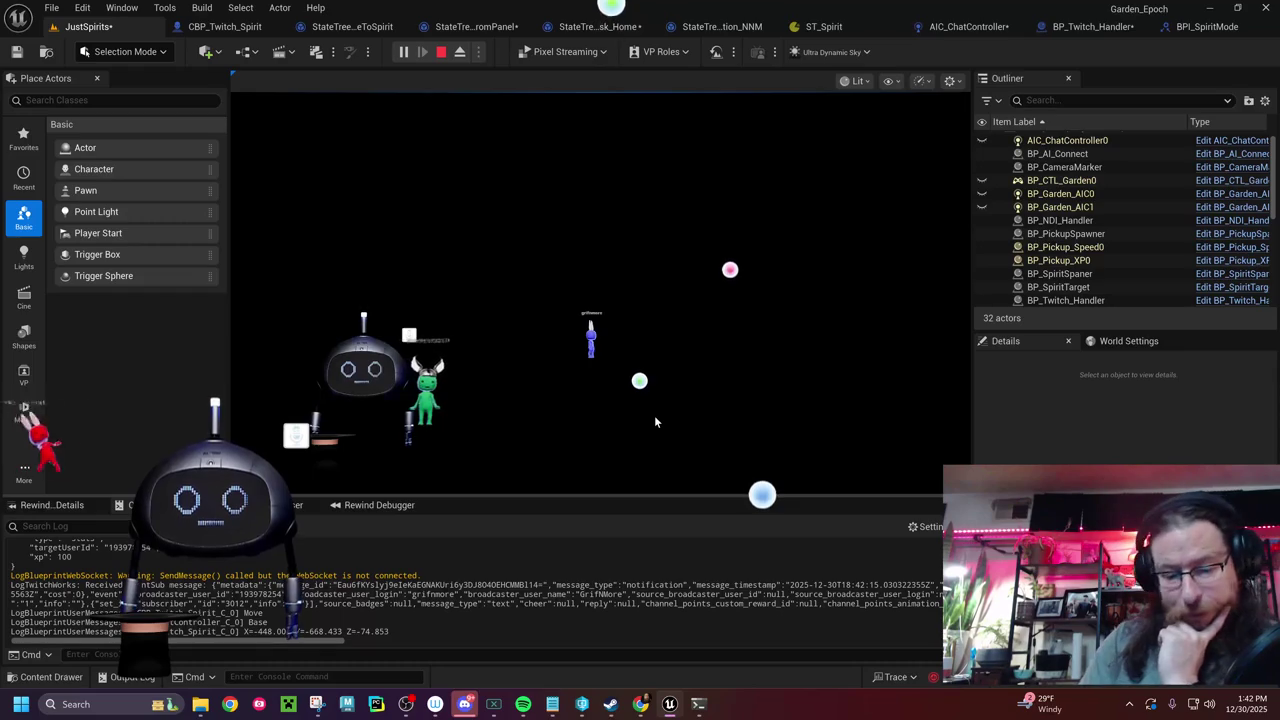
pyautogui.press("'")
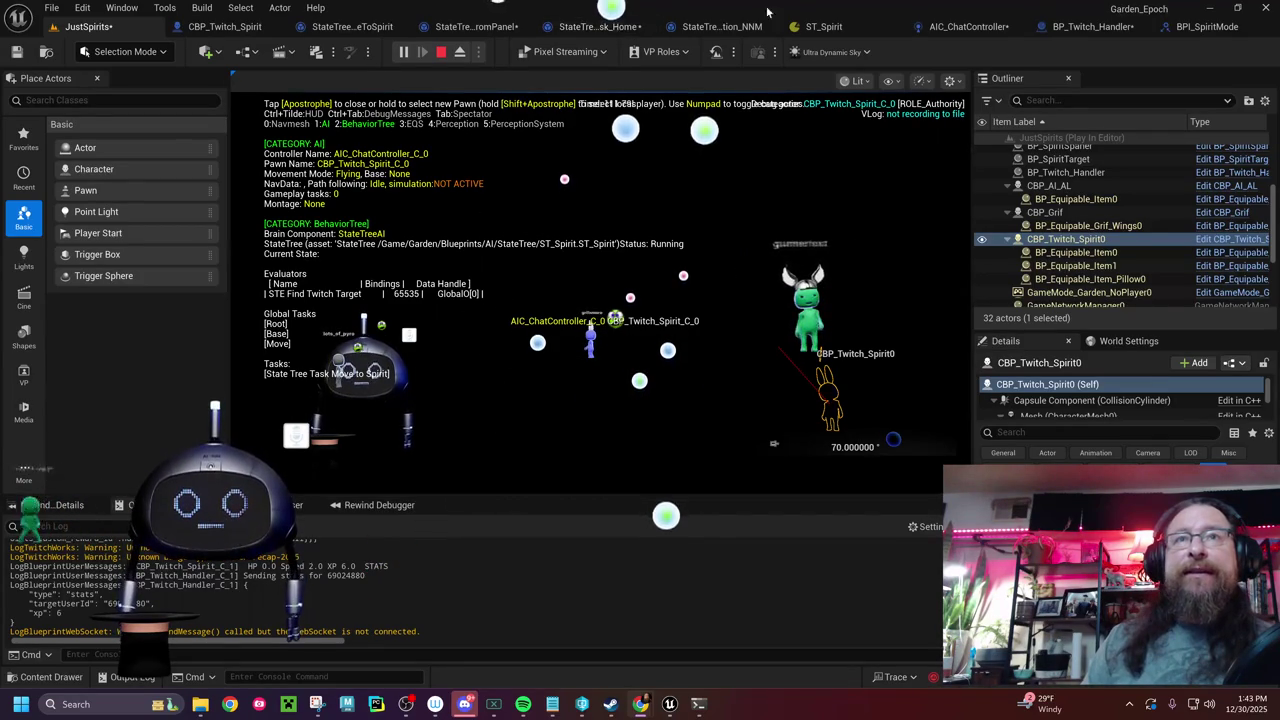
pyautogui.click(817, 26)
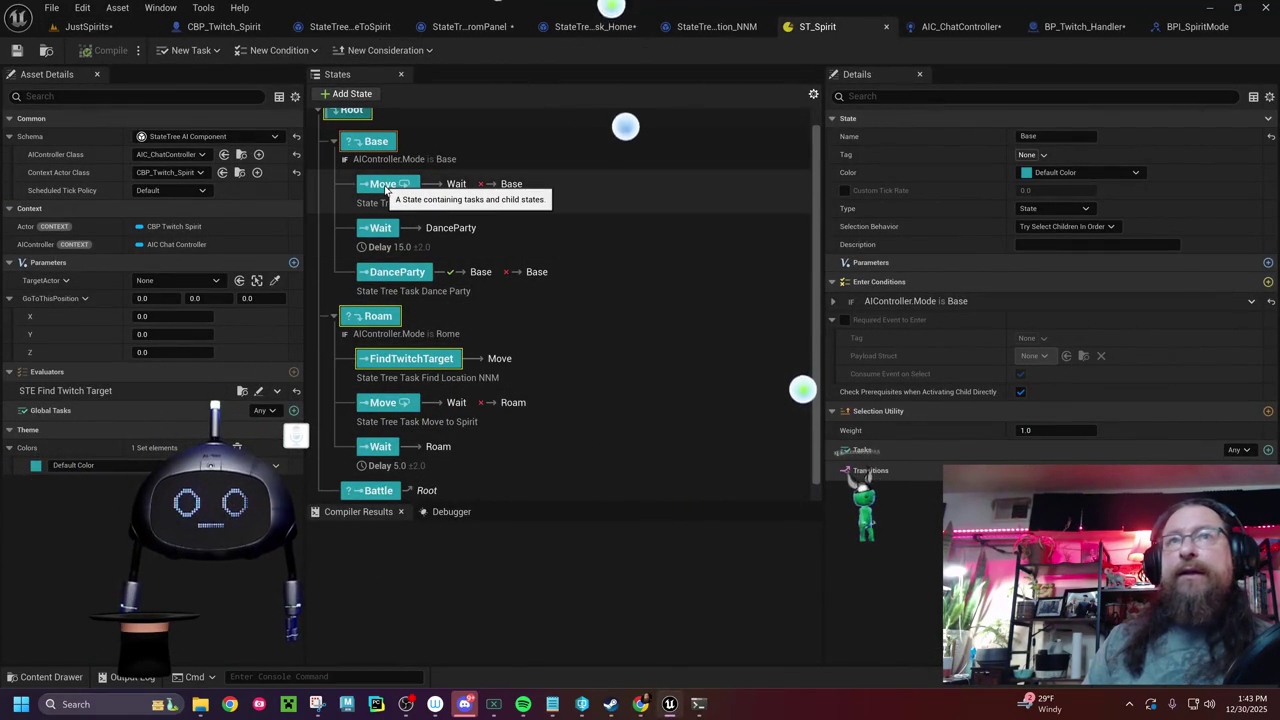
# - Debug instance StateTreeTask_MoveToSpirit_C_8 in the MoveToSpirit graph, panning through its tick and movement logic
pyautogui.click(368, 27)
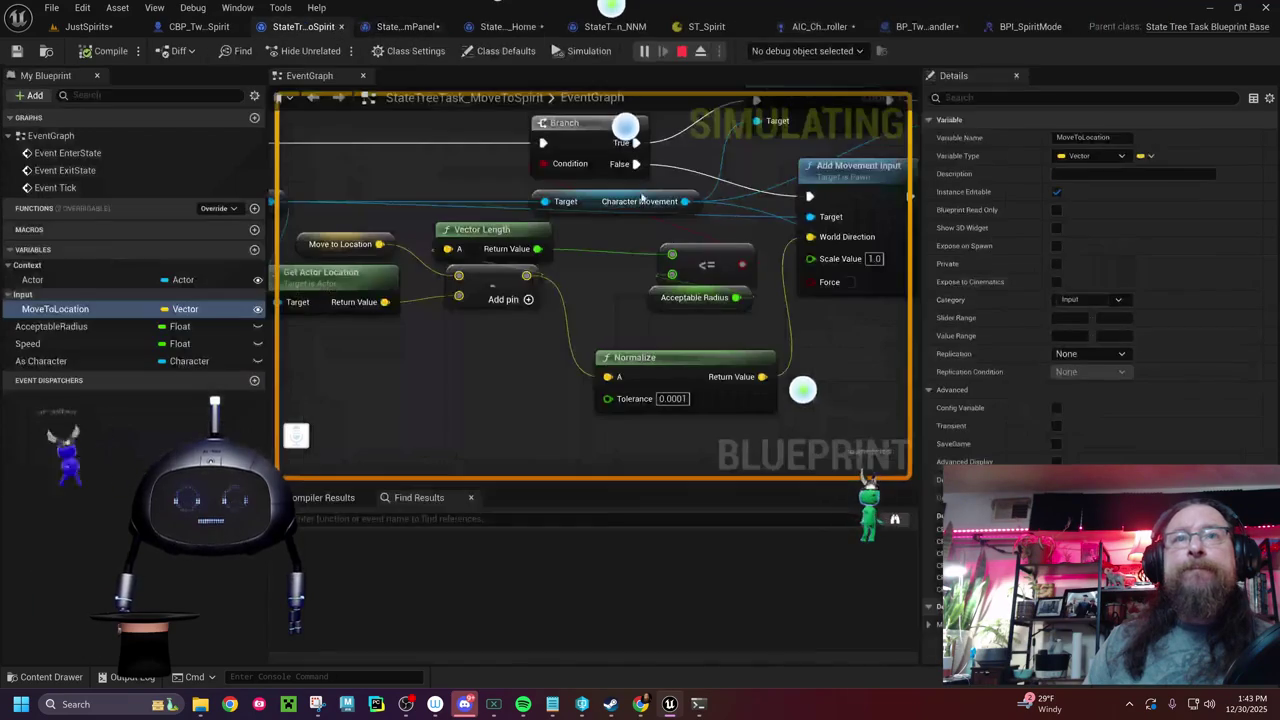
pyautogui.click(805, 51)
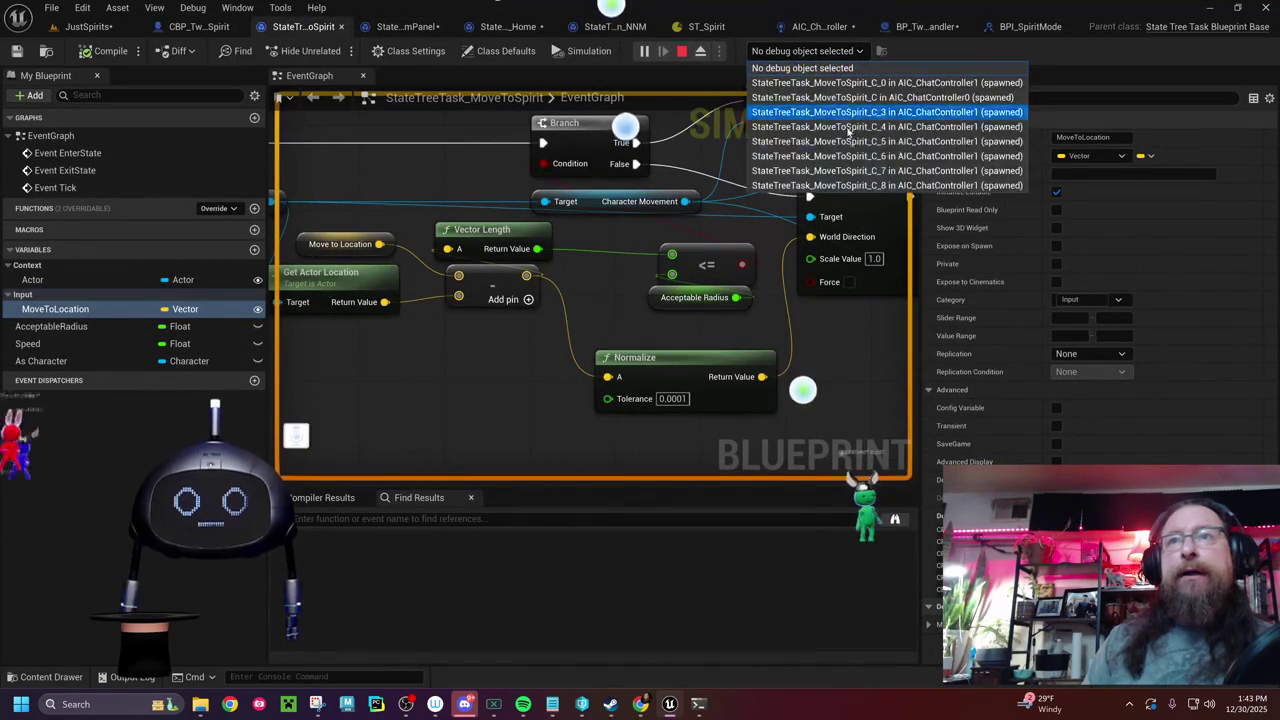
pyautogui.click(887, 185)
pyautogui.moveTo(500, 310); pyautogui.dragTo(683, 332)
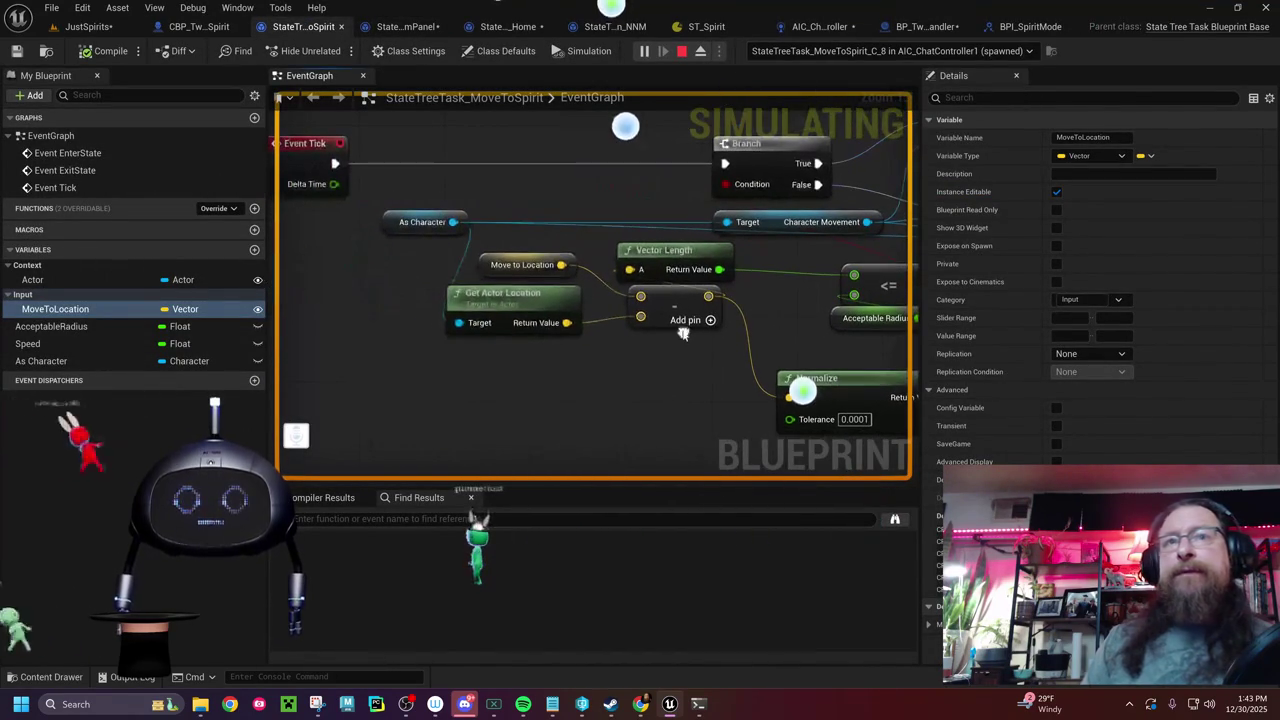
pyautogui.scroll(-2, 640, 363)
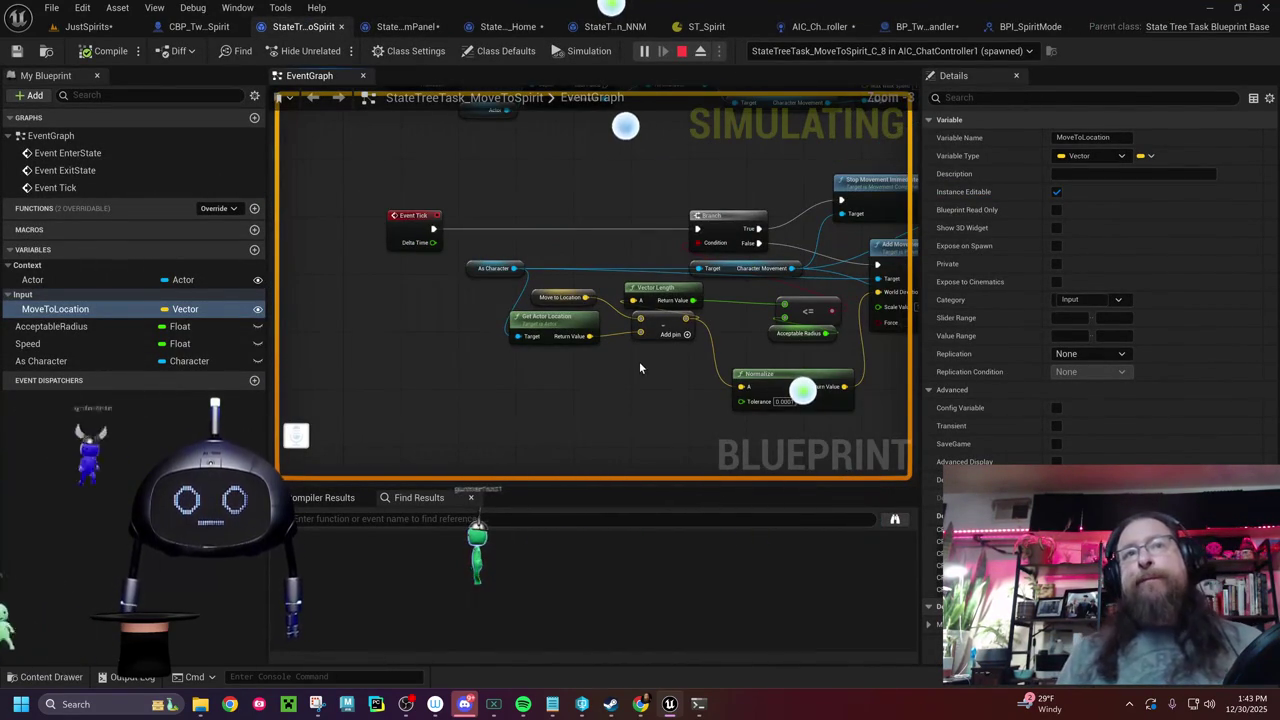
pyautogui.scroll(3, 639, 361)
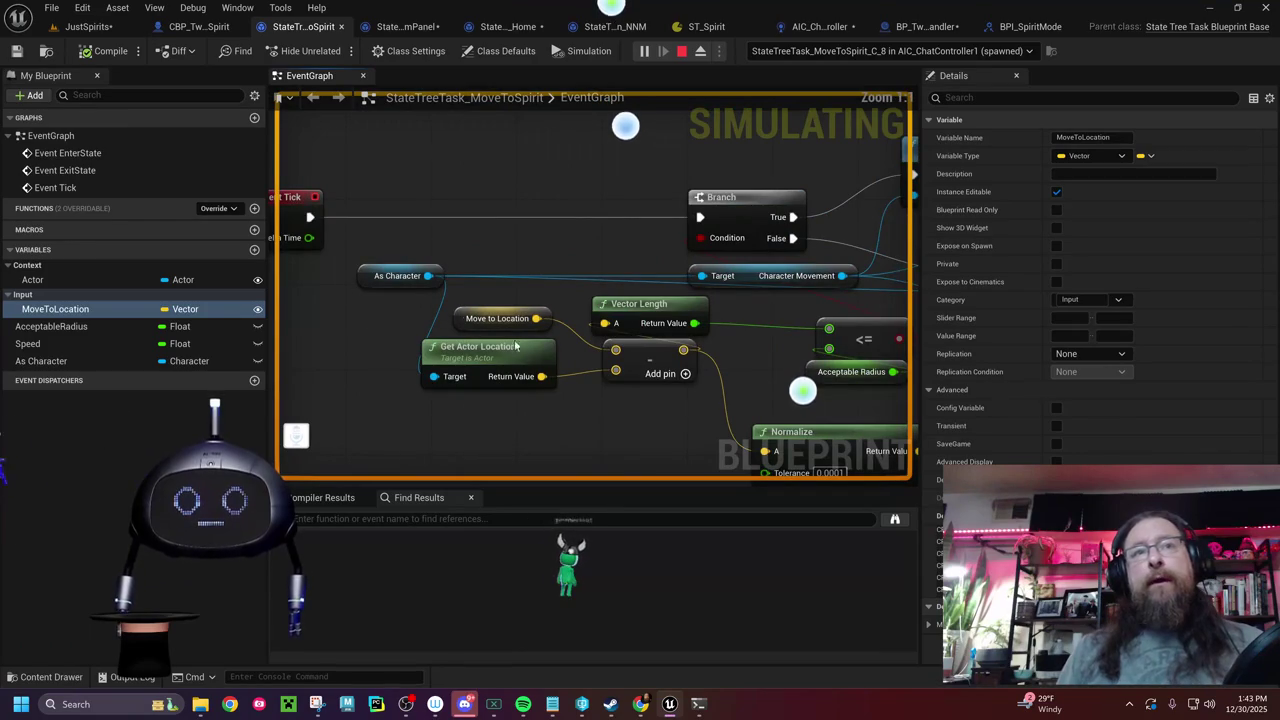
pyautogui.moveTo(699, 439); pyautogui.dragTo(311, 433)
pyautogui.moveTo(680, 404); pyautogui.dragTo(1137, 371)
pyautogui.moveTo(435, 355); pyautogui.dragTo(375, 382)
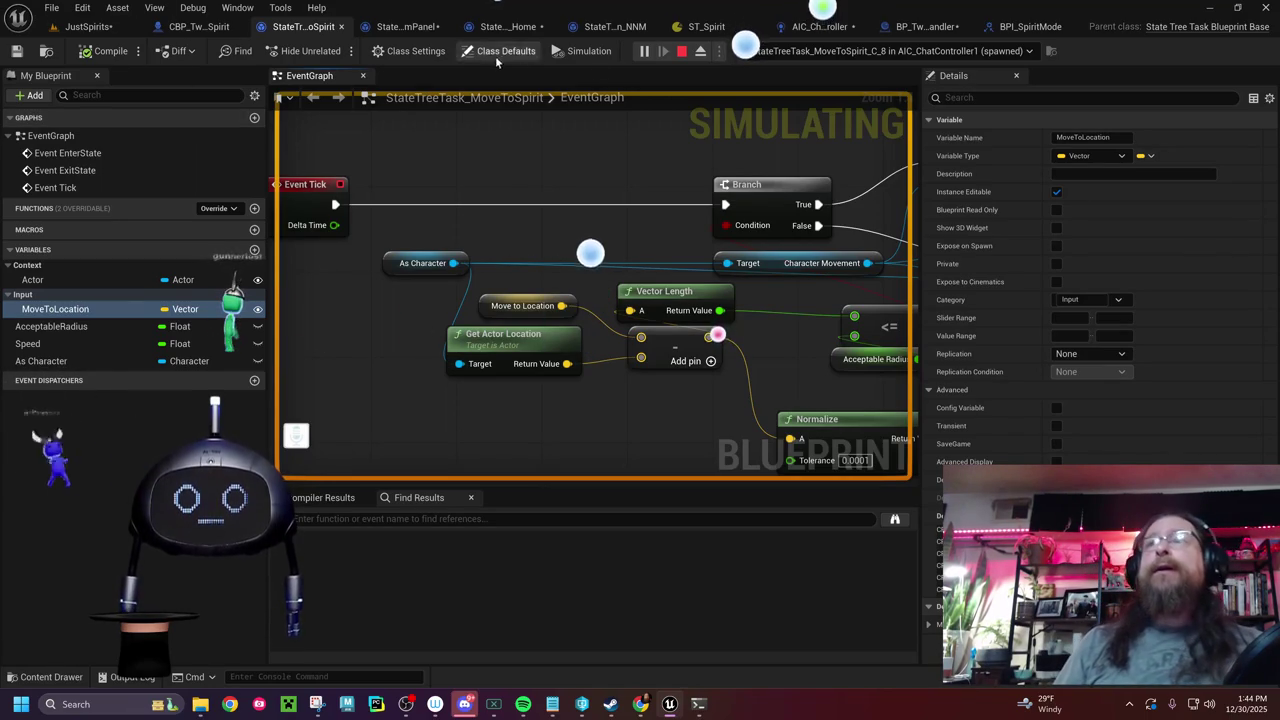
# - Stop the play session and select the Move state under Base in ST_Spirit
pyautogui.click(681, 50)
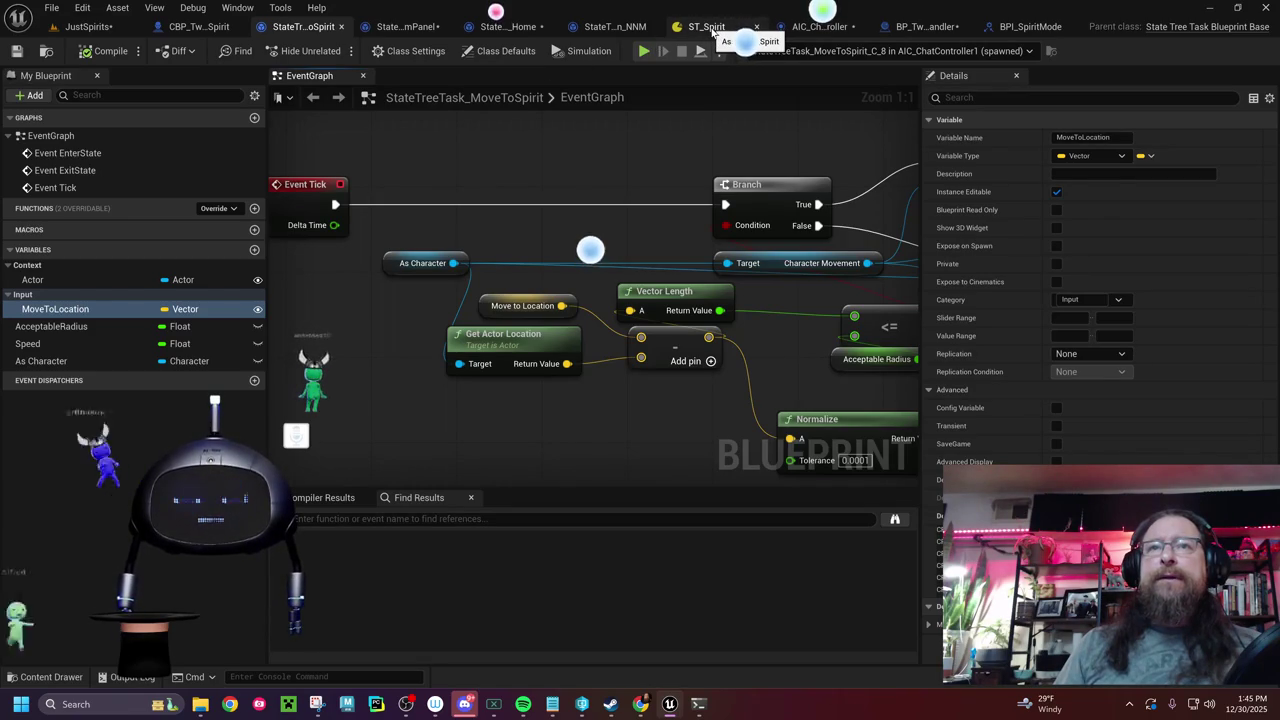
pyautogui.moveTo(880, 300)
pyautogui.mouseDown()
pyautogui.moveTo(270, 296)
pyautogui.moveTo(670, 326)
pyautogui.mouseUp()
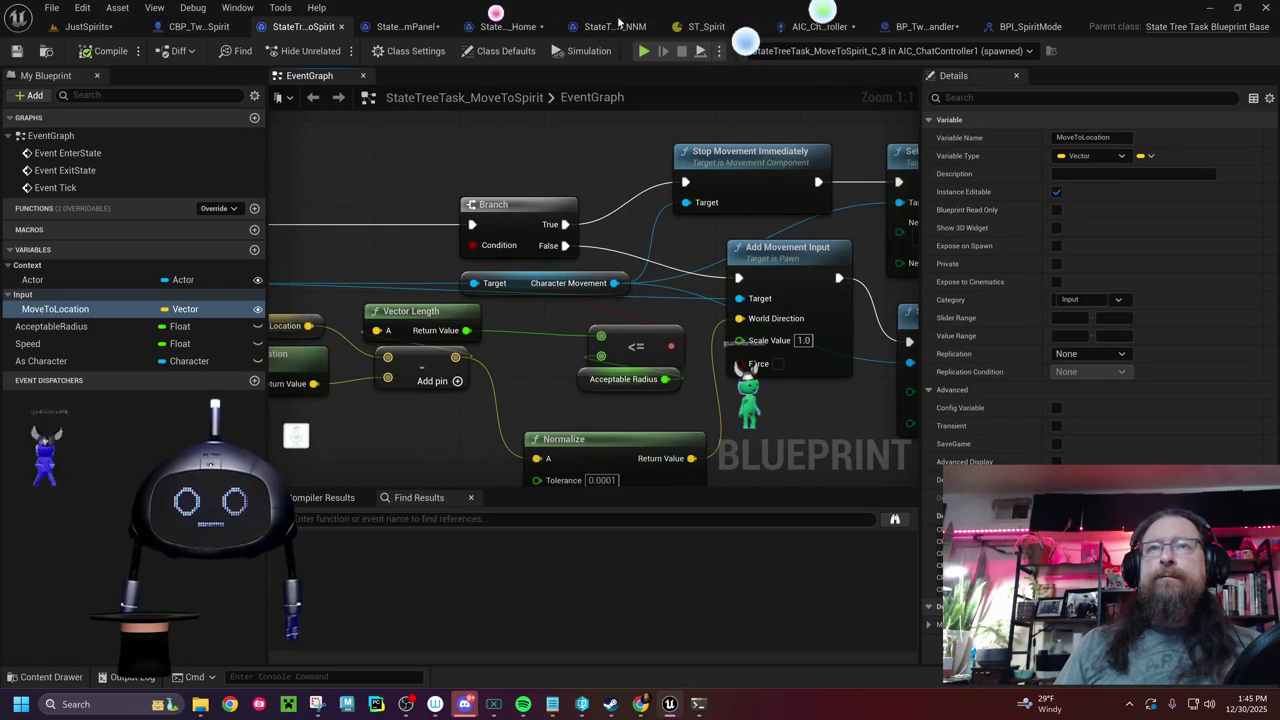
pyautogui.click(705, 26)
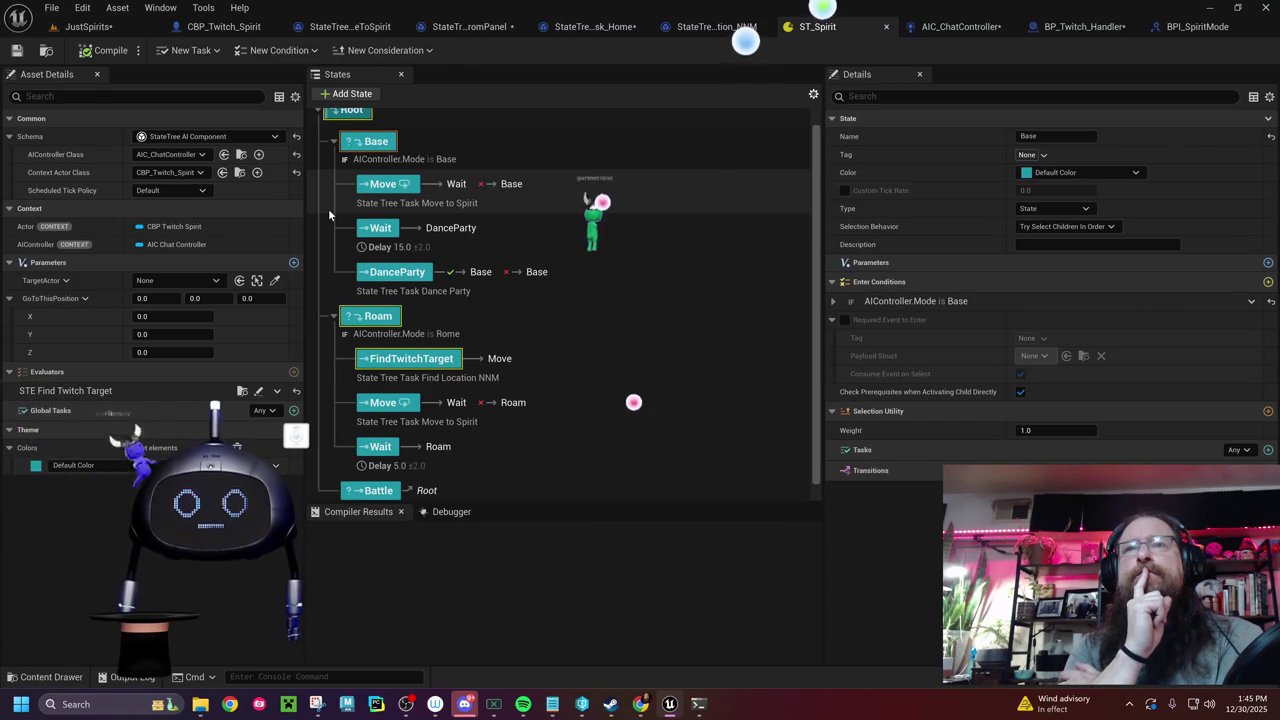
pyautogui.click(397, 184)
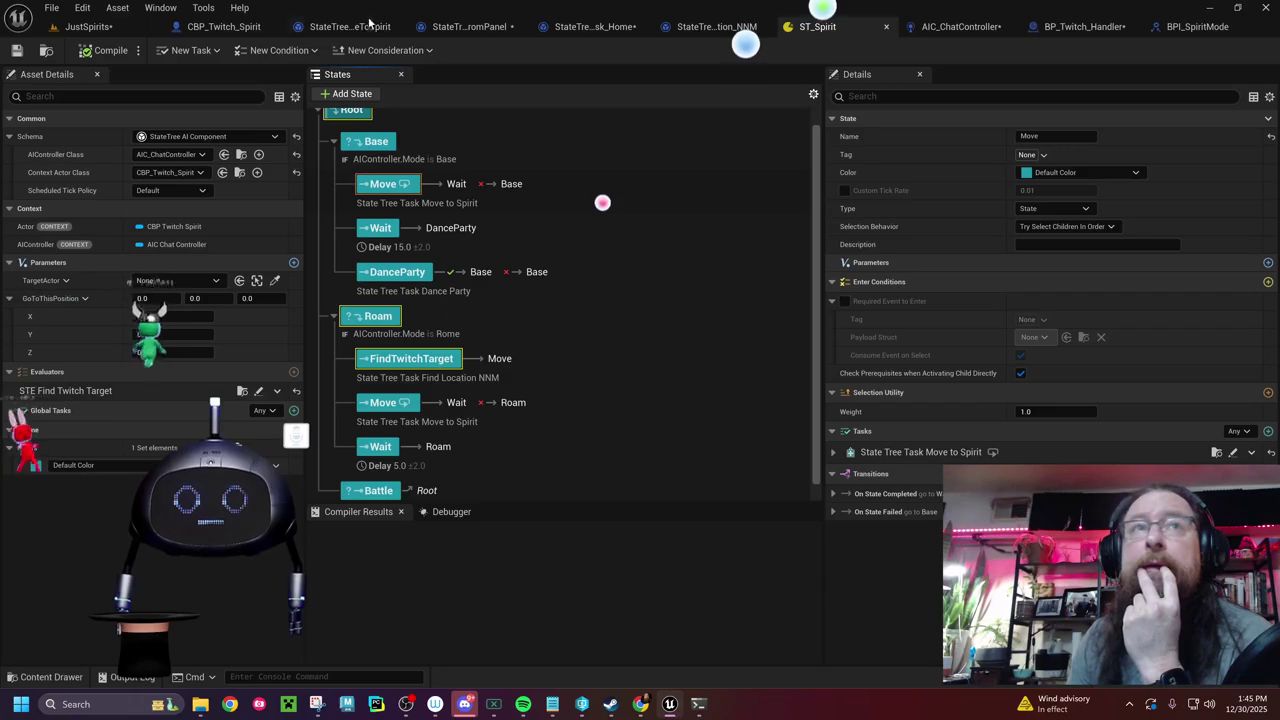
# - Check the MoveToSpirit Branch and distance nodes, then view the Move to Spirit task's inputs
pyautogui.click(366, 34)
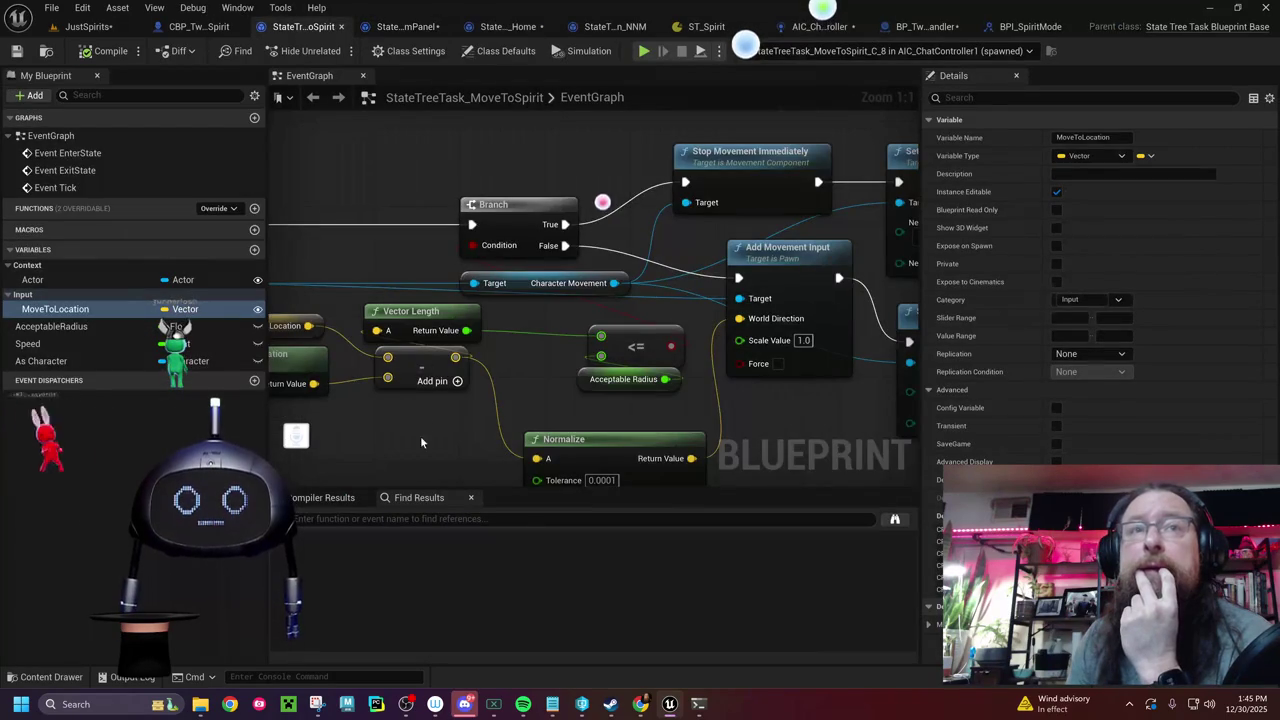
pyautogui.moveTo(719, 413); pyautogui.dragTo(543, 413)
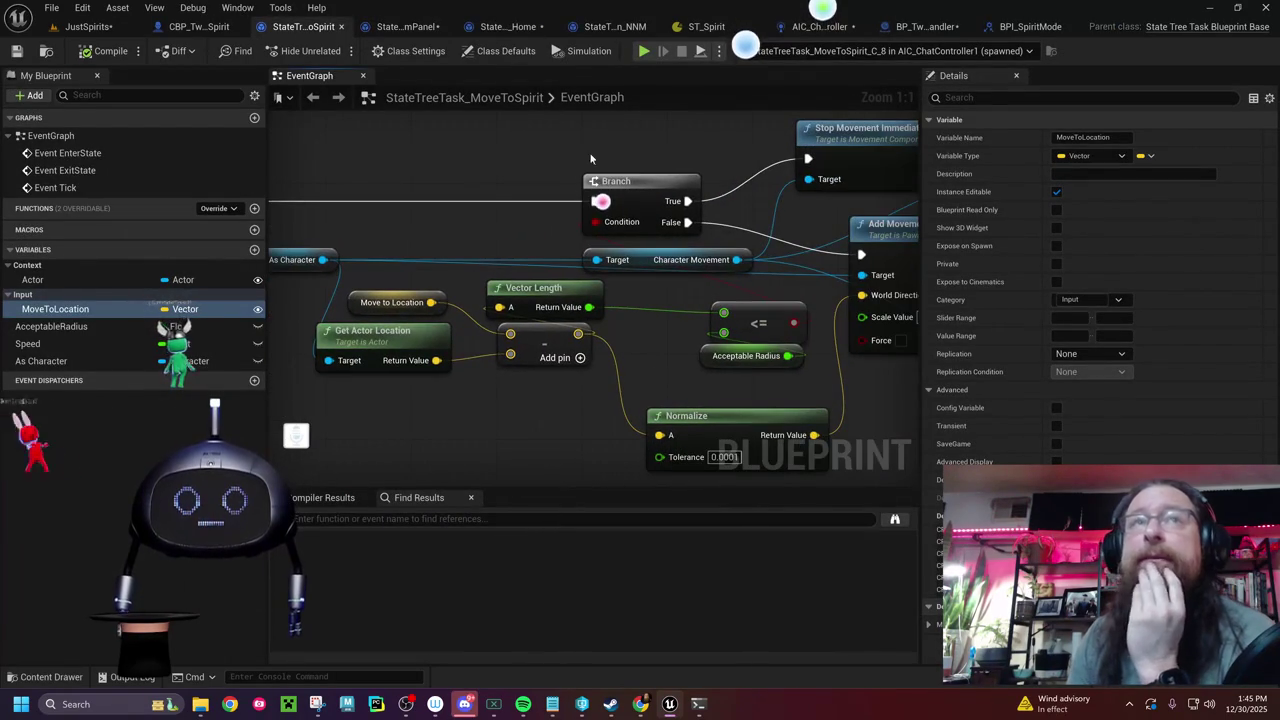
pyautogui.click(700, 26)
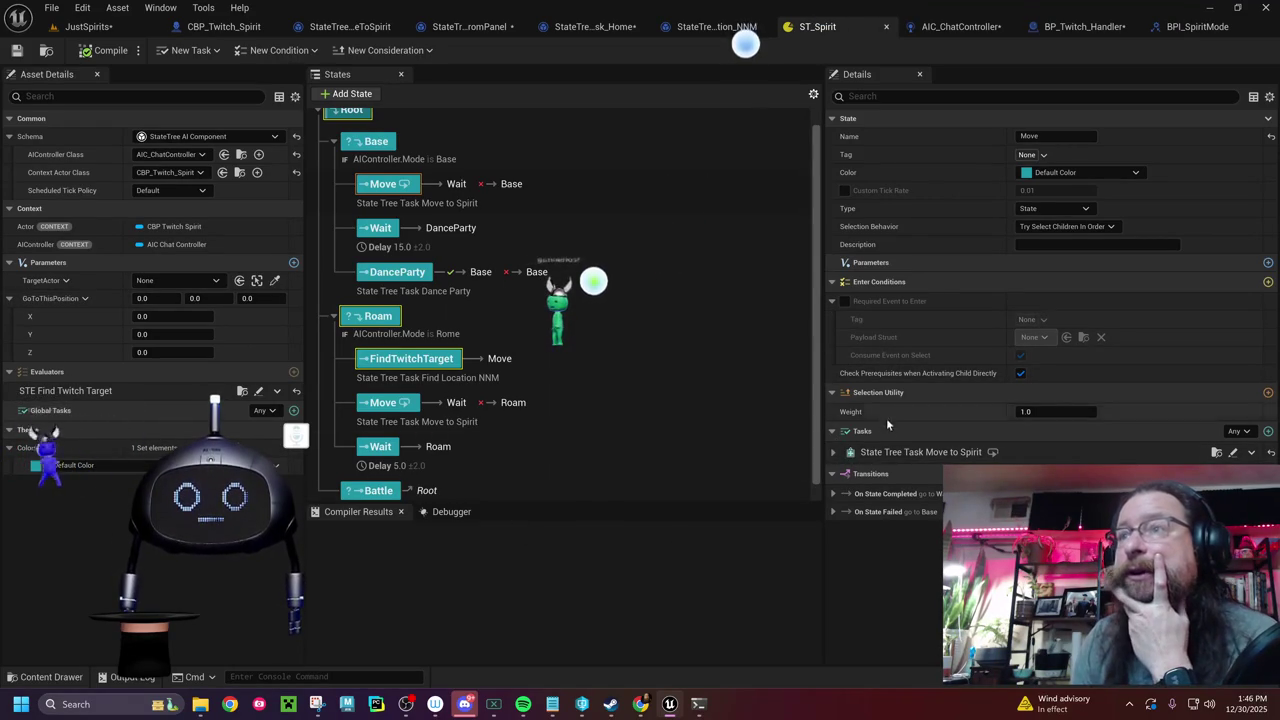
pyautogui.click(834, 453)
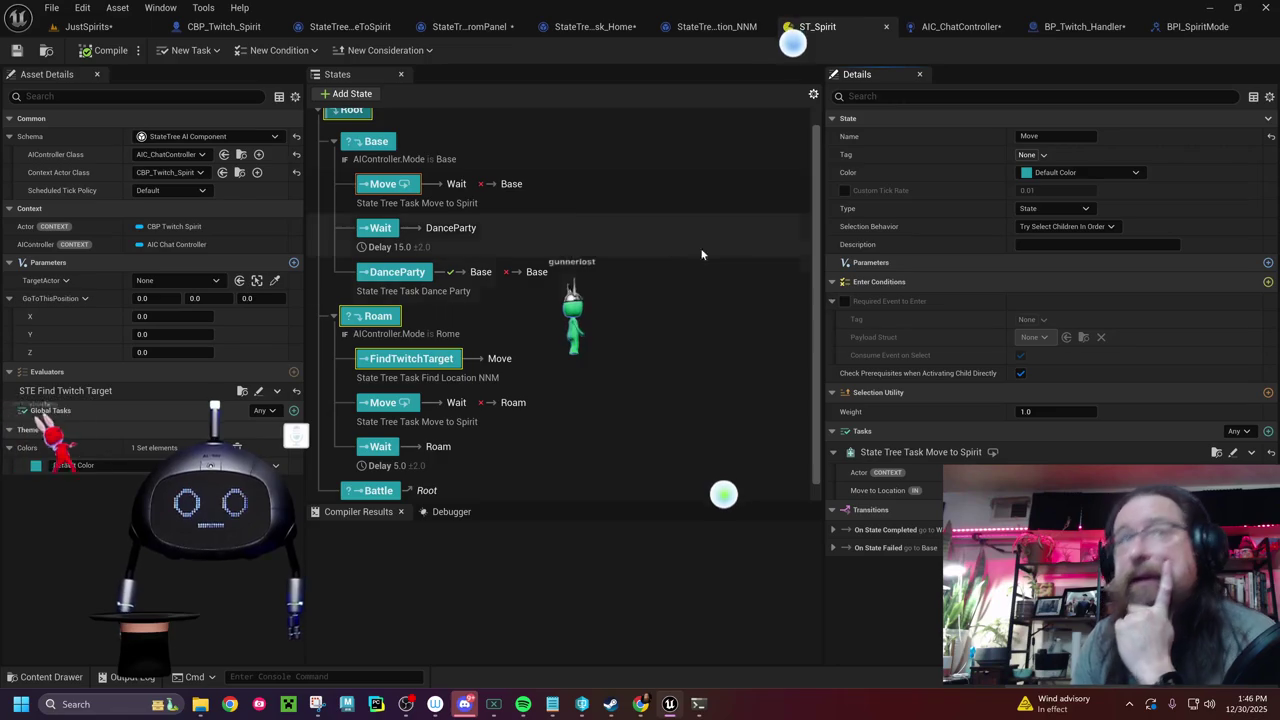
# - Look over the SET New Location nodes in CBP_Twitch_Spirit, then return to the JustSpirits level
pyautogui.click(226, 27)
pyautogui.moveTo(740, 361); pyautogui.dragTo(360, 331)
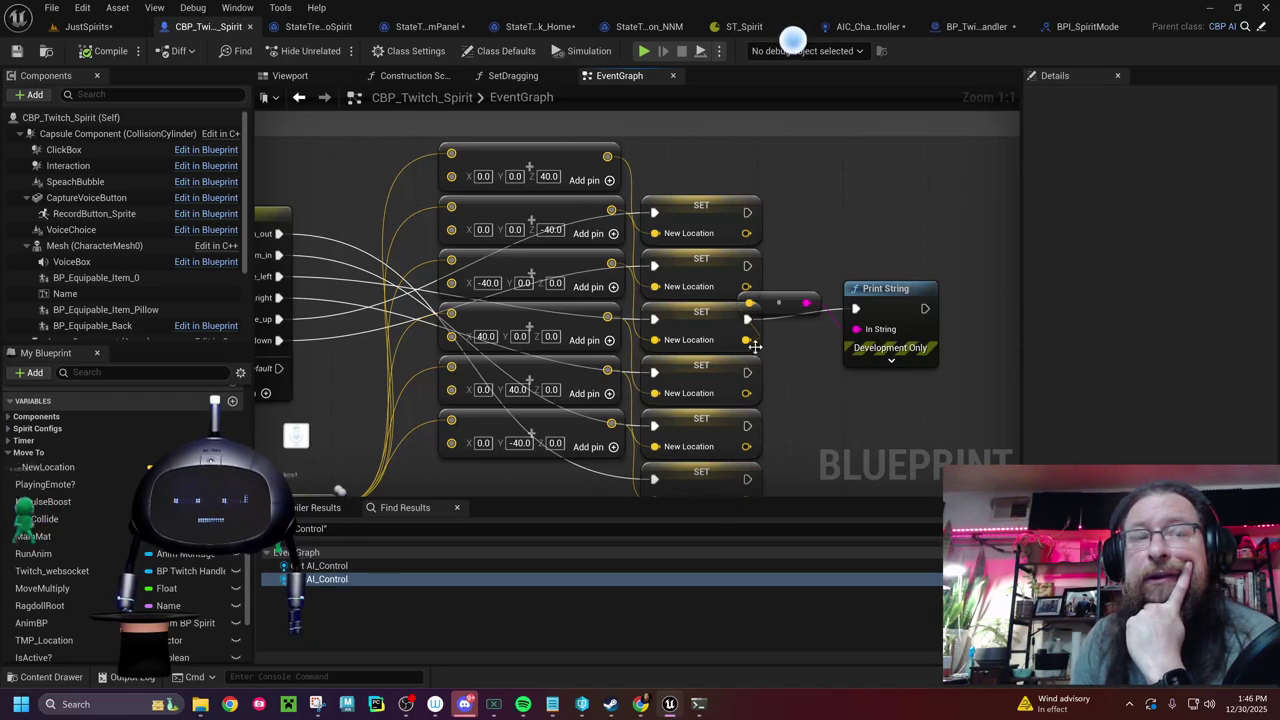
pyautogui.click(90, 27)
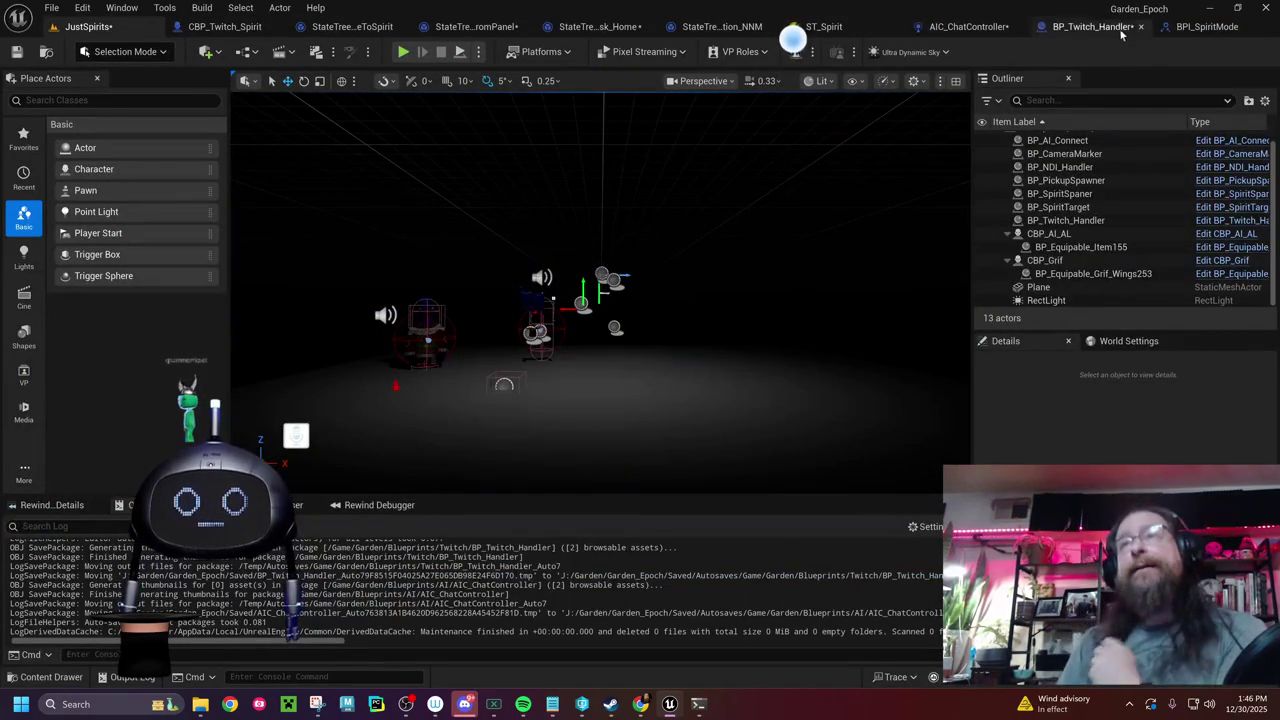
# - Switch from the JustSpirits level back to ST_Spirit, then to the LocationFromPanel task graph
pyautogui.click(820, 28)
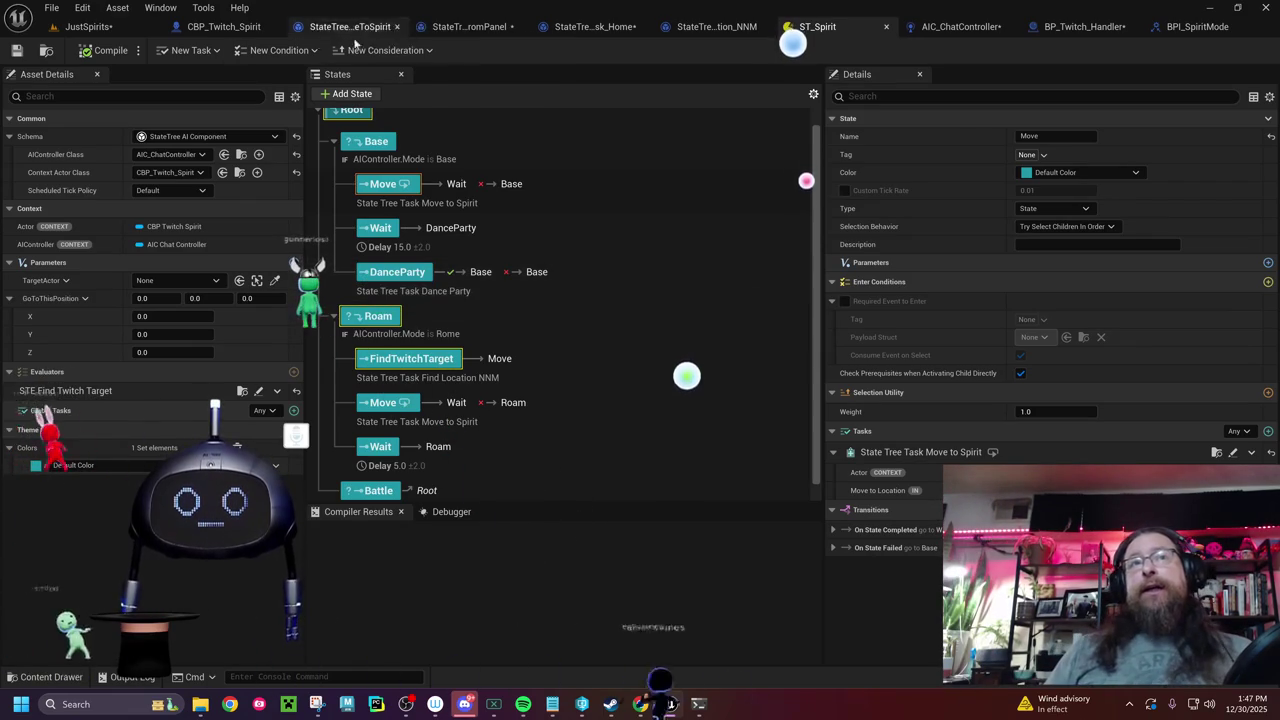
pyautogui.click(459, 27)
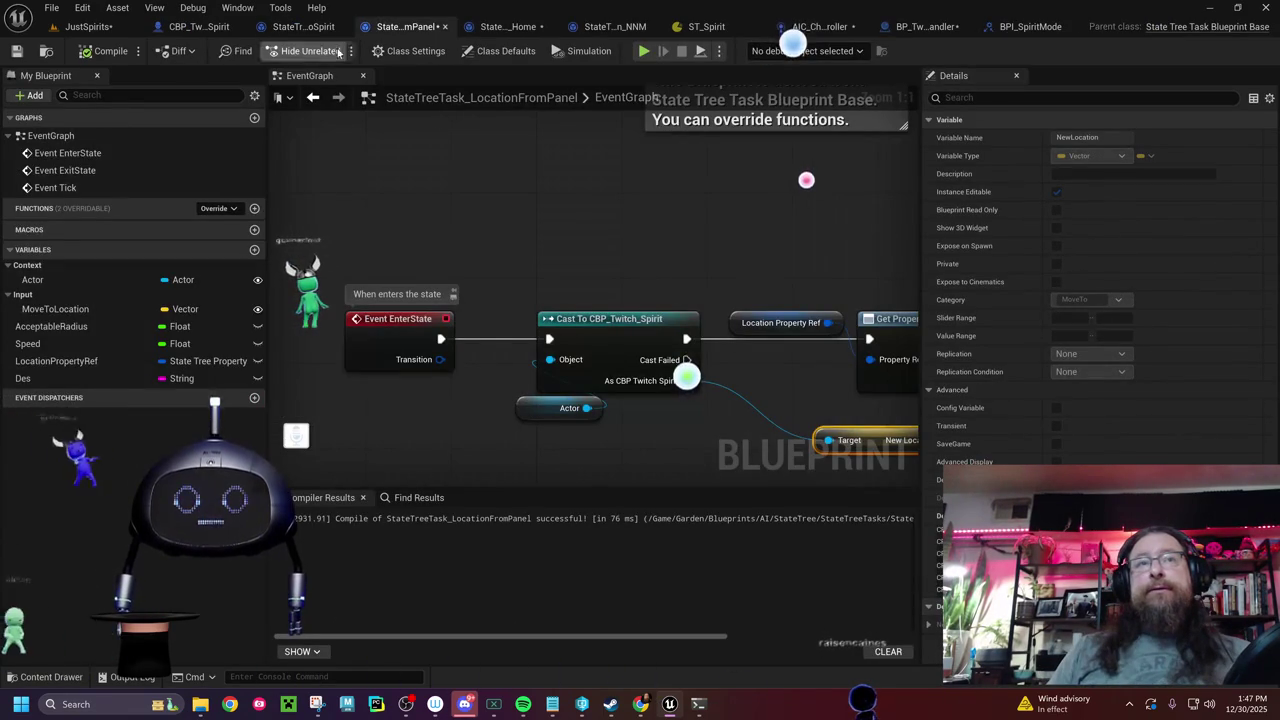
pyautogui.click(303, 27)
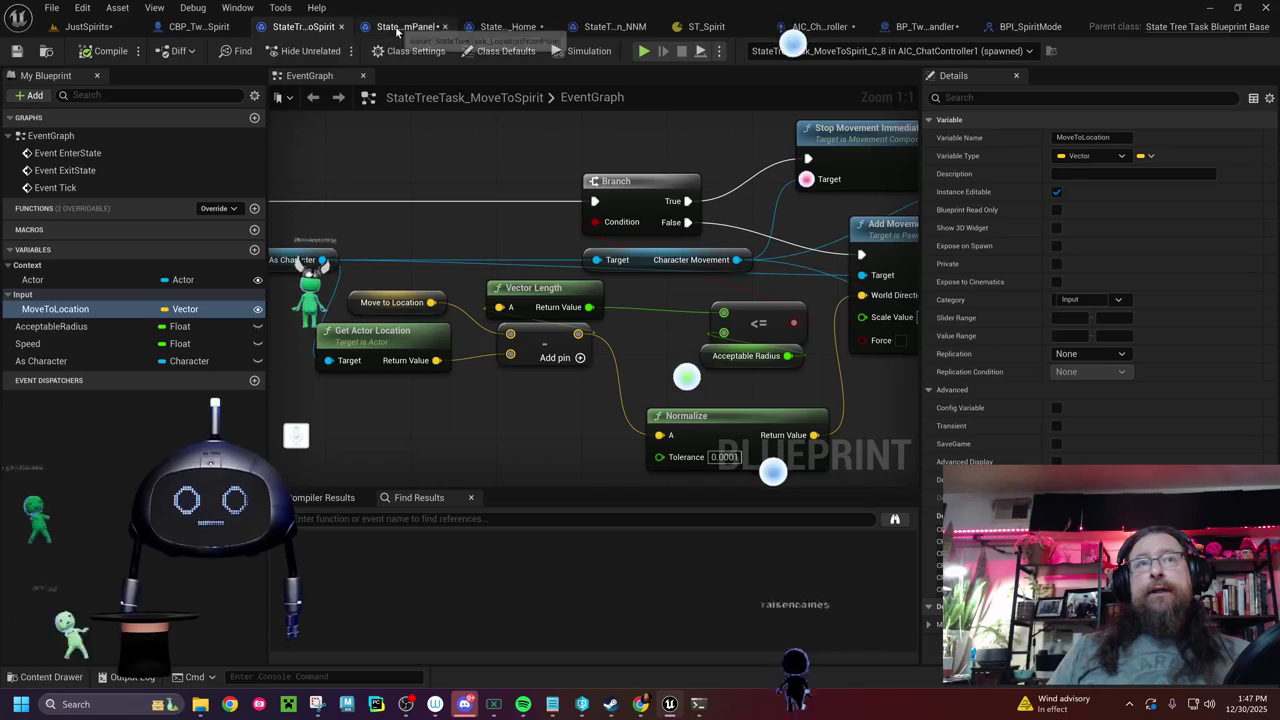
pyautogui.click(706, 26)
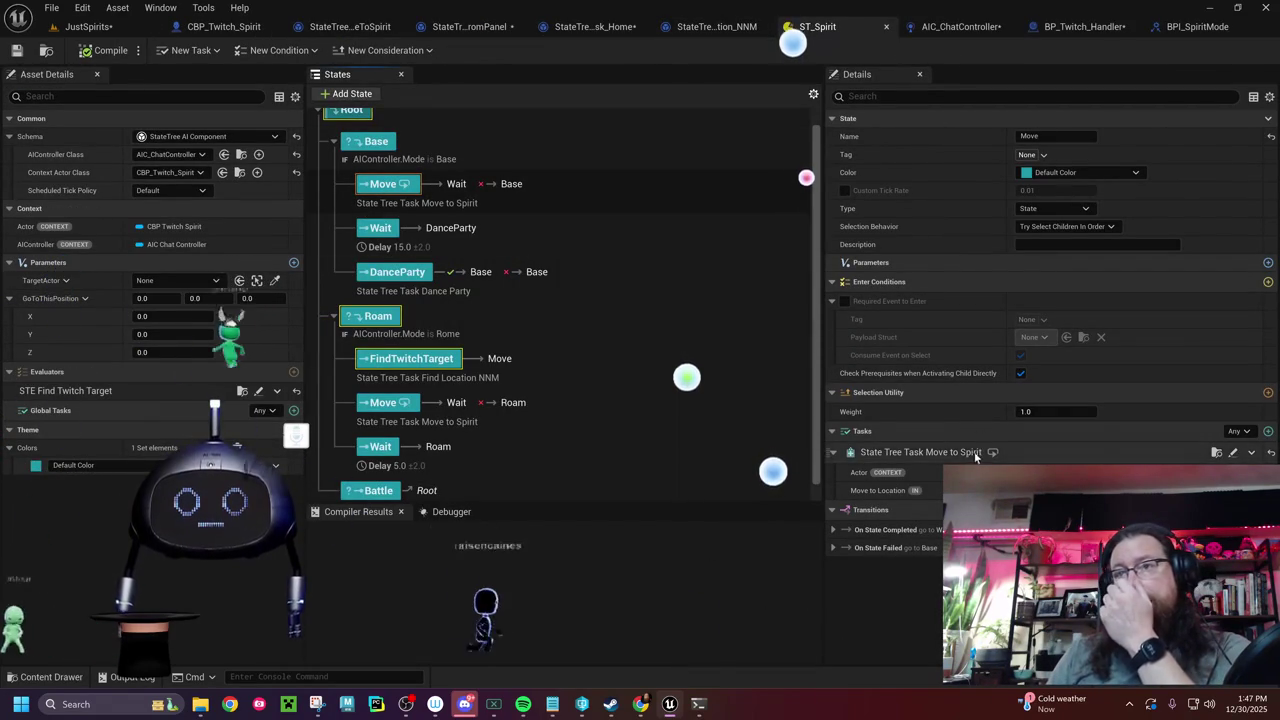
pyautogui.click(1270, 455)
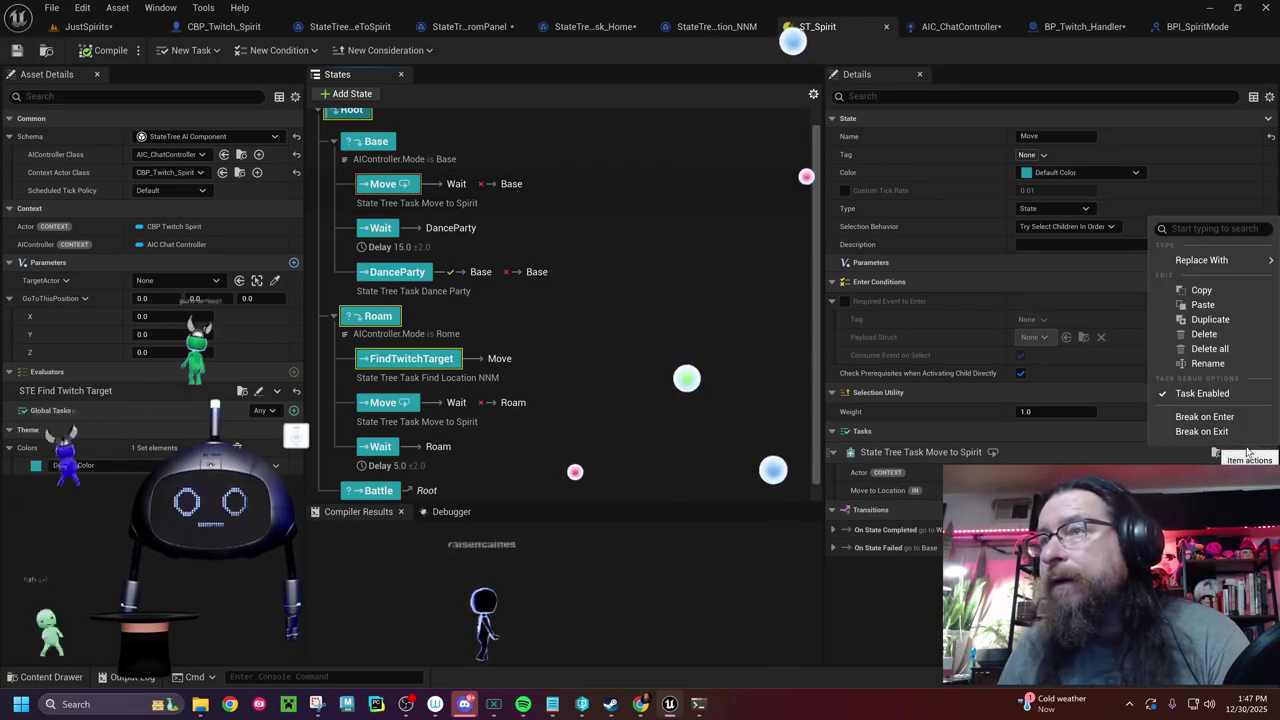
# - Replace the Move state's Move to Spirit task with a Location from Panel task
pyautogui.click(1204, 334)
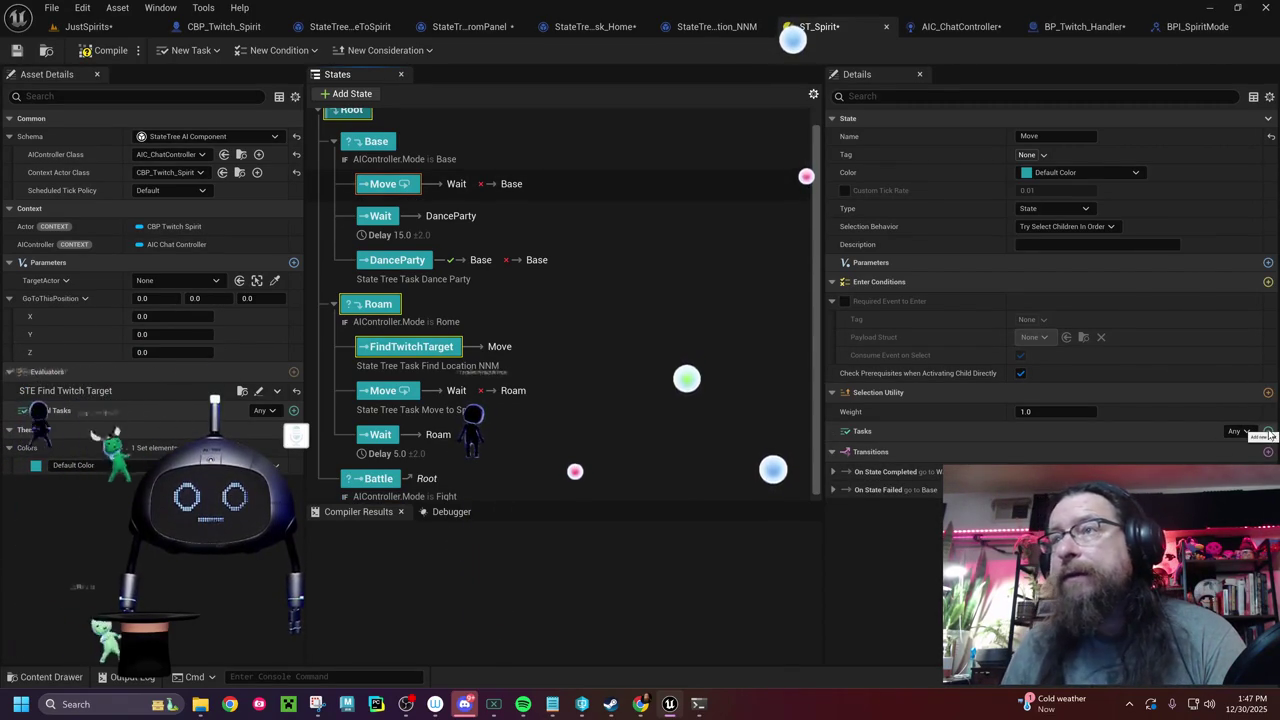
pyautogui.click(1268, 432)
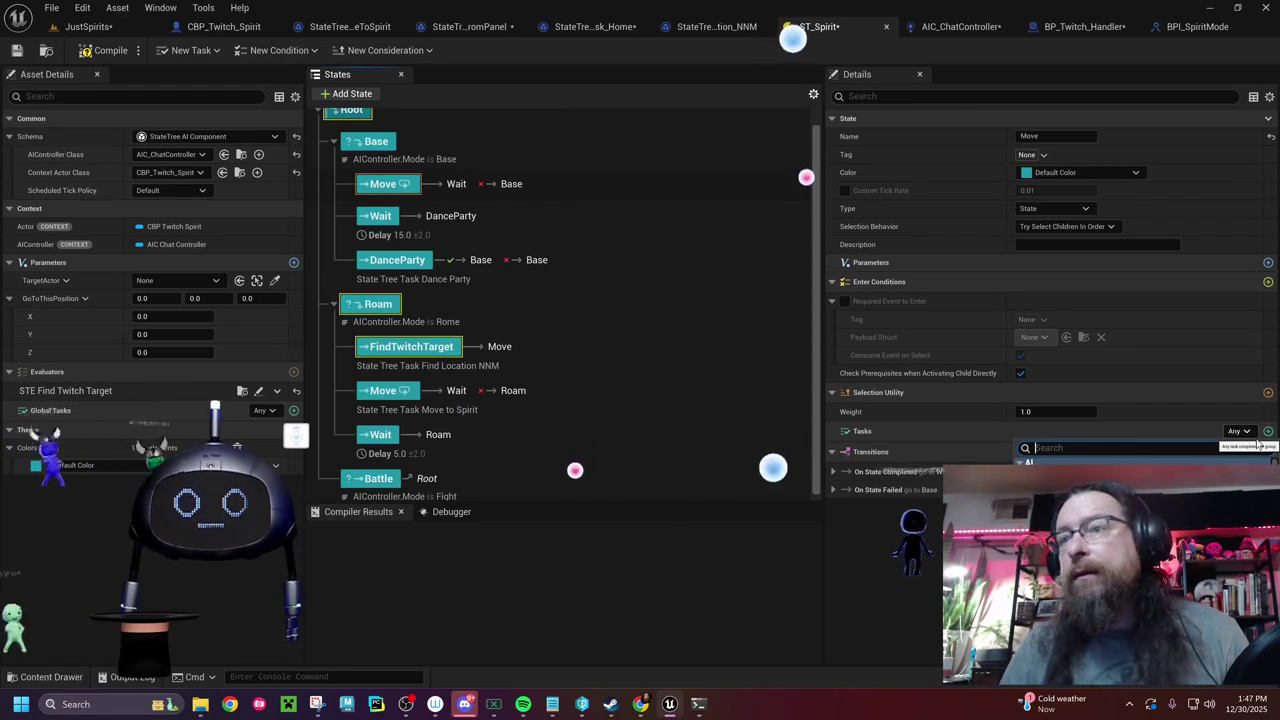
pyautogui.click(1150, 500)
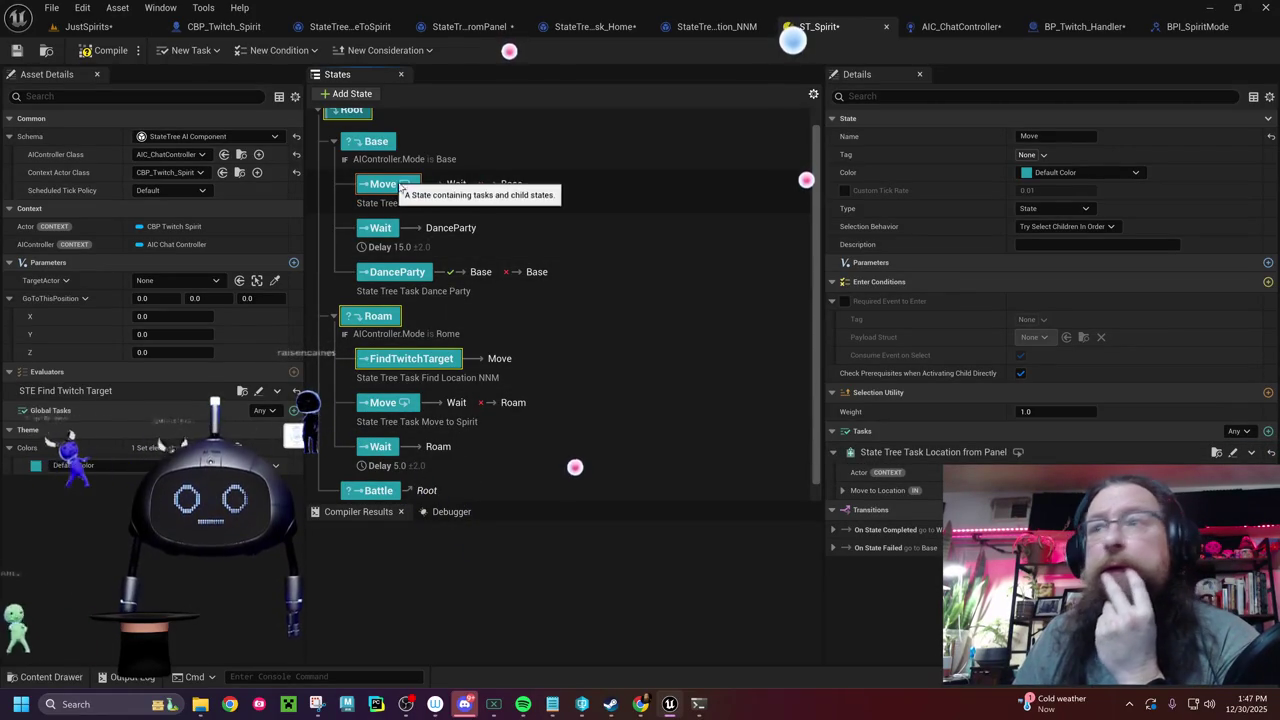
pyautogui.click(842, 491)
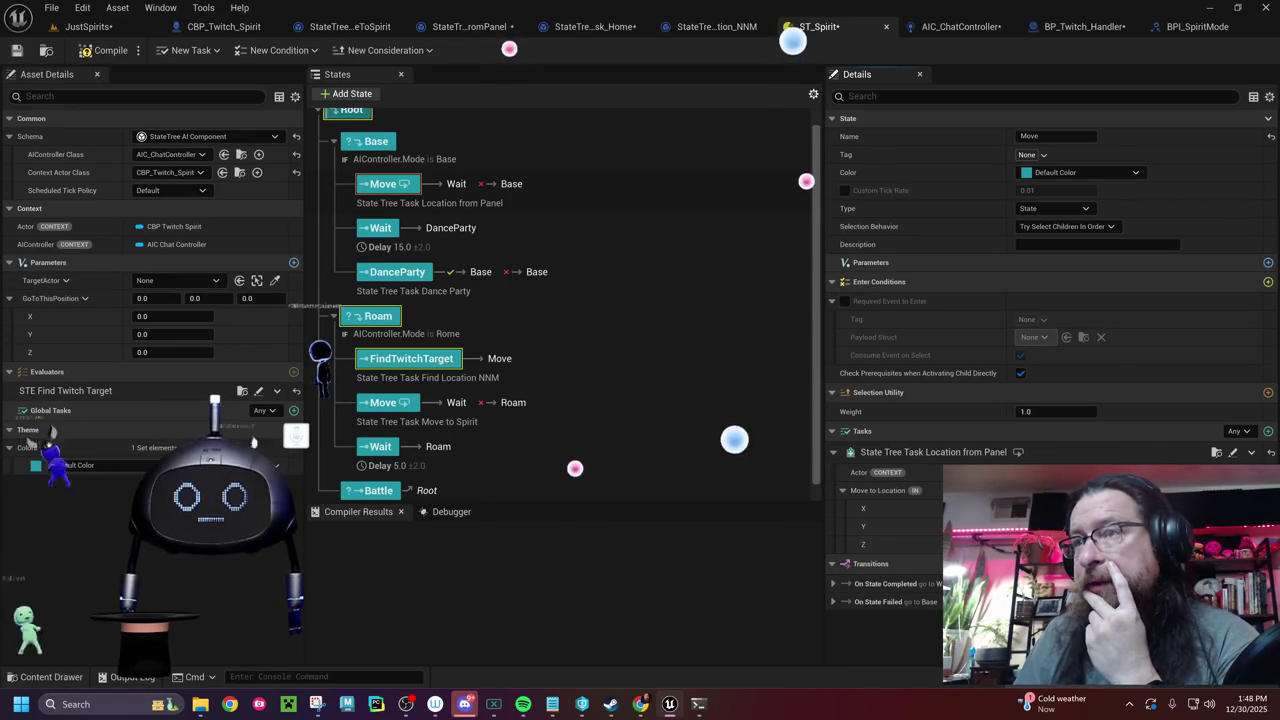
pyautogui.click(842, 490)
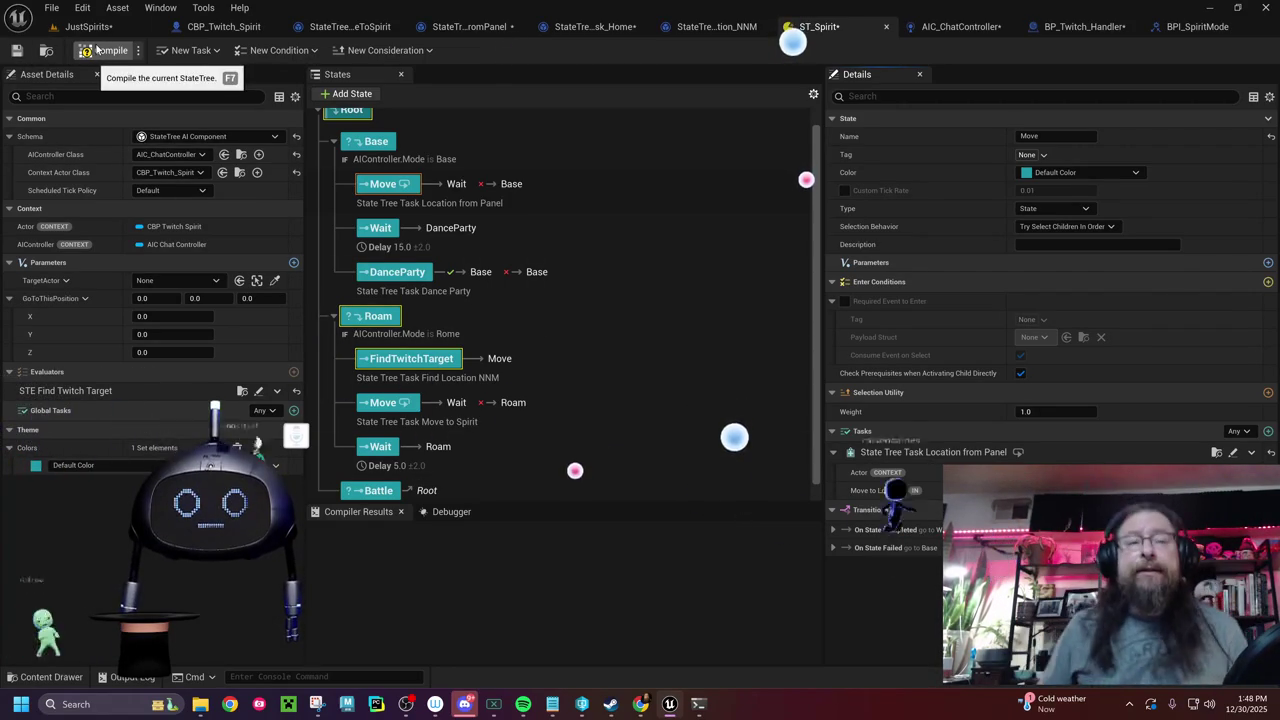
# - Compare FindTwitchTarget's task with Move's Location from Panel inputs, then open its event graph
pyautogui.click(450, 360)
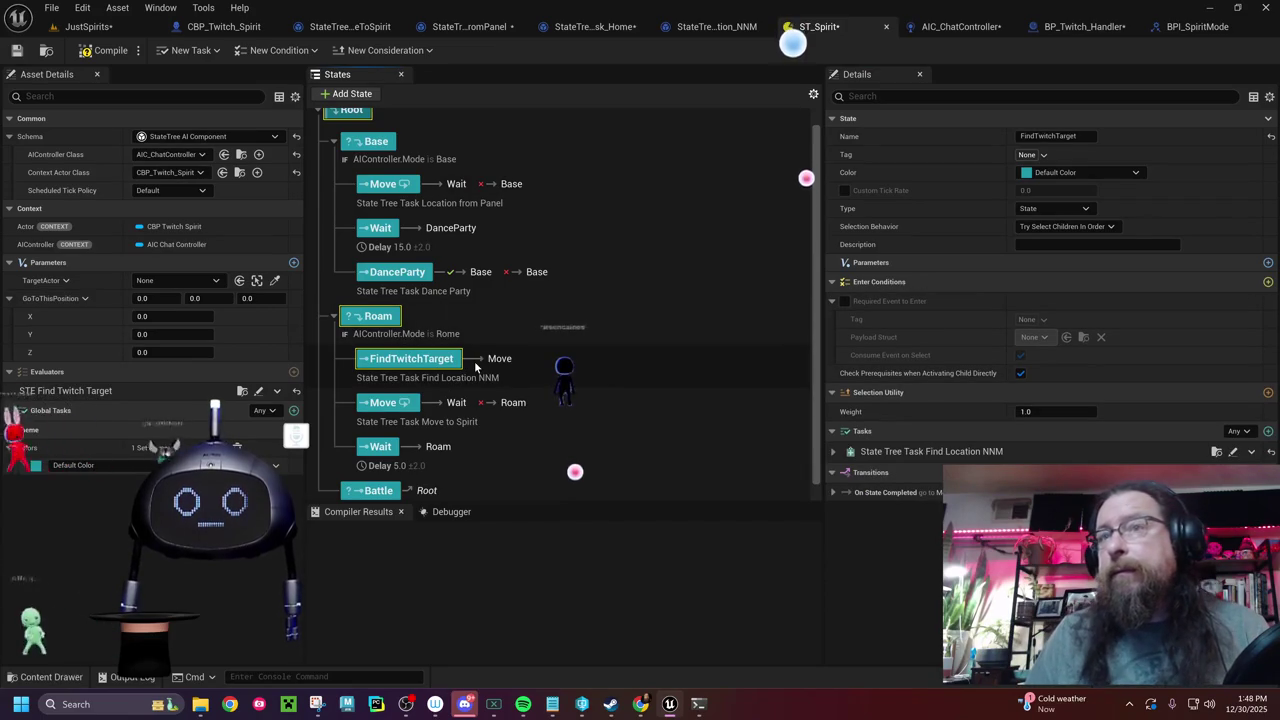
pyautogui.click(388, 188)
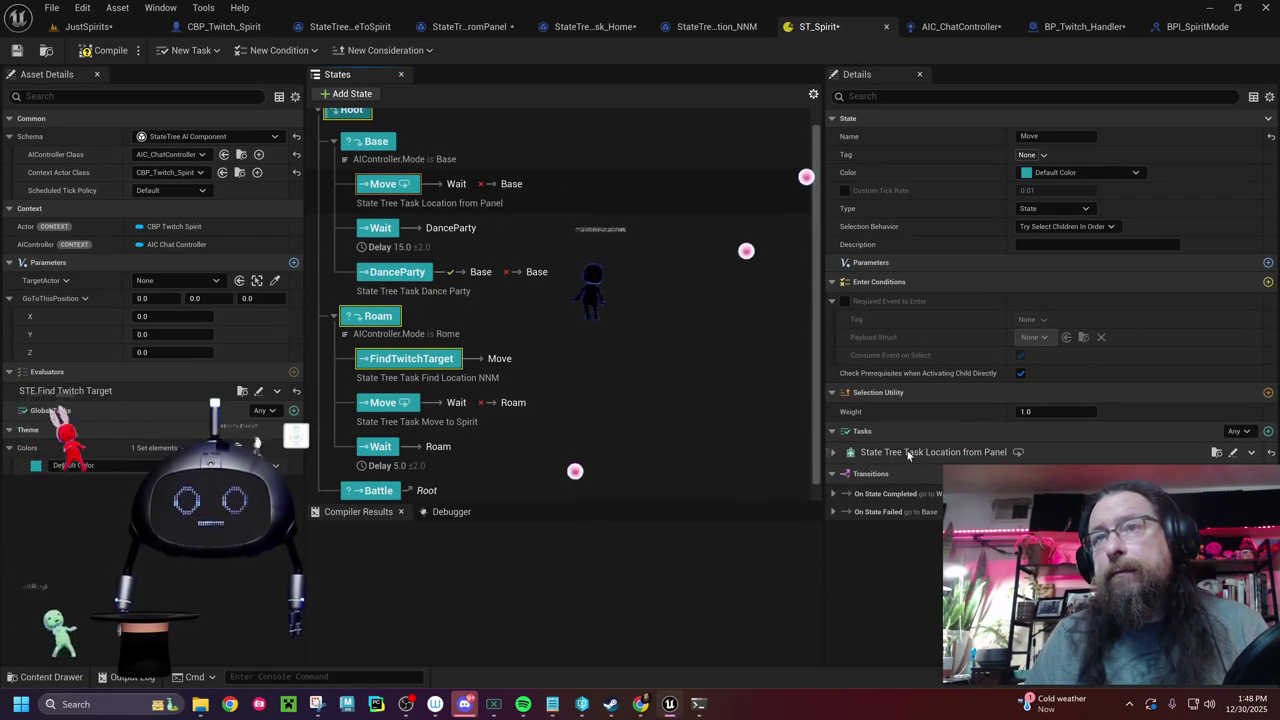
pyautogui.click(833, 453)
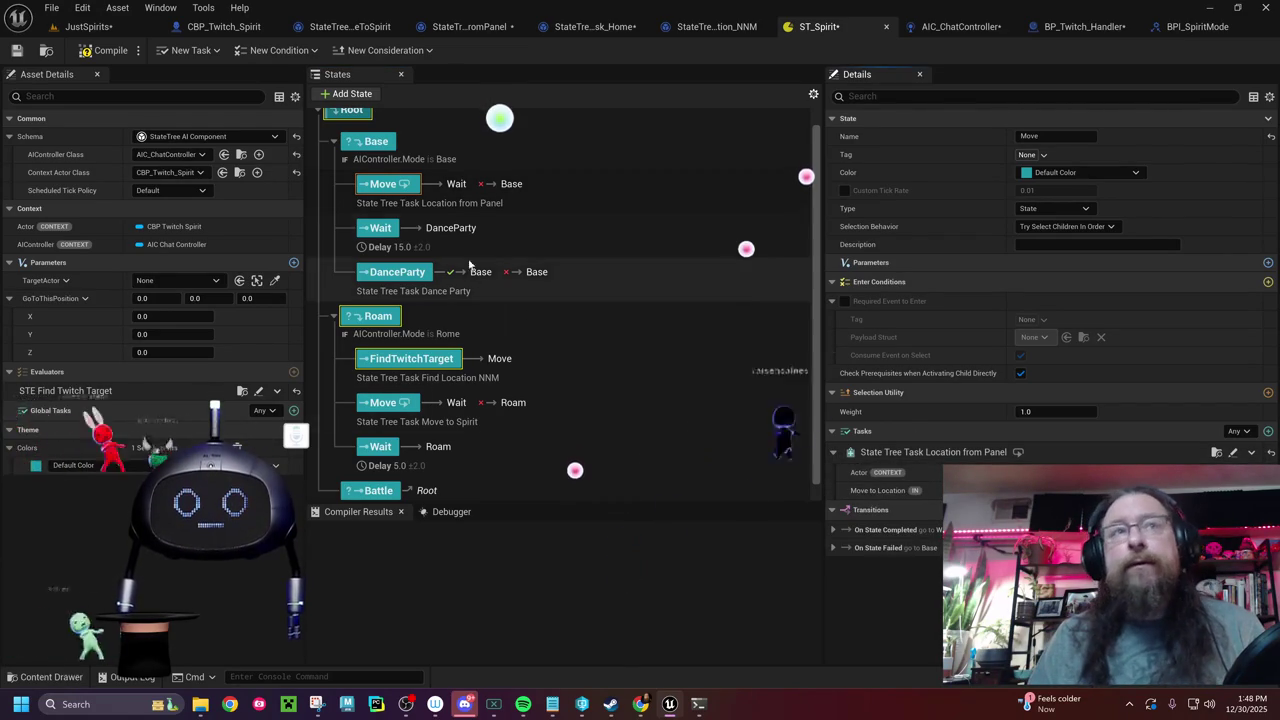
pyautogui.click(461, 31)
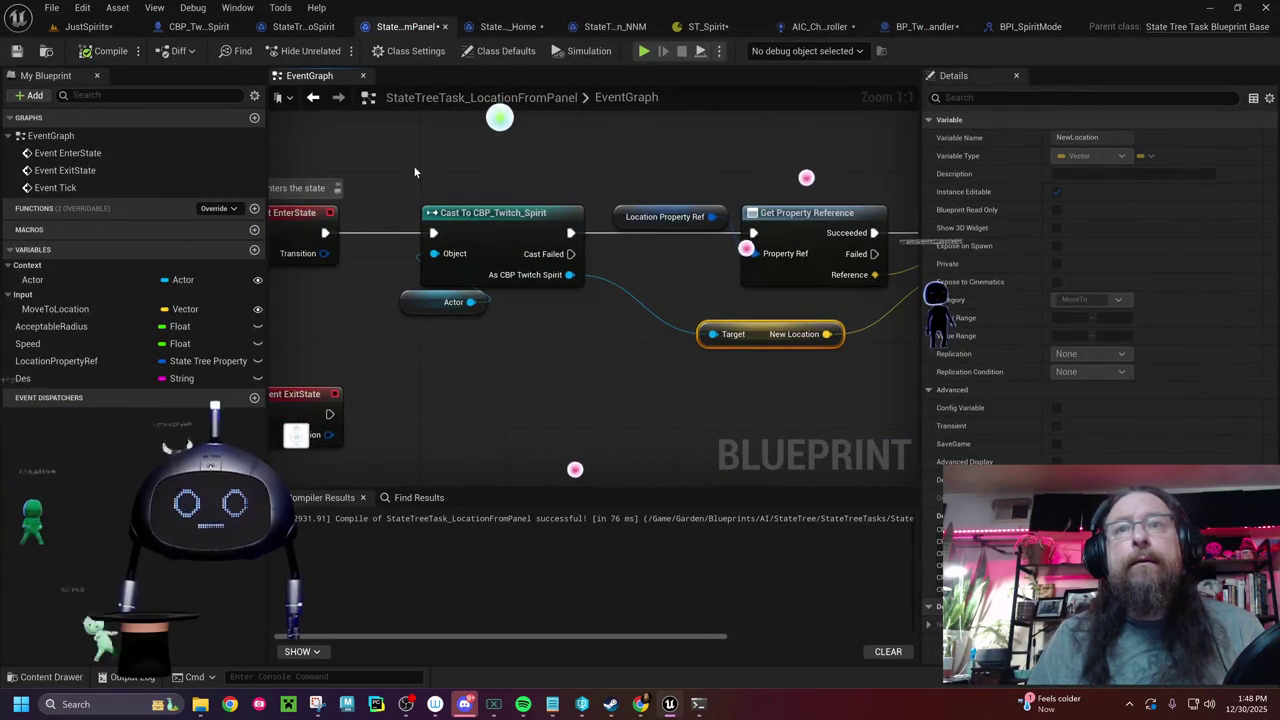
# - Look over the LocationFromPanel nodes, then start a JustSpirits play test, raising the compile-error warning
pyautogui.moveTo(538, 334); pyautogui.dragTo(690, 351)
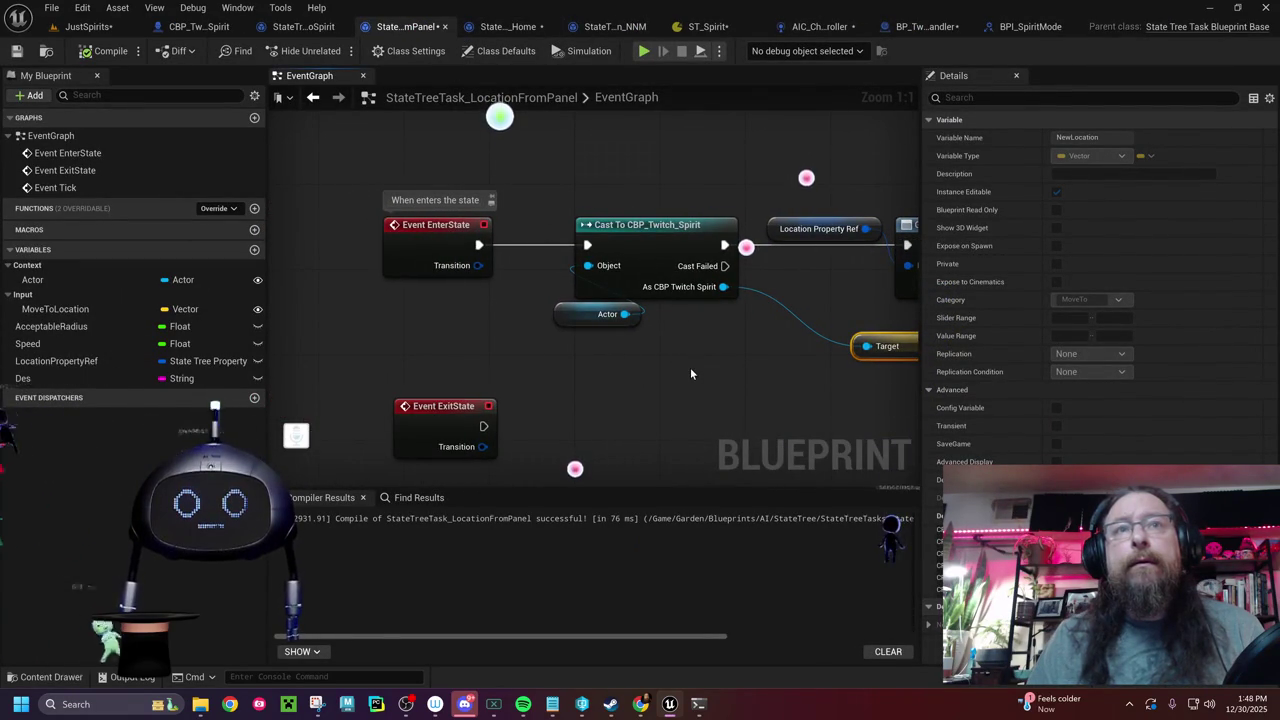
pyautogui.moveTo(690, 374)
pyautogui.mouseDown()
pyautogui.moveTo(520, 330)
pyautogui.moveTo(405, 331)
pyautogui.mouseUp()
pyautogui.moveTo(900, 370)
pyautogui.mouseDown()
pyautogui.moveTo(277, 374)
pyautogui.moveTo(751, 352)
pyautogui.mouseUp()
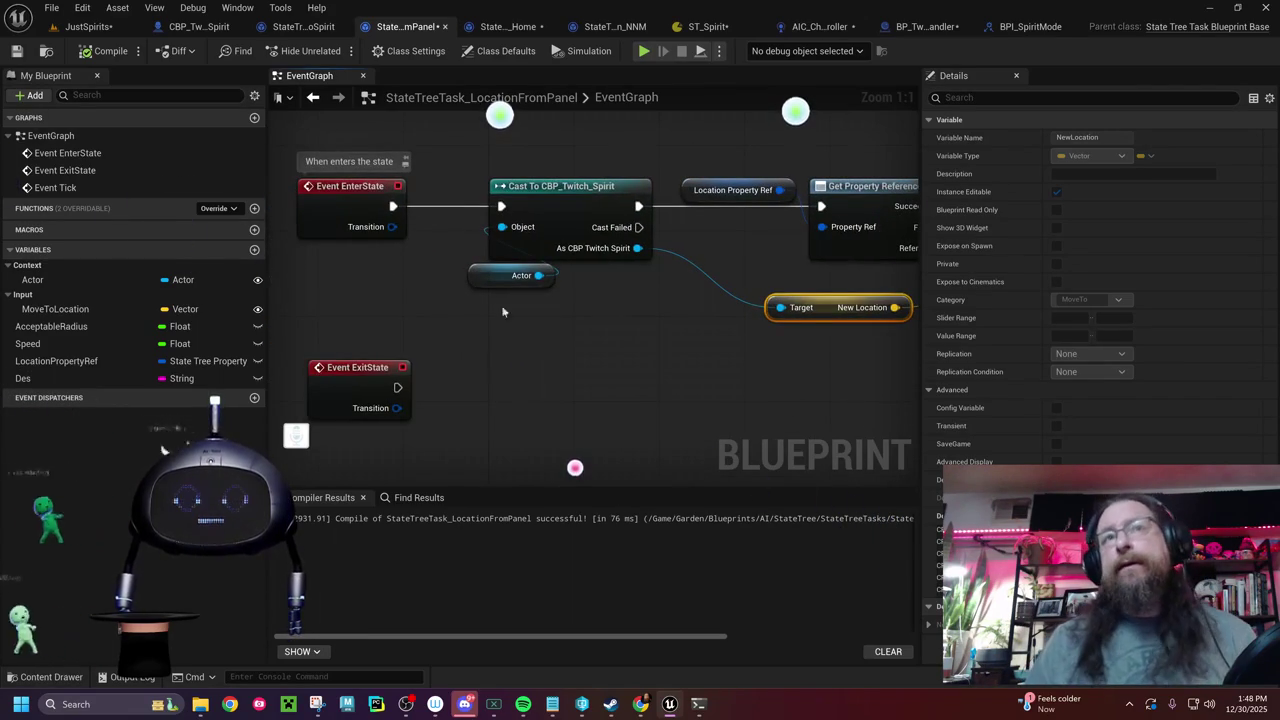
pyautogui.click(62, 28)
pyautogui.click(403, 51)
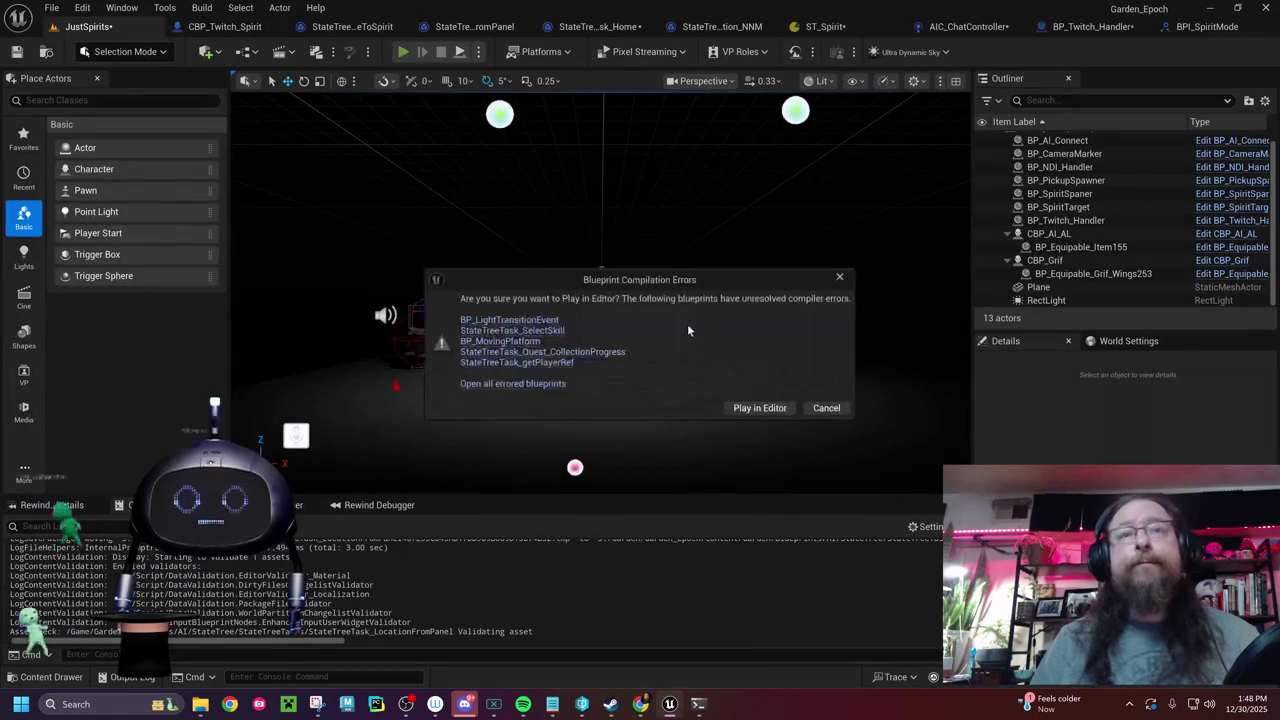
# - Play the level anyway despite the errored blueprints, stop it, and view the MoveToSpirit graph
pyautogui.click(760, 408)
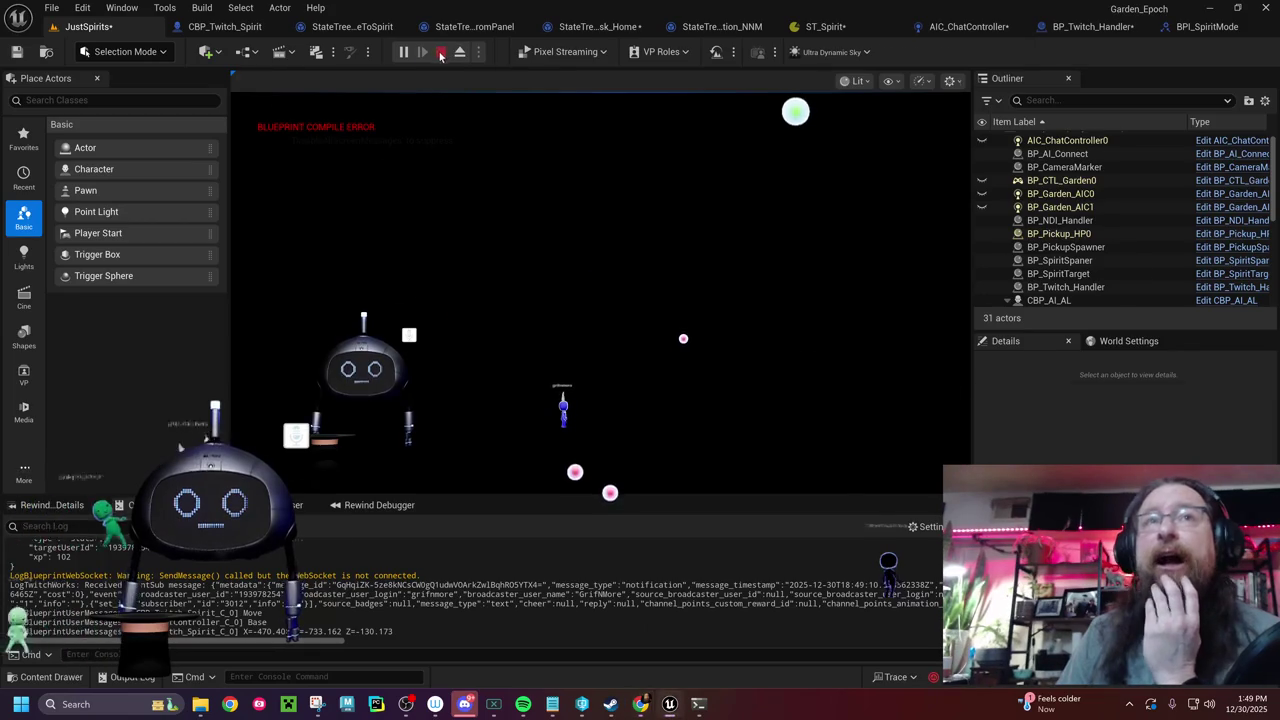
pyautogui.press('Escape')
pyautogui.click(350, 26)
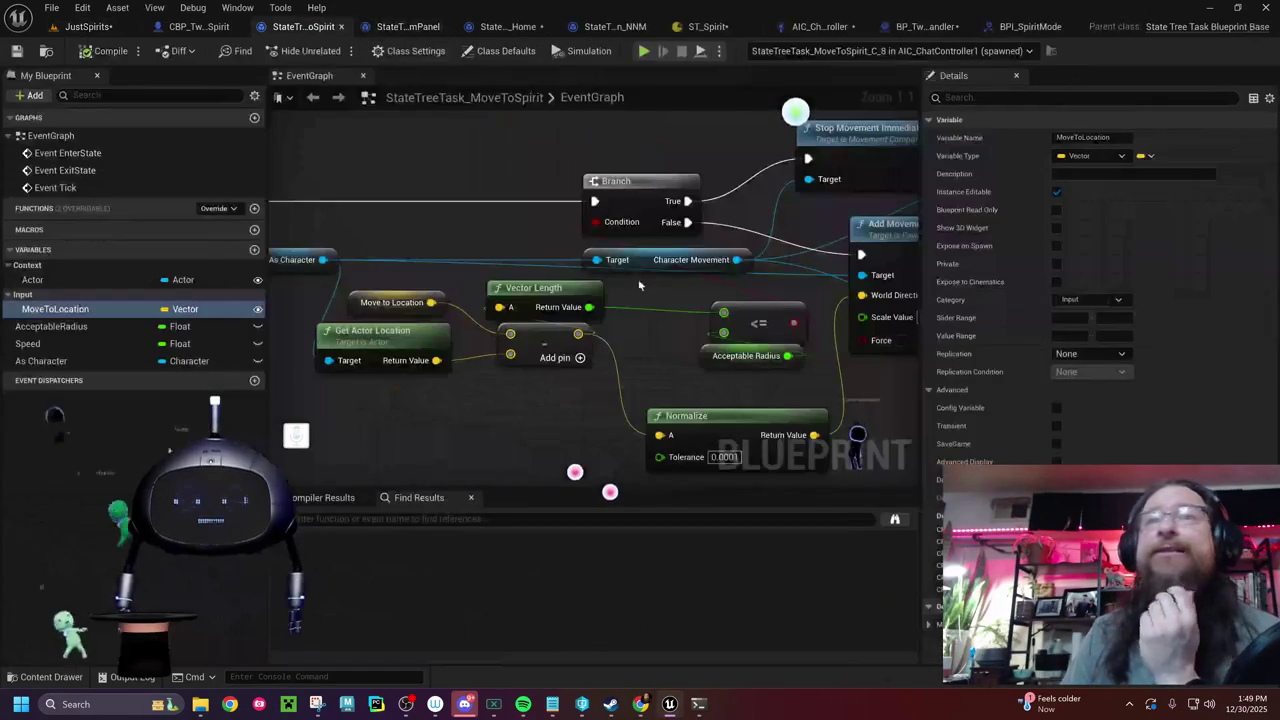
# - Remove the debug Print String node from CBP_Twitch_Spirit's event graph, then return to LocationFromPanel
pyautogui.moveTo(647, 300); pyautogui.dragTo(854, 308)
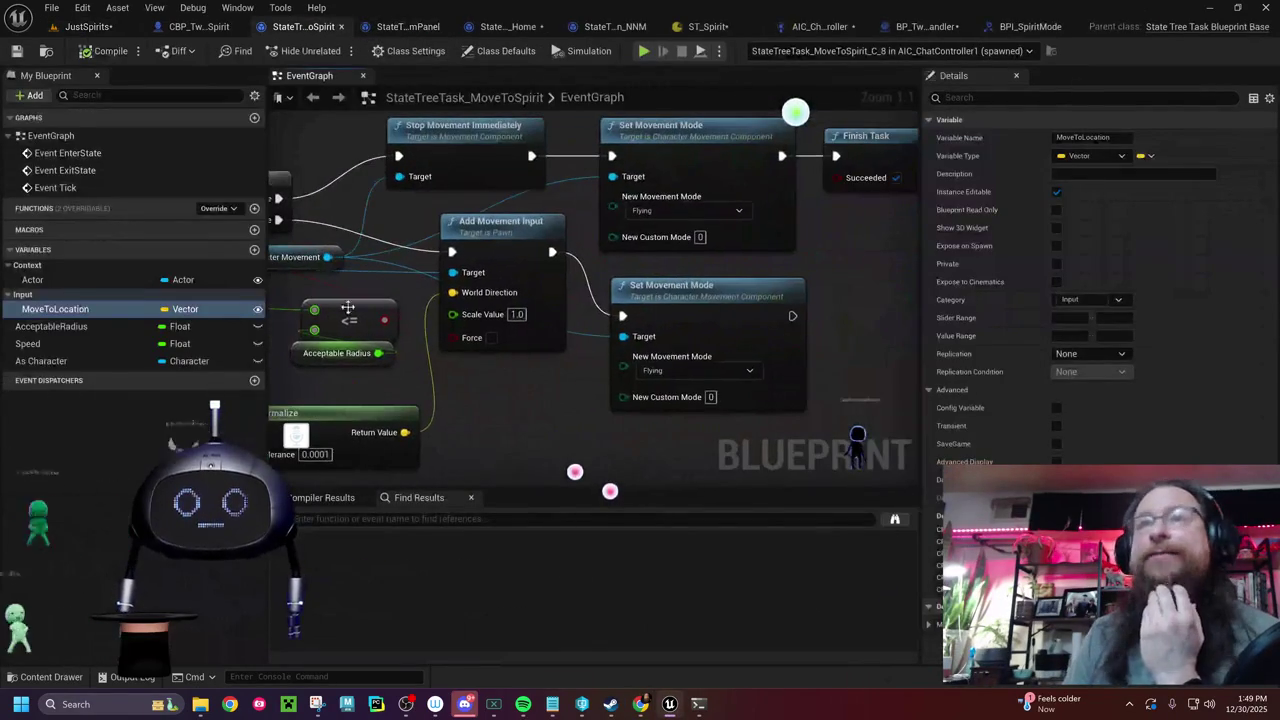
pyautogui.rightClick(855, 313)
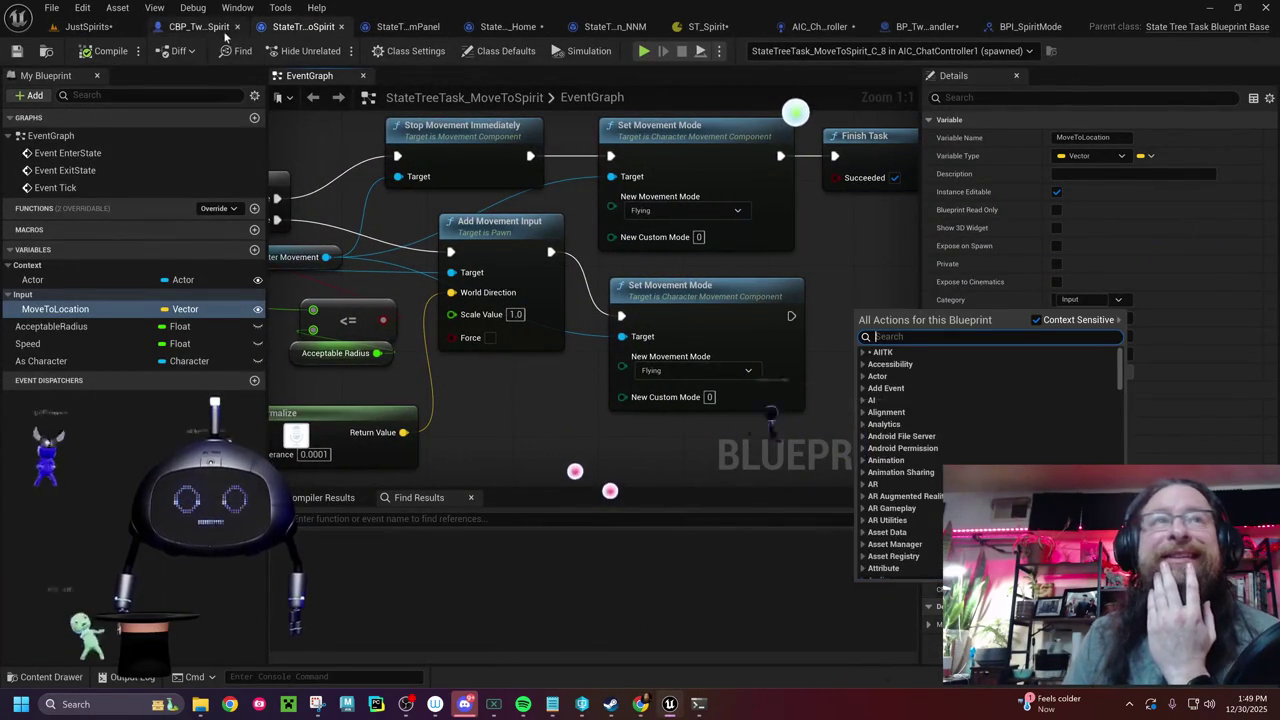
pyautogui.click(199, 26)
pyautogui.click(905, 330)
pyautogui.press('Delete')
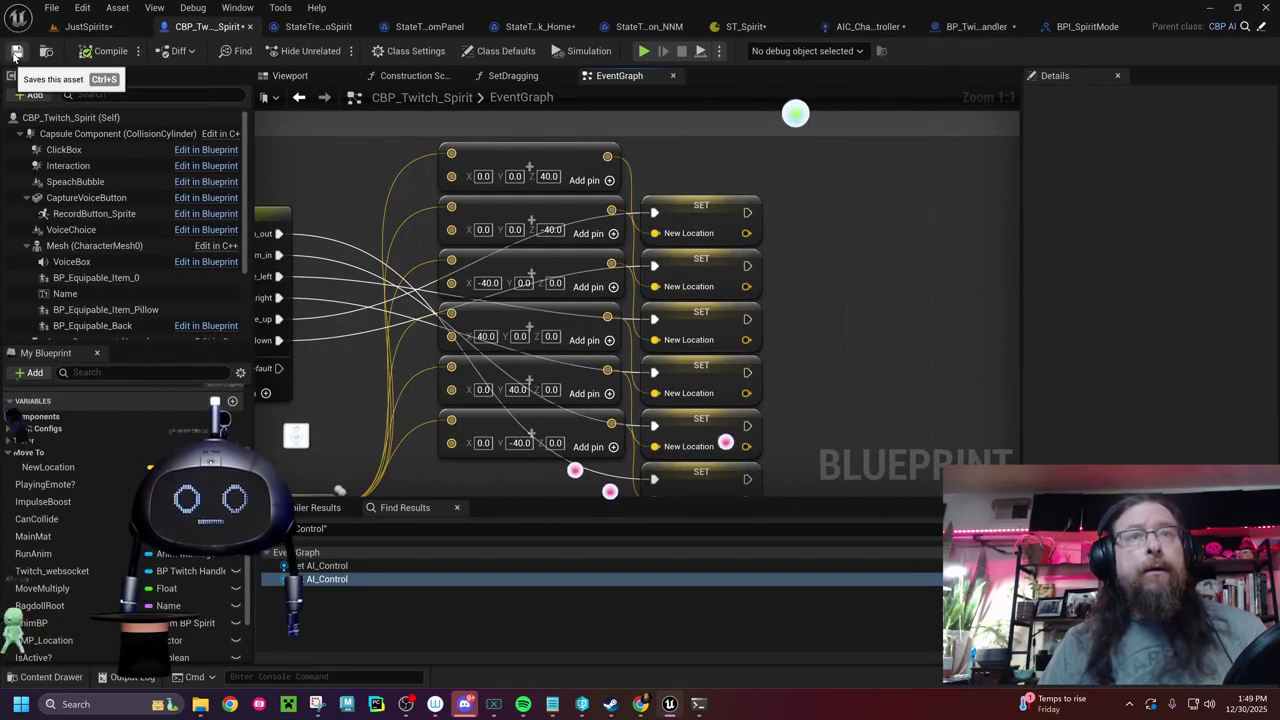
pyautogui.click(437, 34)
pyautogui.moveTo(878, 406); pyautogui.dragTo(613, 396)
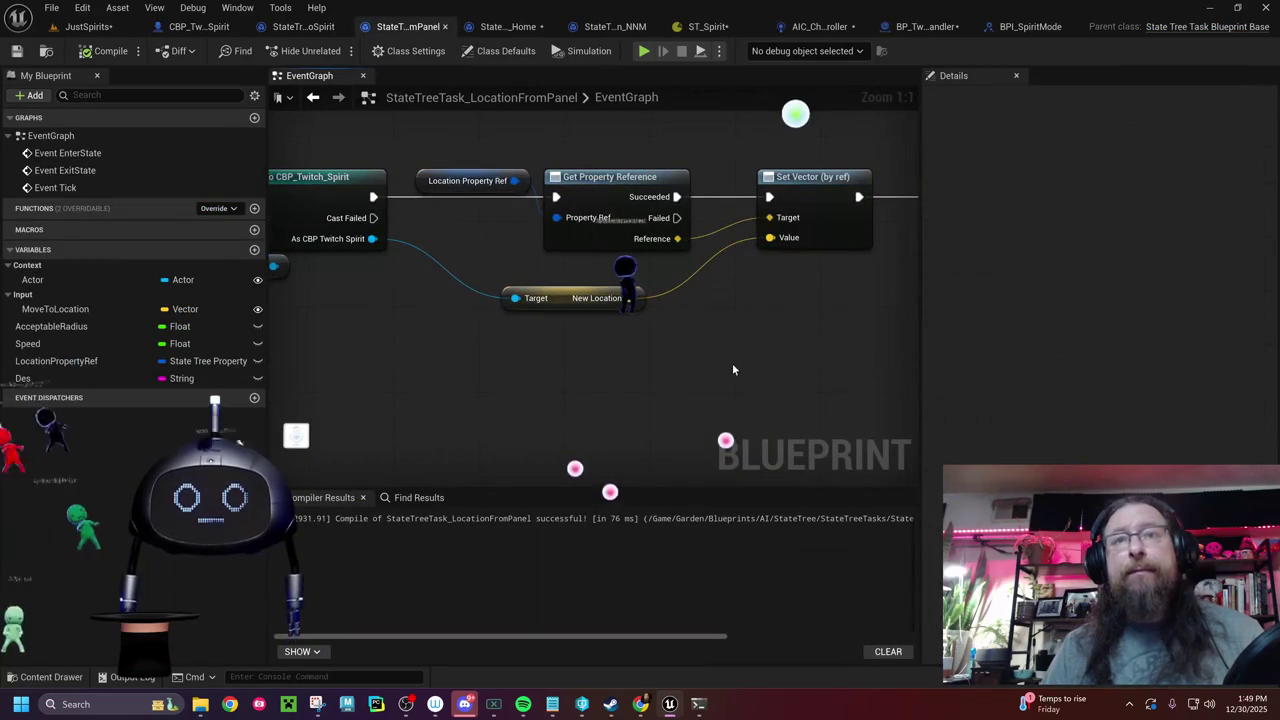
# - Paste a Print String between Get Property Reference and Set Vector, printing New Location
pyautogui.hotkey('ctrl', 'v')
pyautogui.moveTo(771, 350); pyautogui.dragTo(578, 323)
pyautogui.moveTo(557, 128)
pyautogui.mouseDown()
pyautogui.moveTo(832, 225)
pyautogui.moveTo(582, 260)
pyautogui.moveTo(503, 200)
pyautogui.mouseUp()
pyautogui.moveTo(665, 197); pyautogui.dragTo(980, 175)
pyautogui.moveTo(648, 176); pyautogui.dragTo(810, 173)
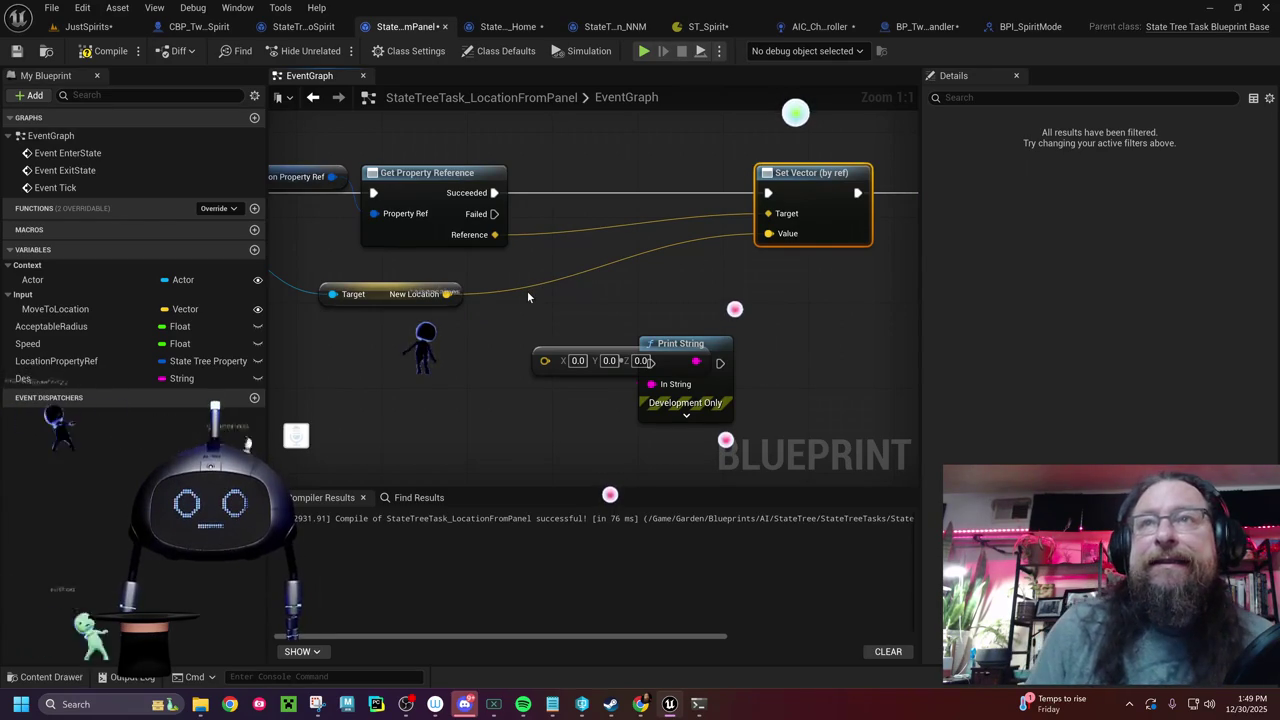
pyautogui.moveTo(542, 300)
pyautogui.mouseDown()
pyautogui.moveTo(656, 380)
pyautogui.moveTo(683, 292)
pyautogui.moveTo(683, 148)
pyautogui.moveTo(683, 170)
pyautogui.mouseUp()
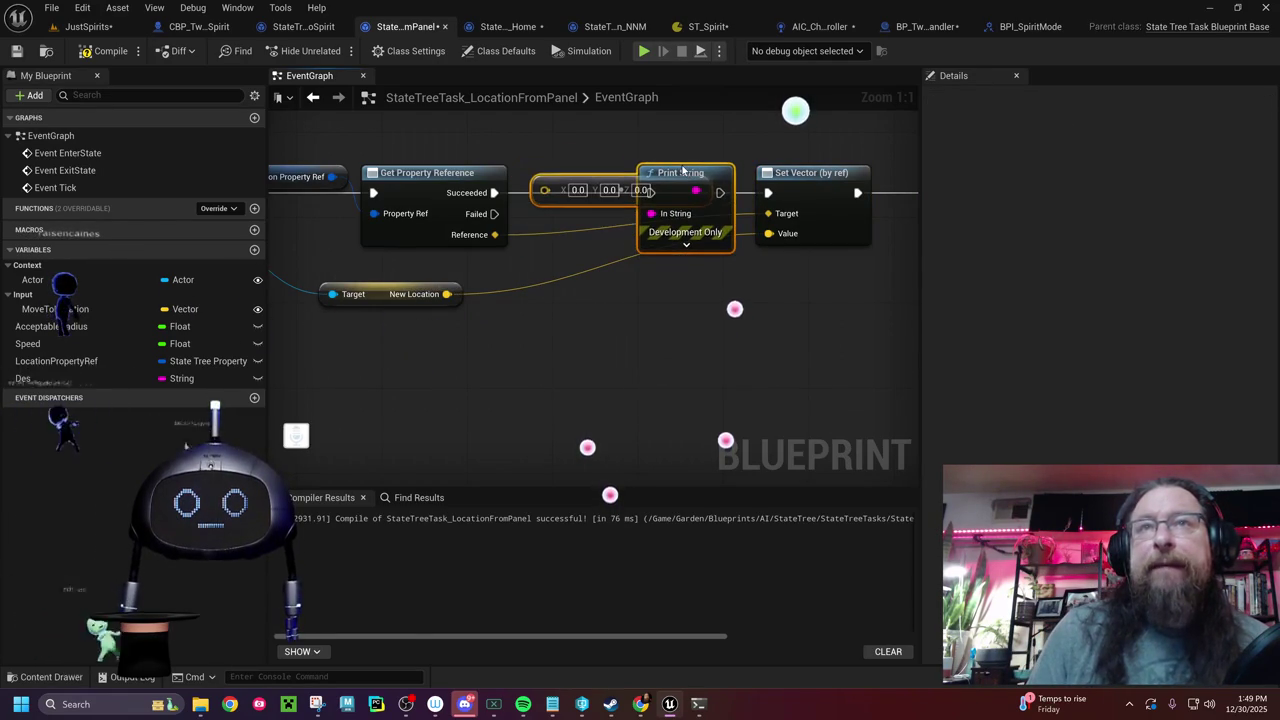
pyautogui.click(563, 145)
pyautogui.moveTo(555, 189)
pyautogui.mouseDown()
pyautogui.moveTo(523, 357)
pyautogui.moveTo(480, 347)
pyautogui.mouseUp()
pyautogui.moveTo(447, 294); pyautogui.dragTo(468, 352)
pyautogui.moveTo(307, 320); pyautogui.dragTo(379, 334)
# - Delete the Print String and its leftover conversion node from the LocationFromPanel graph
pyautogui.moveTo(830, 363); pyautogui.dragTo(428, 360)
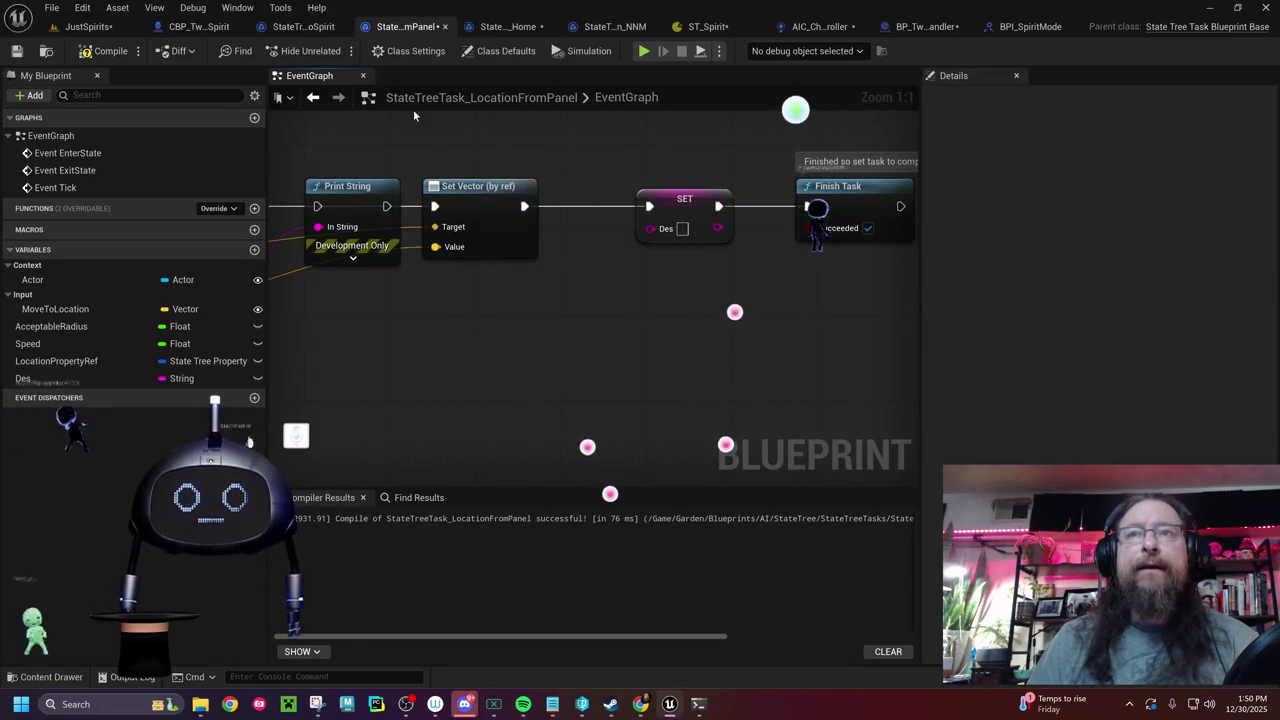
pyautogui.moveTo(456, 349); pyautogui.dragTo(844, 316)
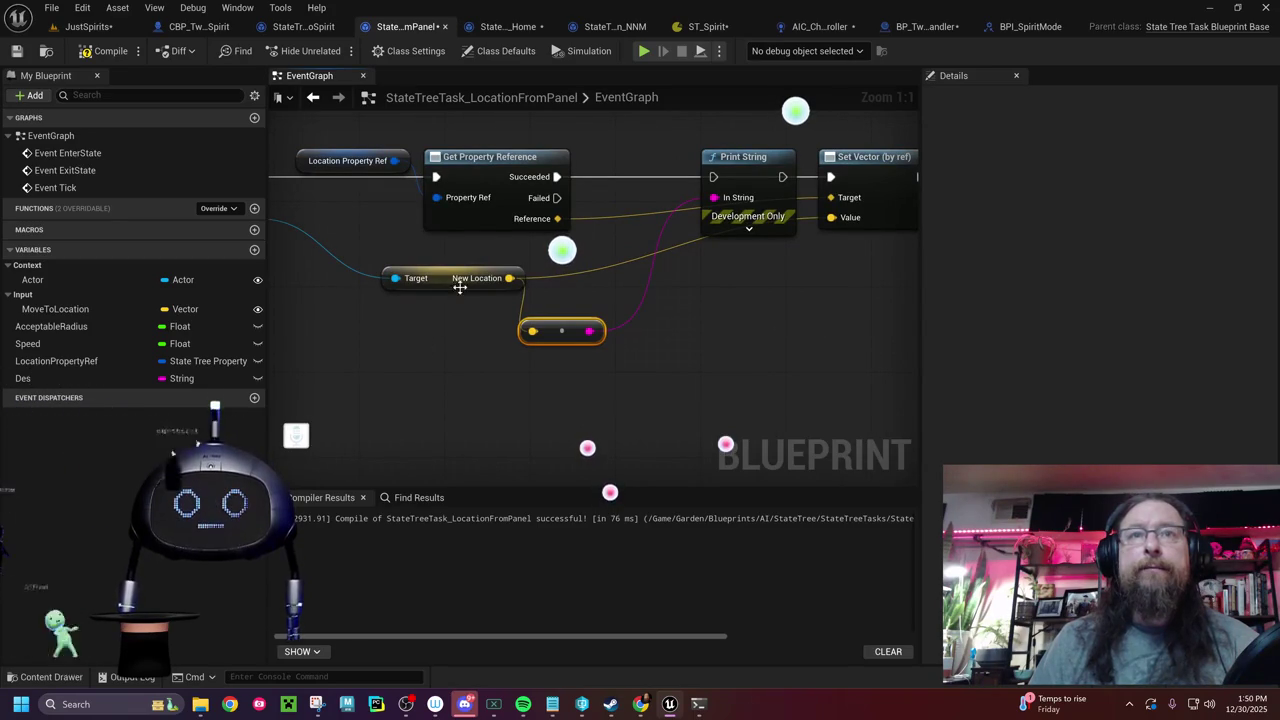
pyautogui.moveTo(642, 287); pyautogui.dragTo(981, 352)
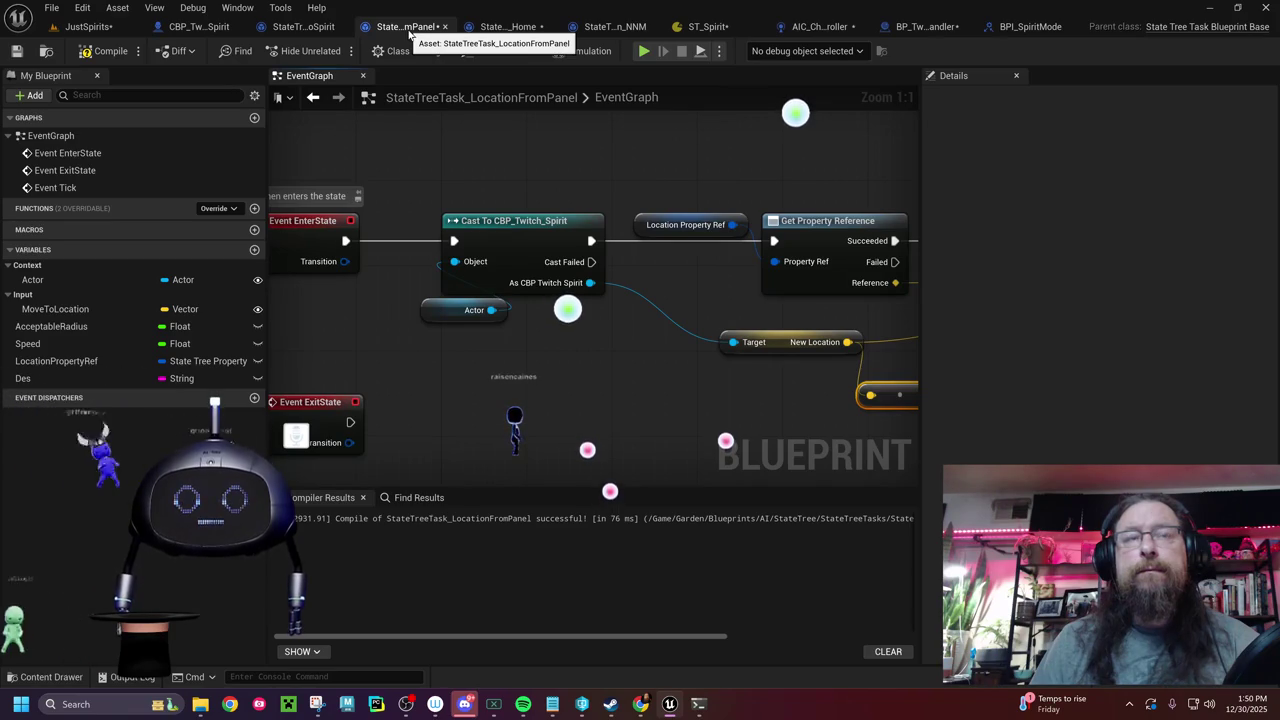
pyautogui.moveTo(676, 290); pyautogui.dragTo(291, 297)
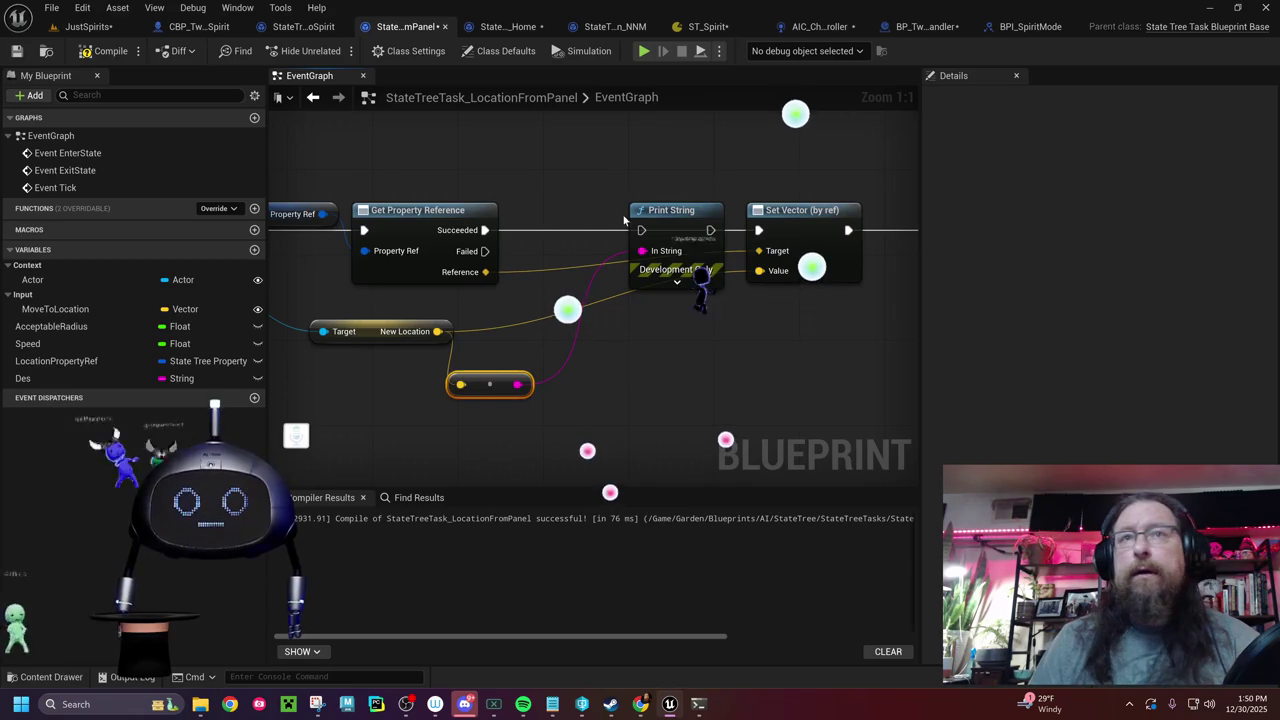
pyautogui.moveTo(484, 230)
pyautogui.mouseDown()
pyautogui.moveTo(611, 228)
pyautogui.moveTo(555, 286)
pyautogui.moveTo(538, 278)
pyautogui.mouseUp()
pyautogui.click(670, 208)
pyautogui.press('Delete')
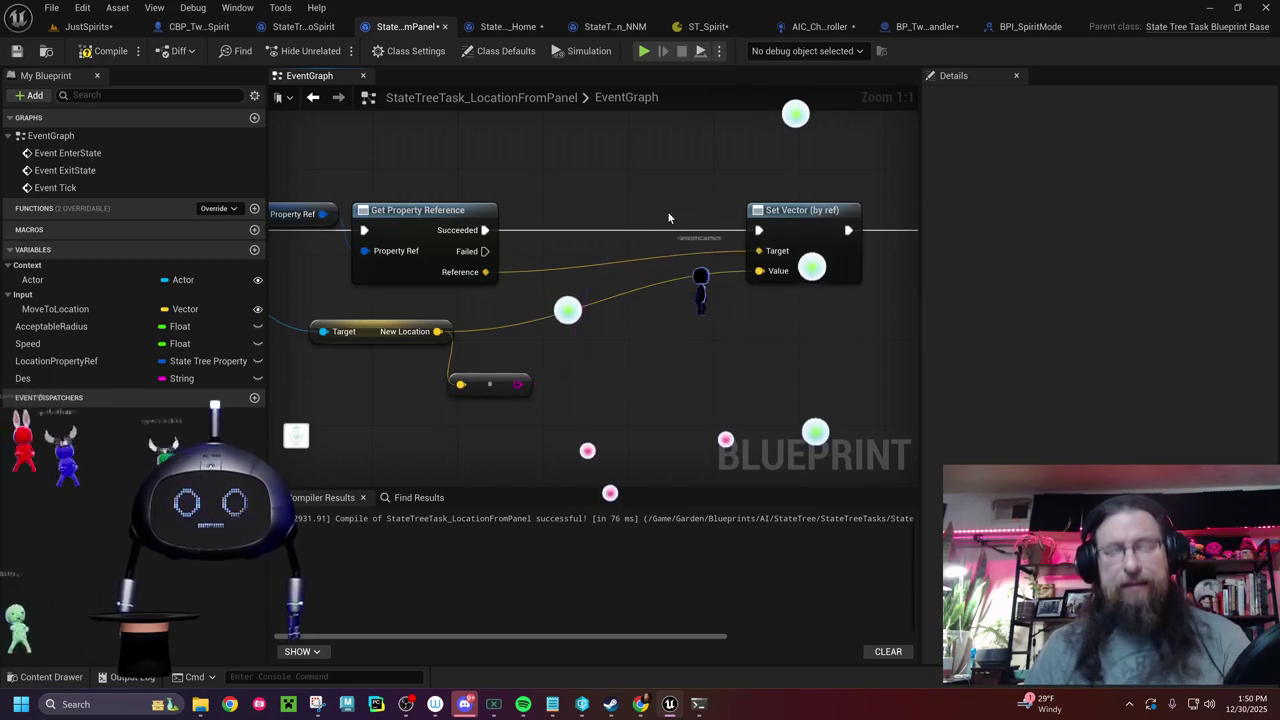
pyautogui.click(495, 385)
pyautogui.press('Delete')
# - Compile and save the LocationFromPanel task
pyautogui.moveTo(657, 192); pyautogui.dragTo(437, 229)
pyautogui.scroll(-3, 580, 260)
pyautogui.moveTo(544, 214)
pyautogui.mouseDown()
pyautogui.moveTo(789, 314)
pyautogui.moveTo(837, 261)
pyautogui.moveTo(729, 261)
pyautogui.mouseUp()
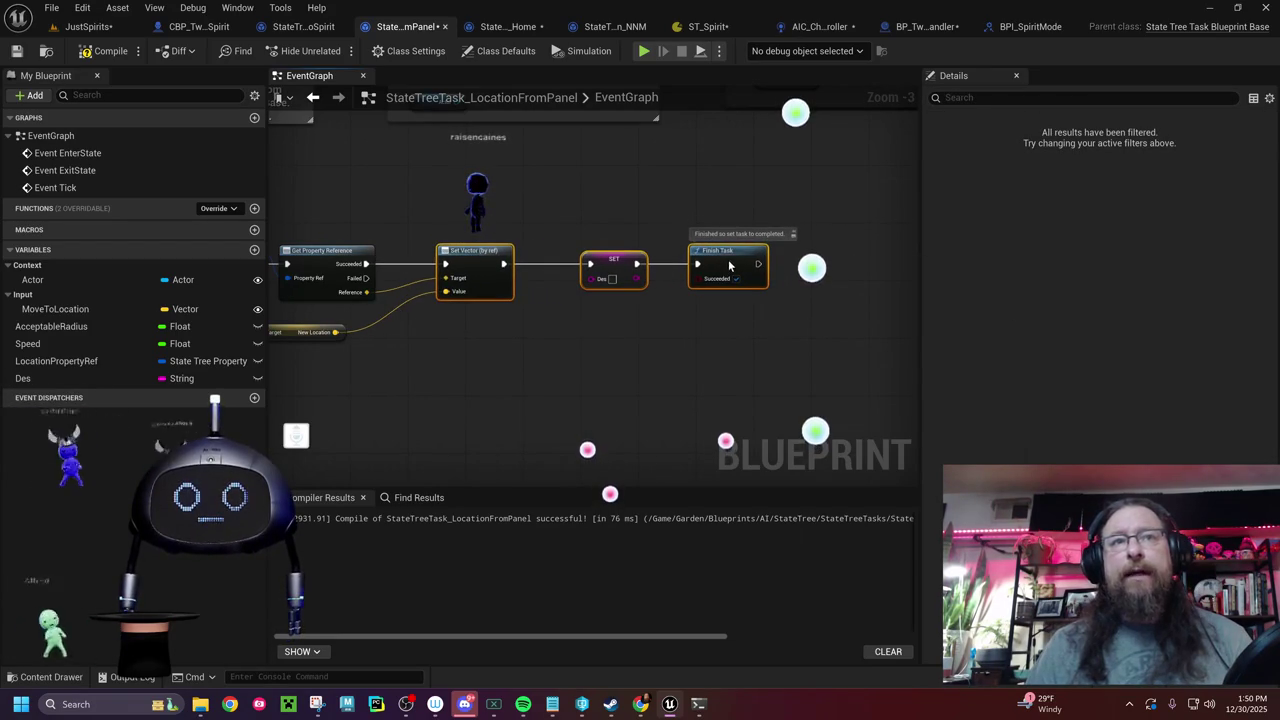
pyautogui.click(105, 50)
pyautogui.click(16, 50)
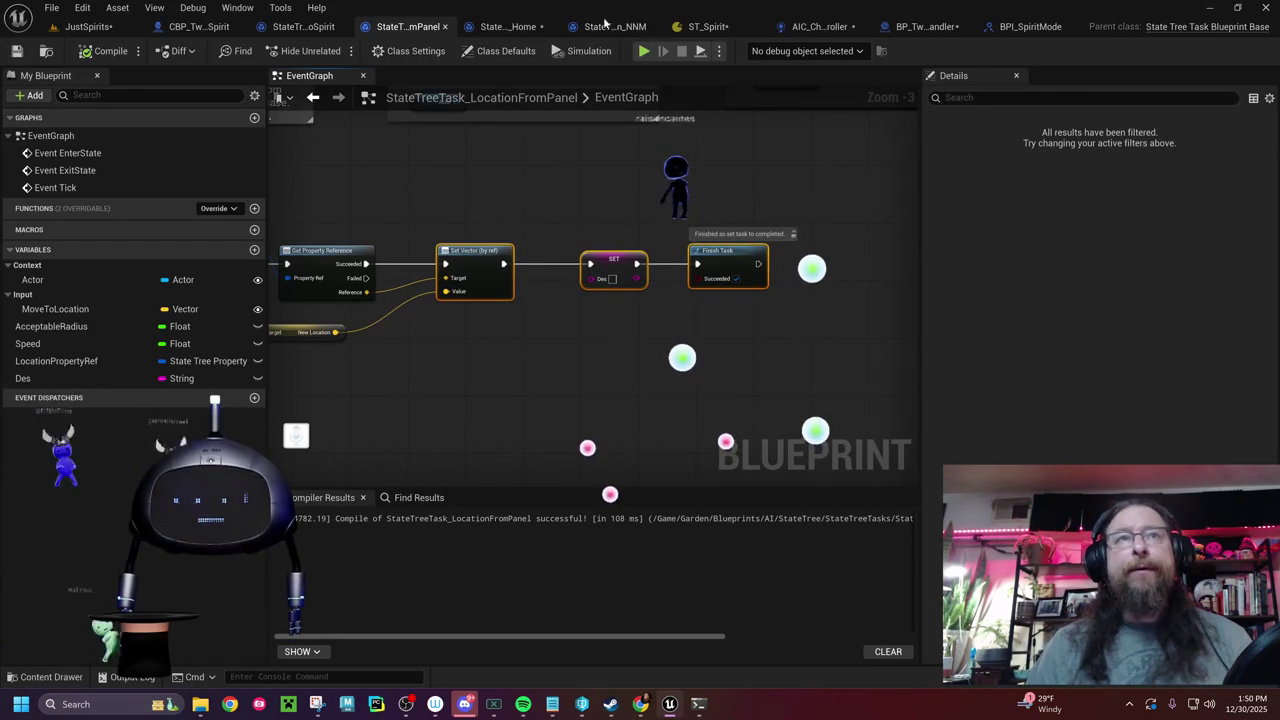
# - Add a Print String off MoveToSpirit's Event Tick that prints the Move to Location vector
pyautogui.click(610, 30)
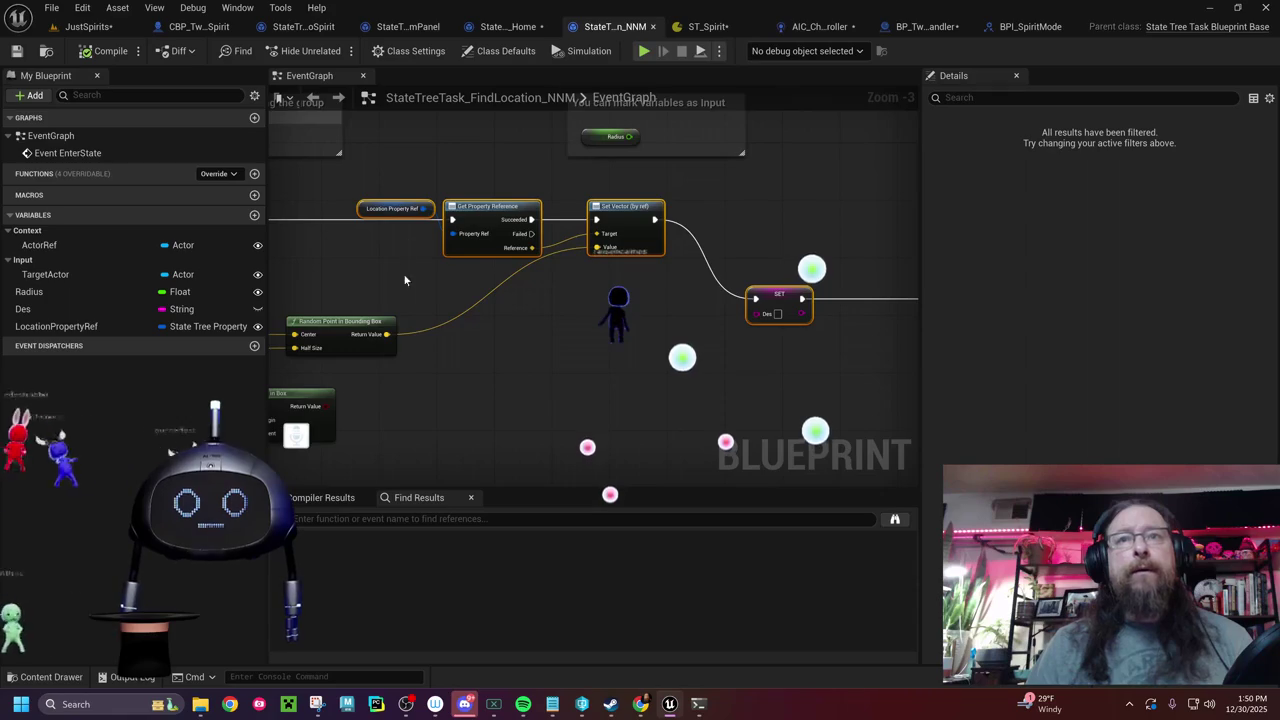
pyautogui.click(303, 26)
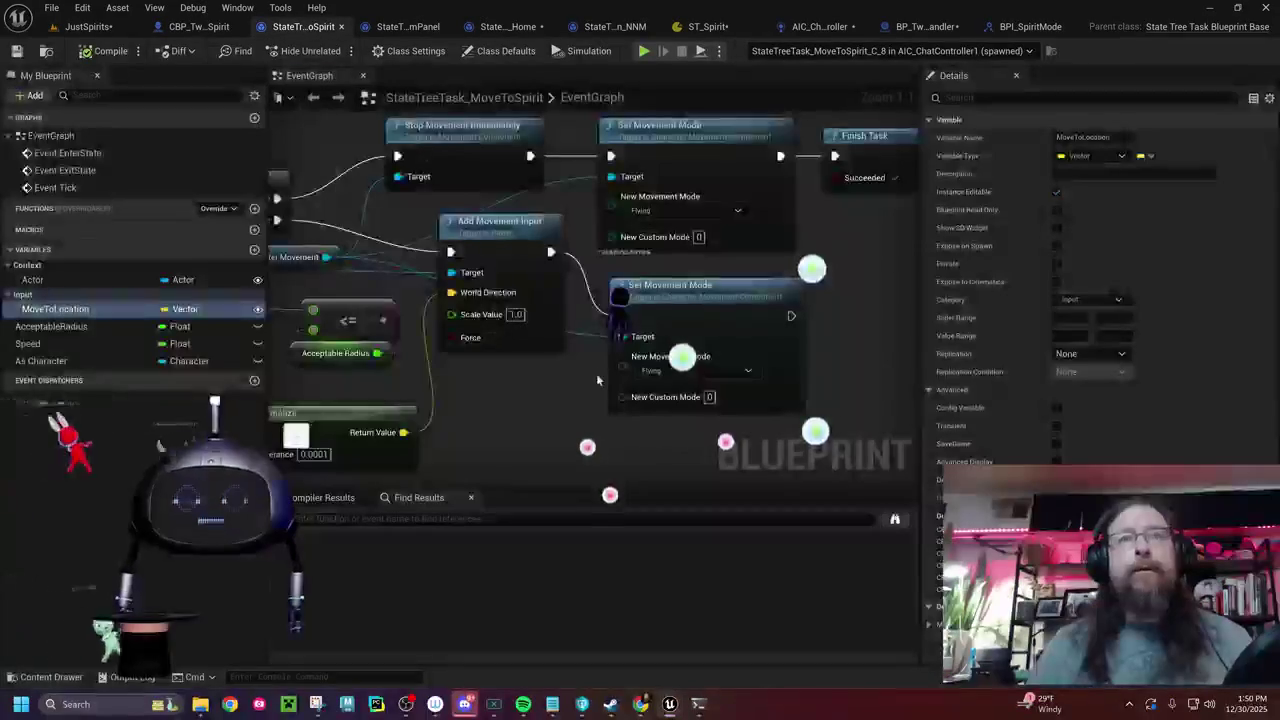
pyautogui.moveTo(565, 391); pyautogui.dragTo(906, 338)
pyautogui.moveTo(545, 347); pyautogui.dragTo(820, 331)
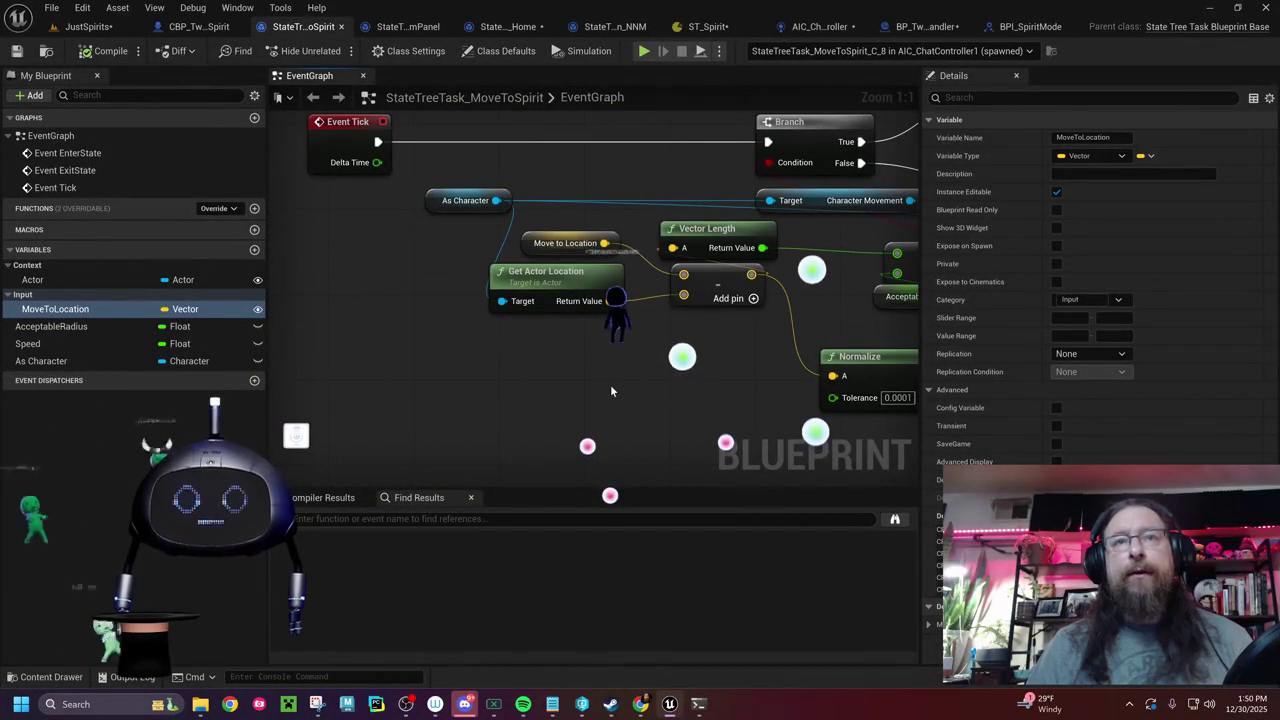
pyautogui.moveTo(610, 384)
pyautogui.mouseDown()
pyautogui.moveTo(395, 393)
pyautogui.moveTo(635, 380)
pyautogui.moveTo(423, 400)
pyautogui.moveTo(575, 452)
pyautogui.mouseUp()
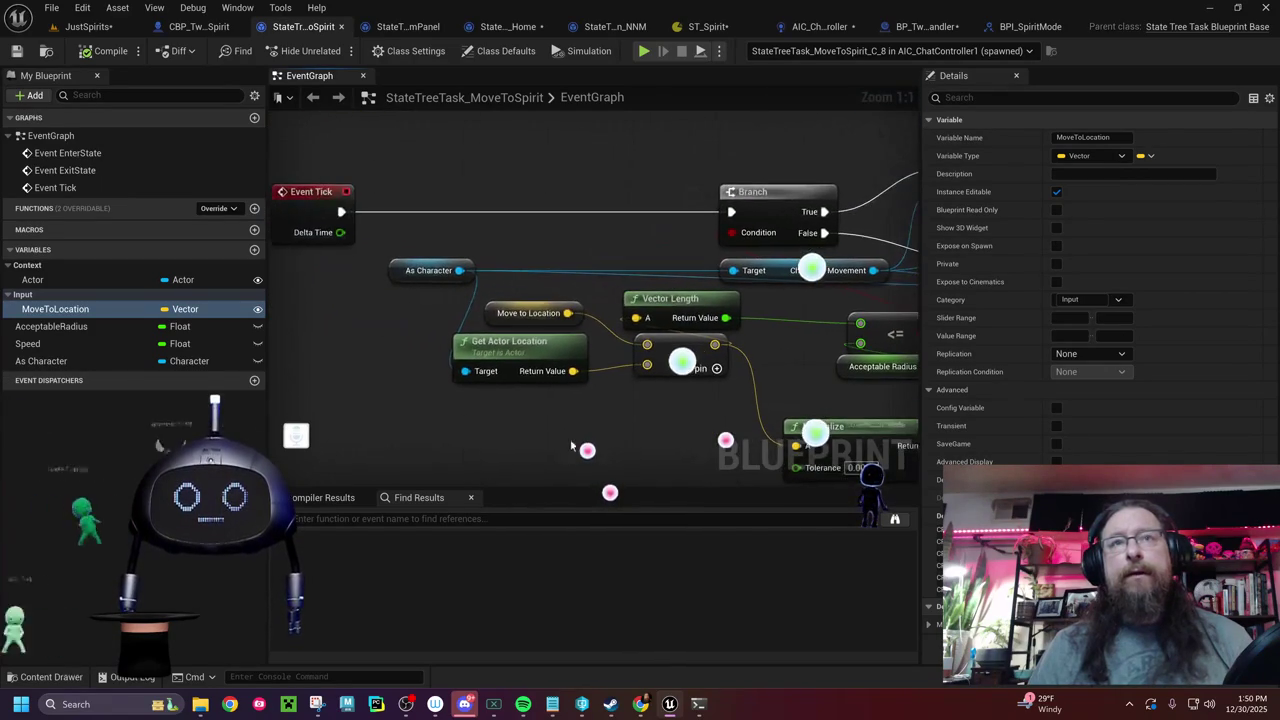
pyautogui.rightClick(476, 187)
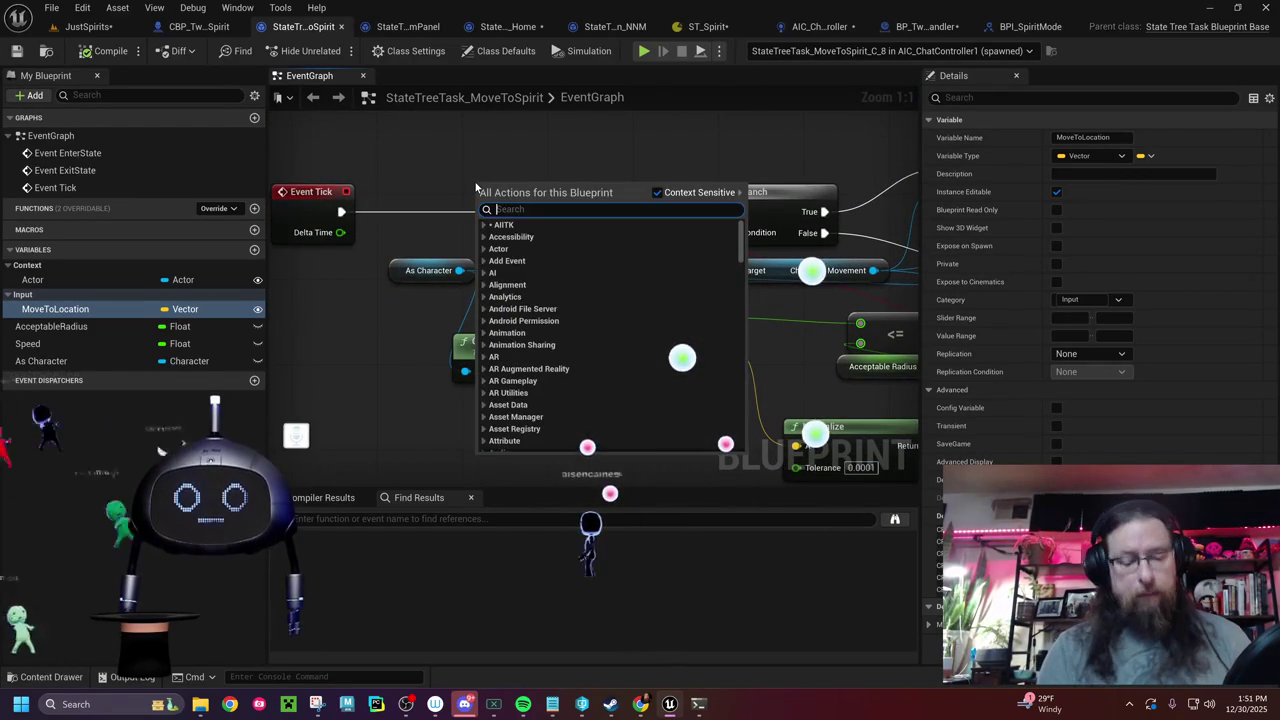
pyautogui.write('print st')
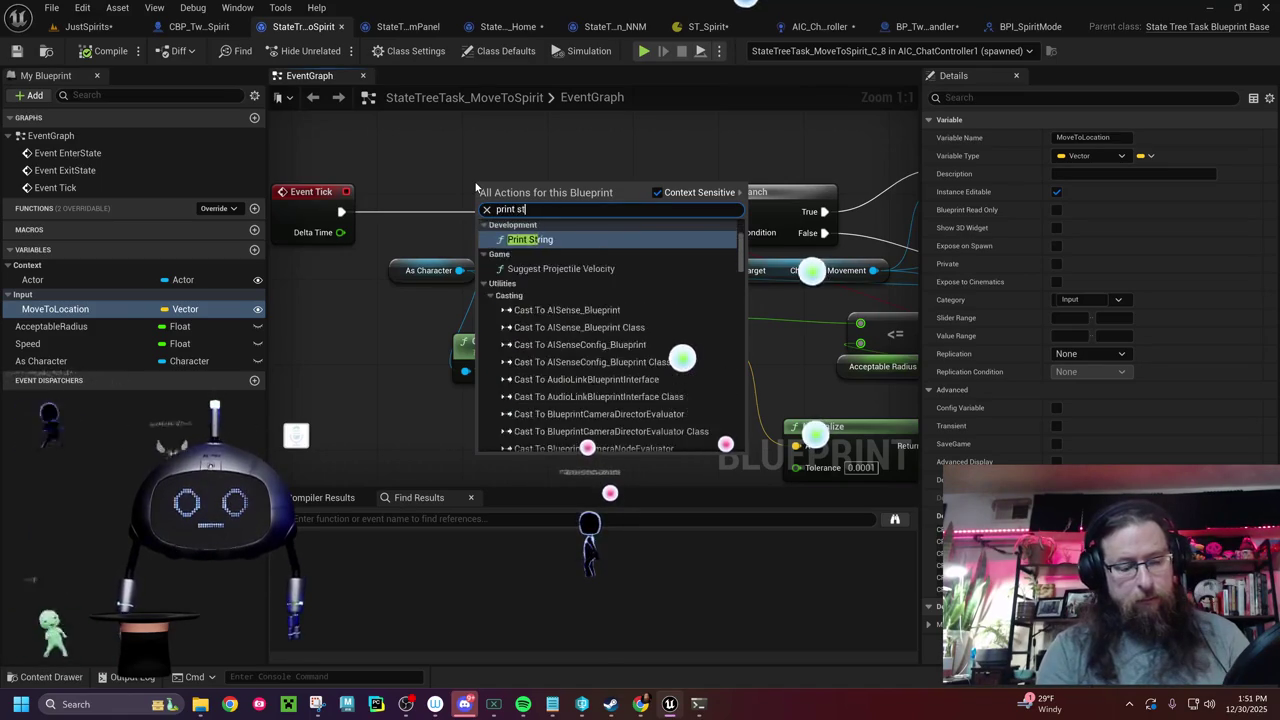
pyautogui.write('ring')
pyautogui.press('Return')
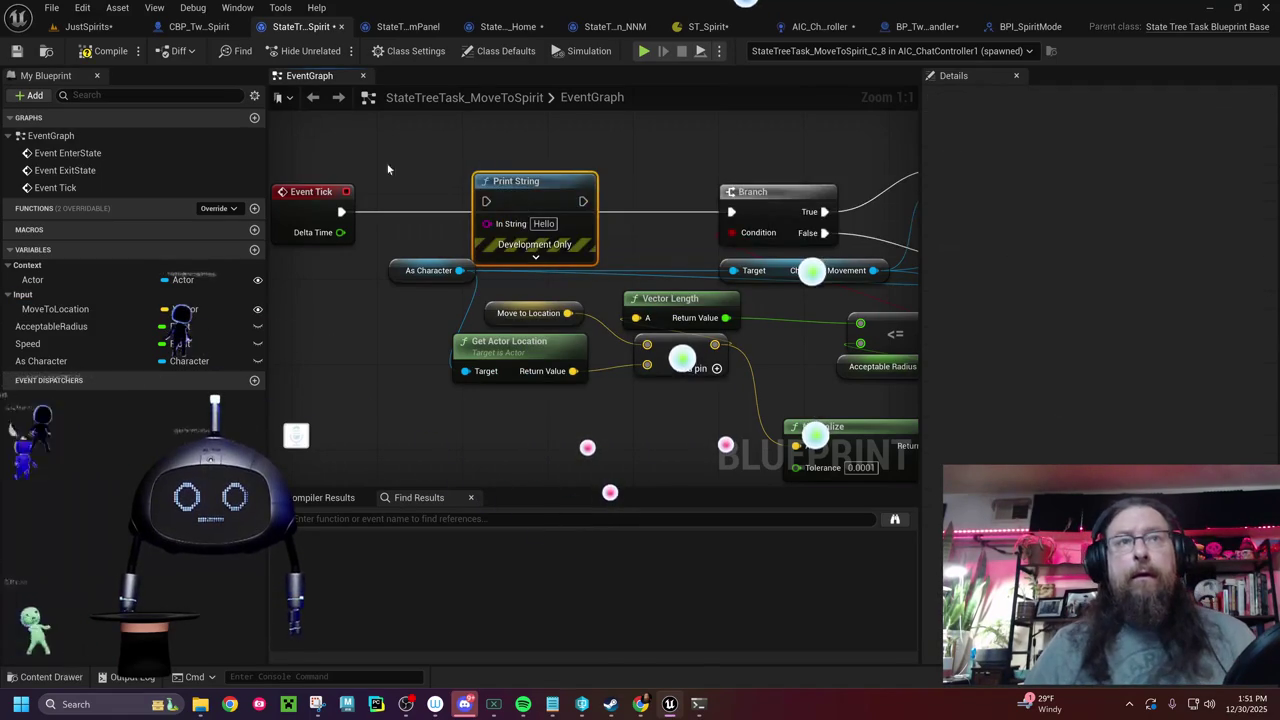
pyautogui.moveTo(341, 211)
pyautogui.mouseDown()
pyautogui.moveTo(428, 220)
pyautogui.moveTo(486, 201)
pyautogui.moveTo(569, 200)
pyautogui.moveTo(636, 232)
pyautogui.moveTo(731, 212)
pyautogui.mouseUp()
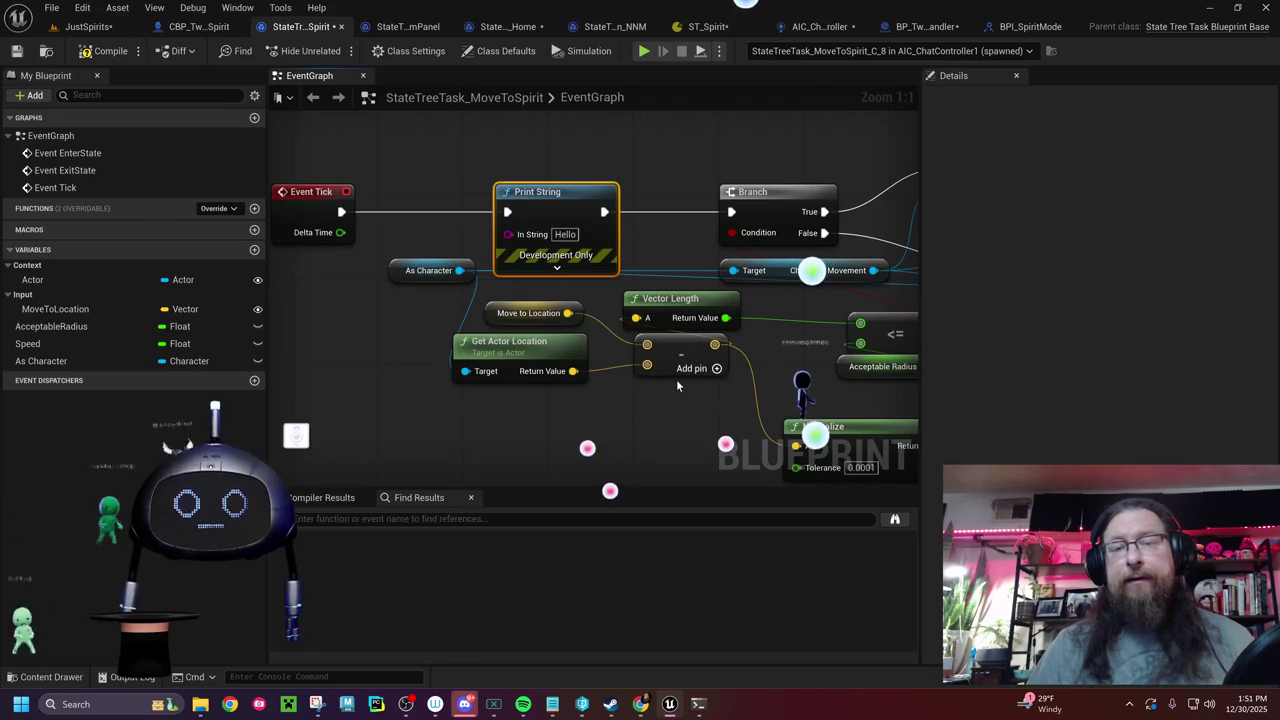
pyautogui.moveTo(567, 313)
pyautogui.mouseDown()
pyautogui.moveTo(580, 320)
pyautogui.moveTo(545, 252)
pyautogui.moveTo(515, 256)
pyautogui.moveTo(340, 390)
pyautogui.moveTo(432, 430)
pyautogui.mouseUp()
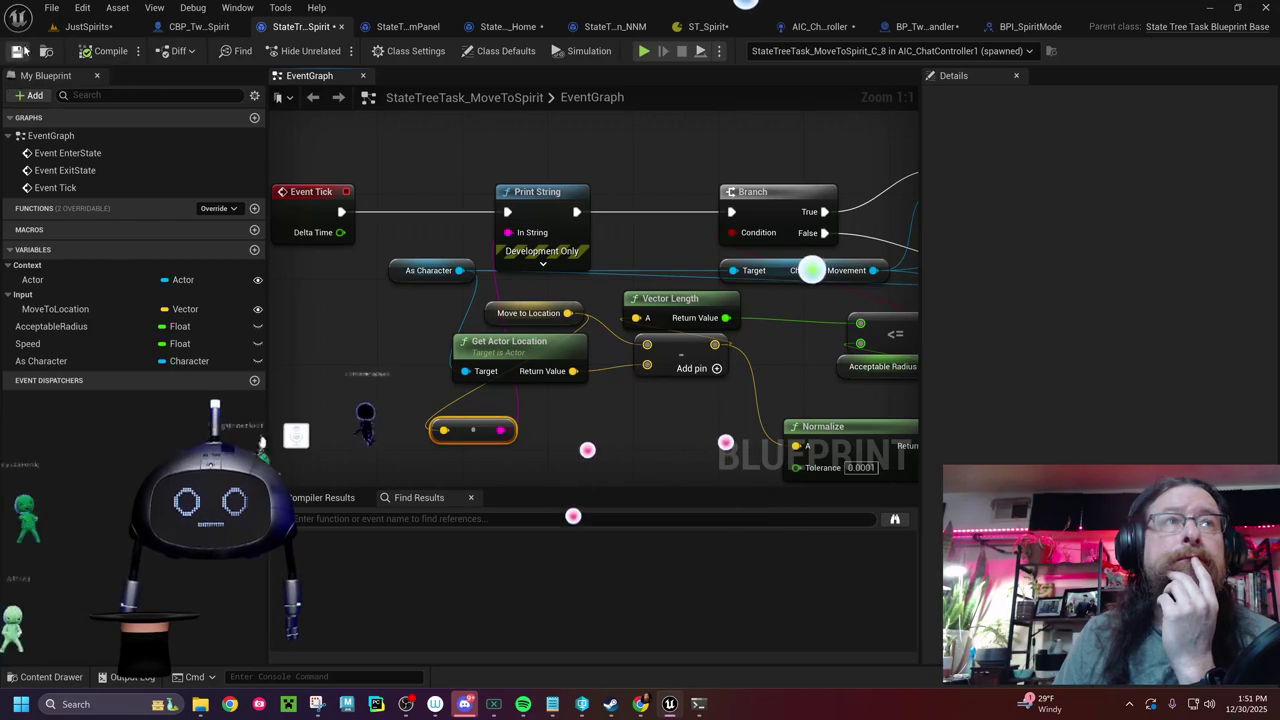
pyautogui.click(88, 26)
# - Run a short JustSpirits play test, stop it, and bring up the ST_Spirit state tree
pyautogui.click(403, 51)
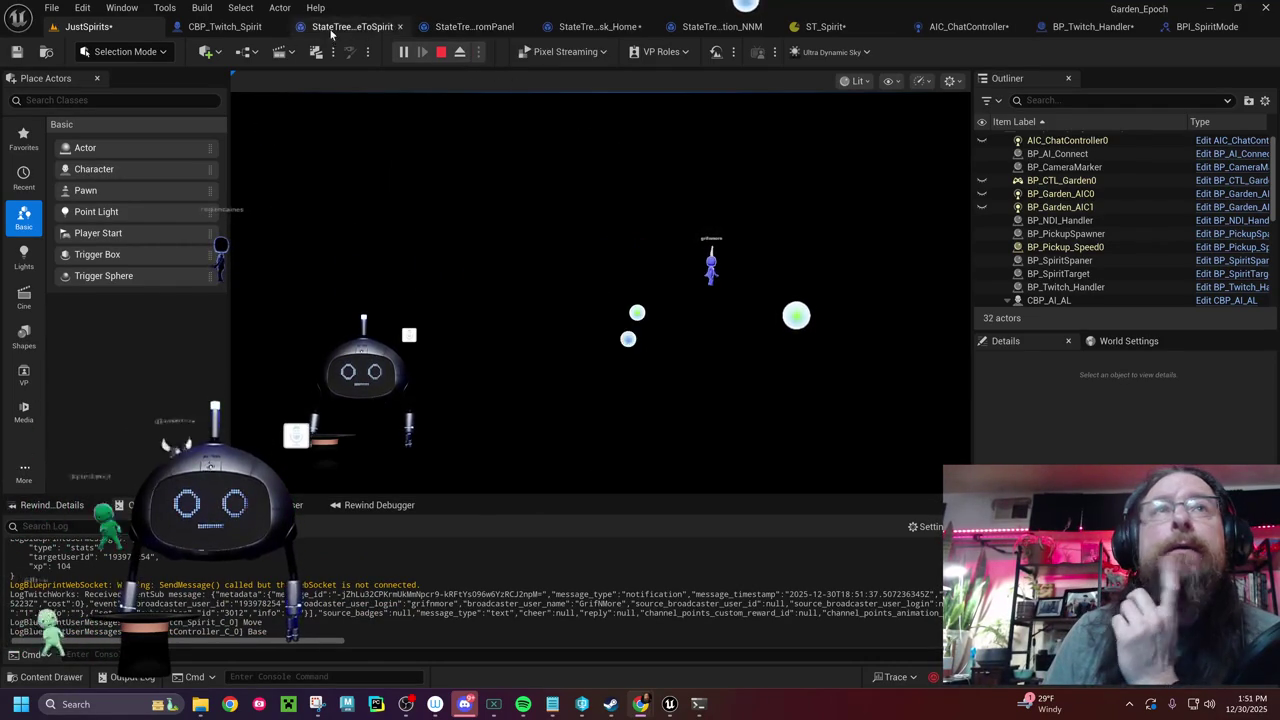
pyautogui.click(440, 53)
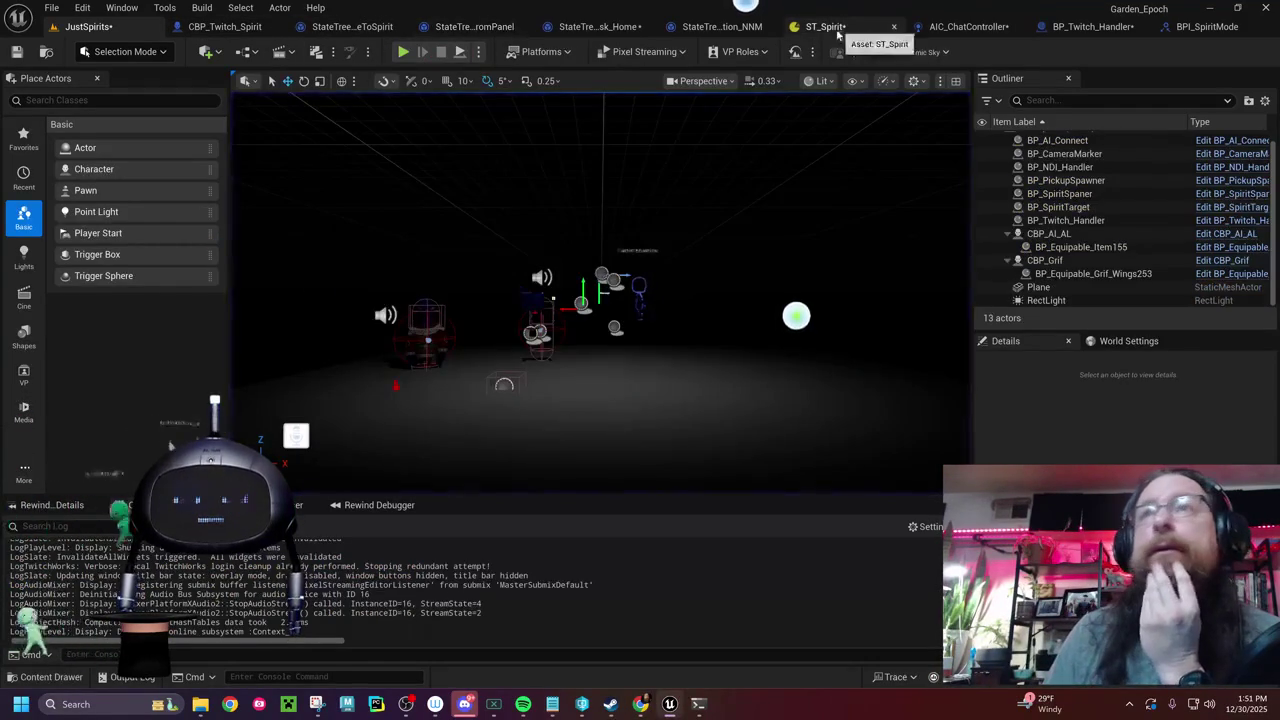
pyautogui.click(820, 26)
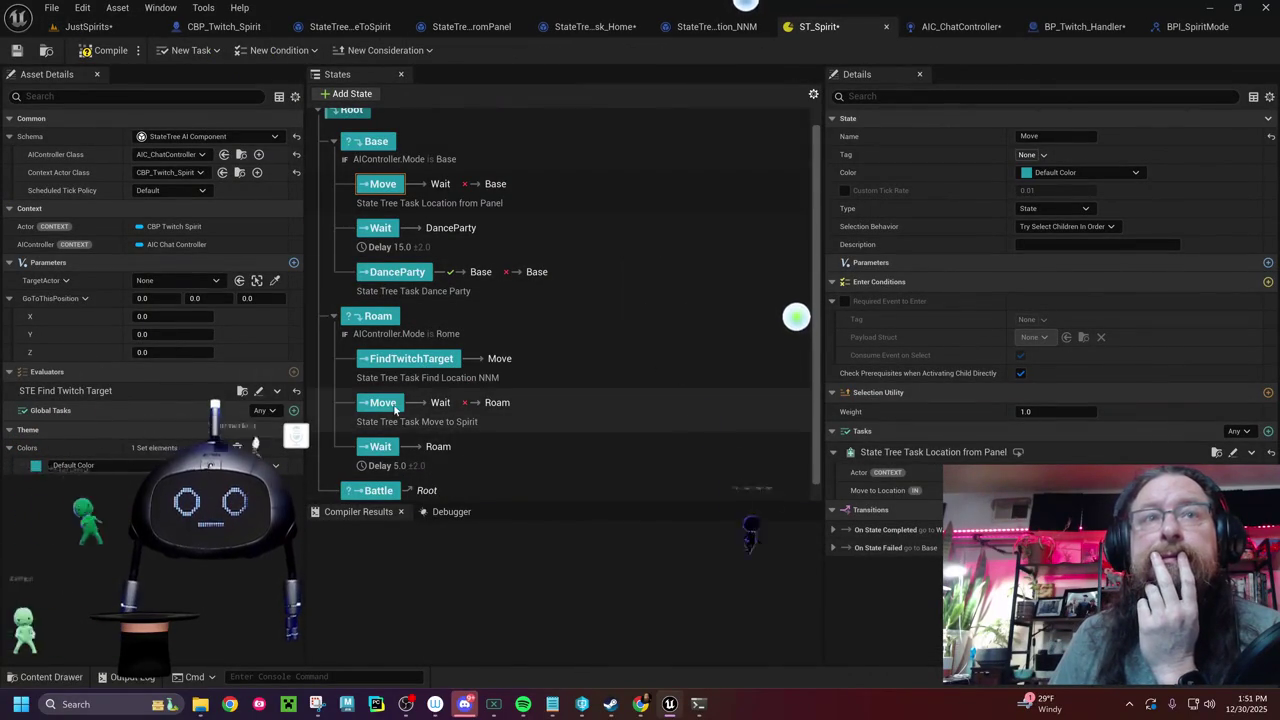
# - Rename the Base branch's Move state to FindLocation
pyautogui.click(390, 183)
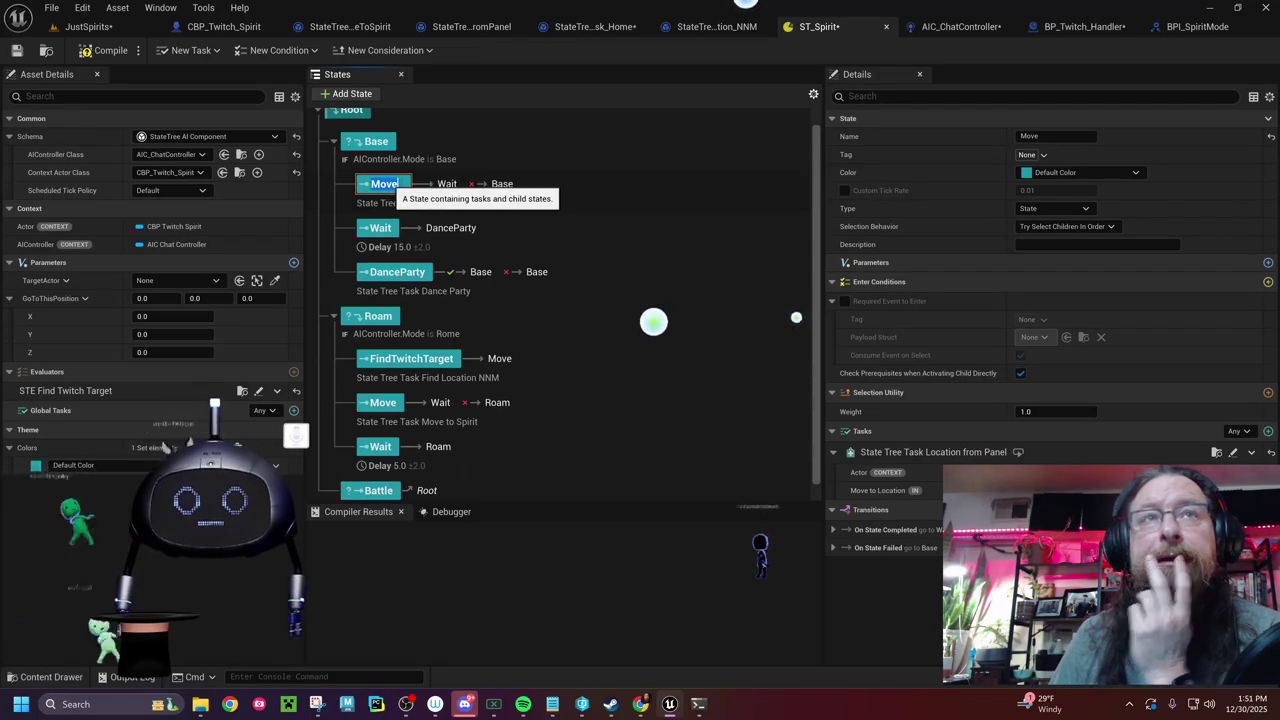
pyautogui.write('FindLocation')
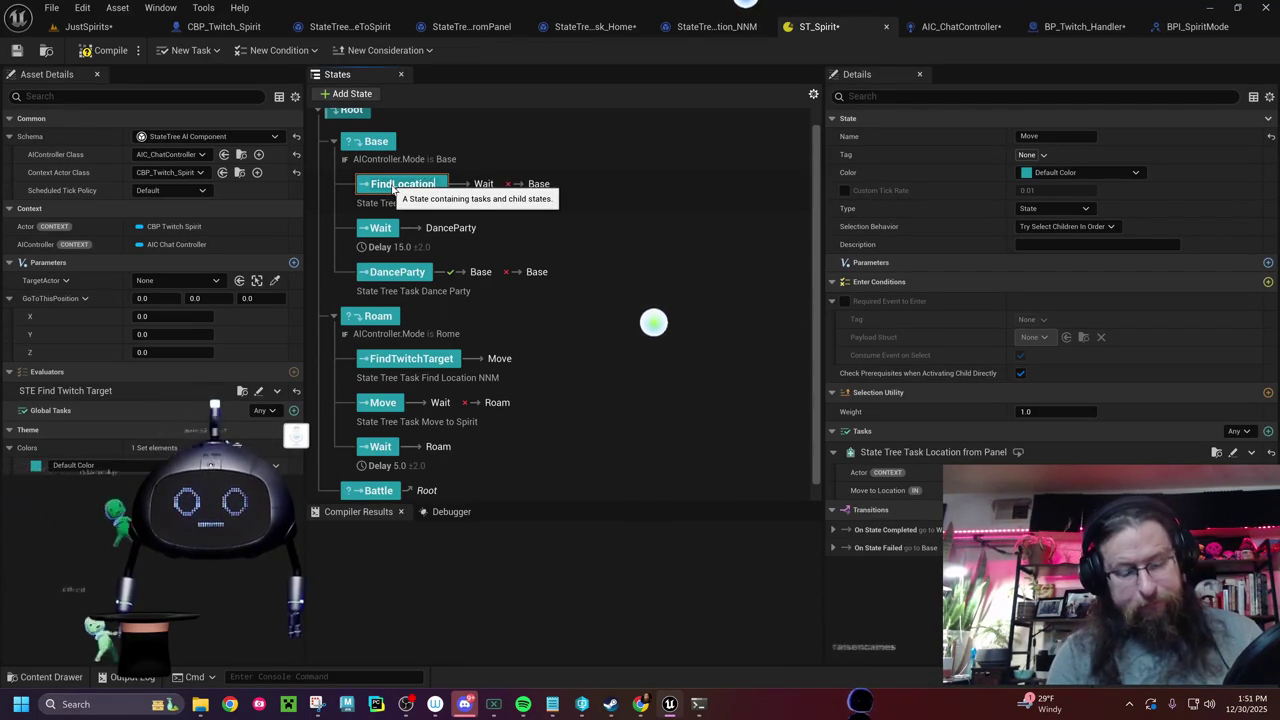
pyautogui.press('Return')
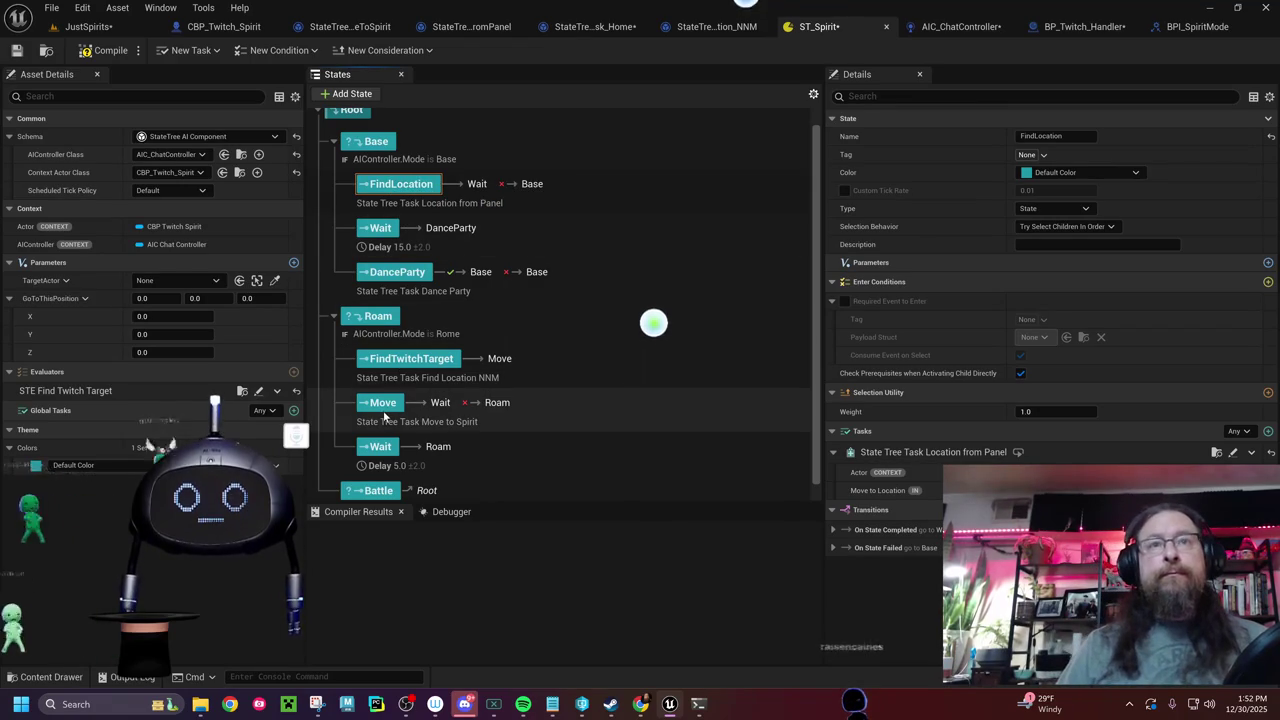
# - Paste a copy of Roam's Move state directly after FindLocation
pyautogui.click(384, 410)
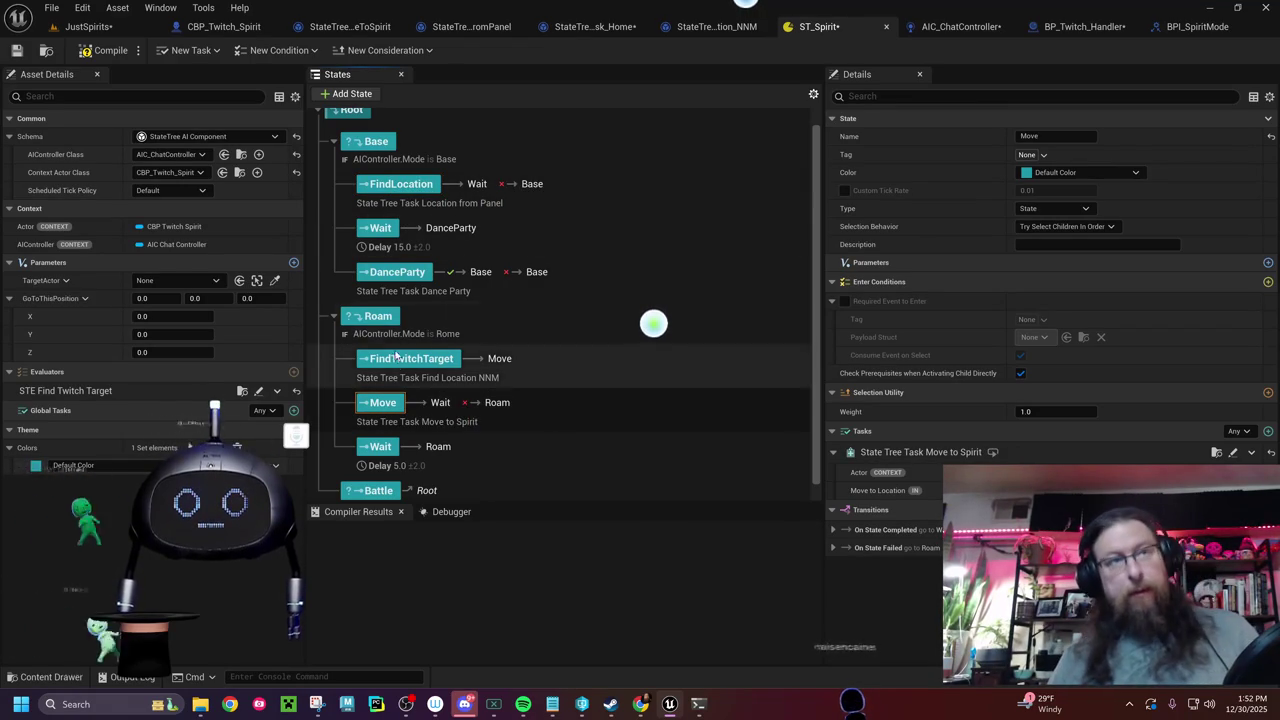
pyautogui.click(383, 183)
pyautogui.hotkey('ctrl', 'v')
pyautogui.click(440, 272)
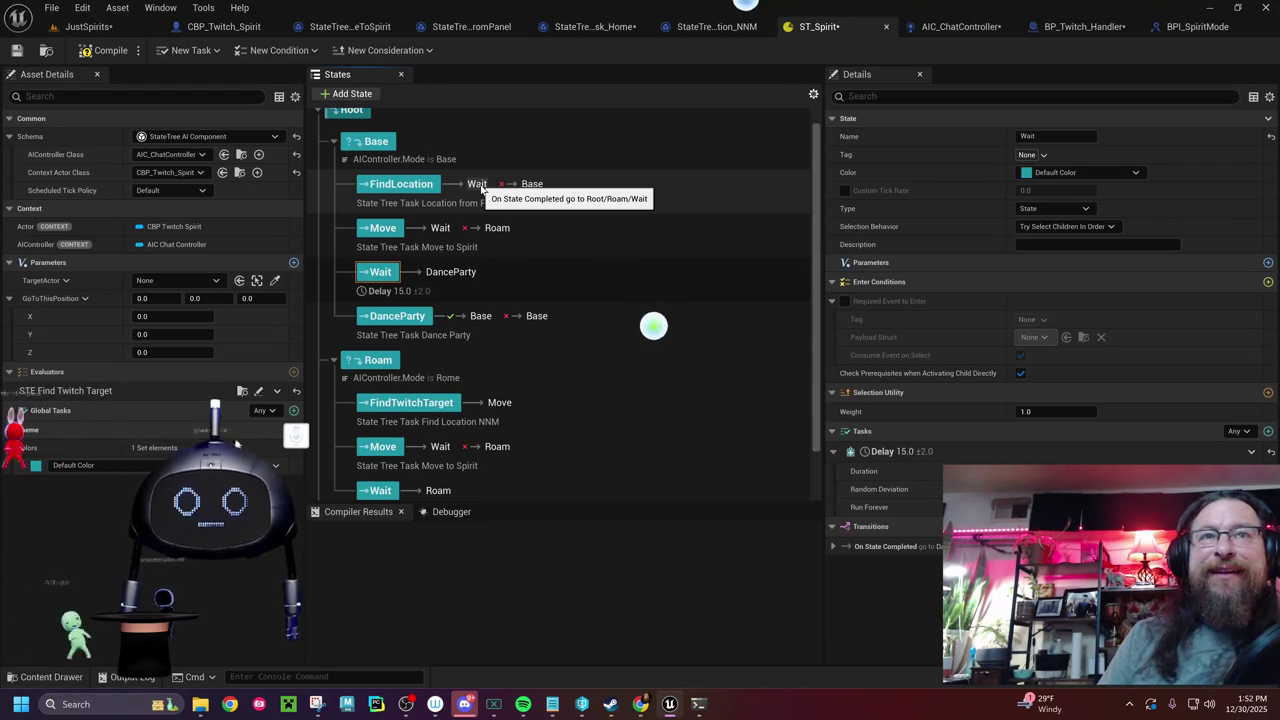
# - Set FindLocation's On State Completed transition to go to Move
pyautogui.click(481, 188)
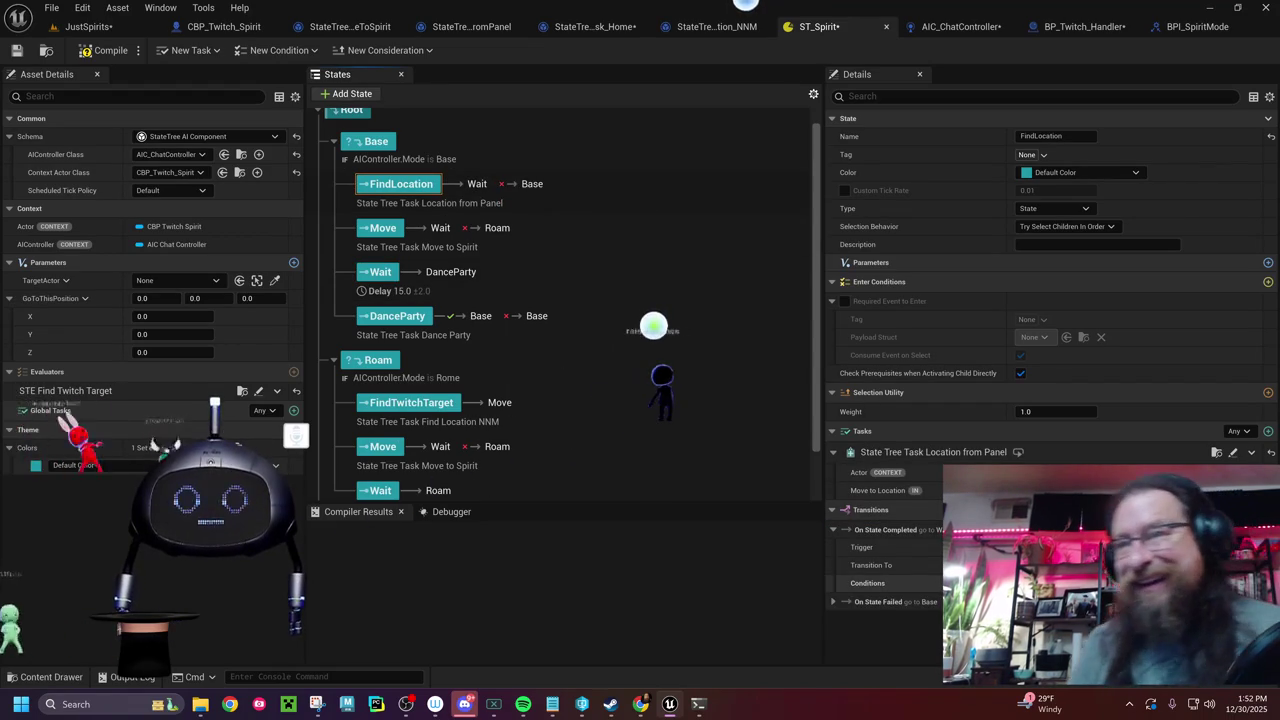
pyautogui.click(1080, 565)
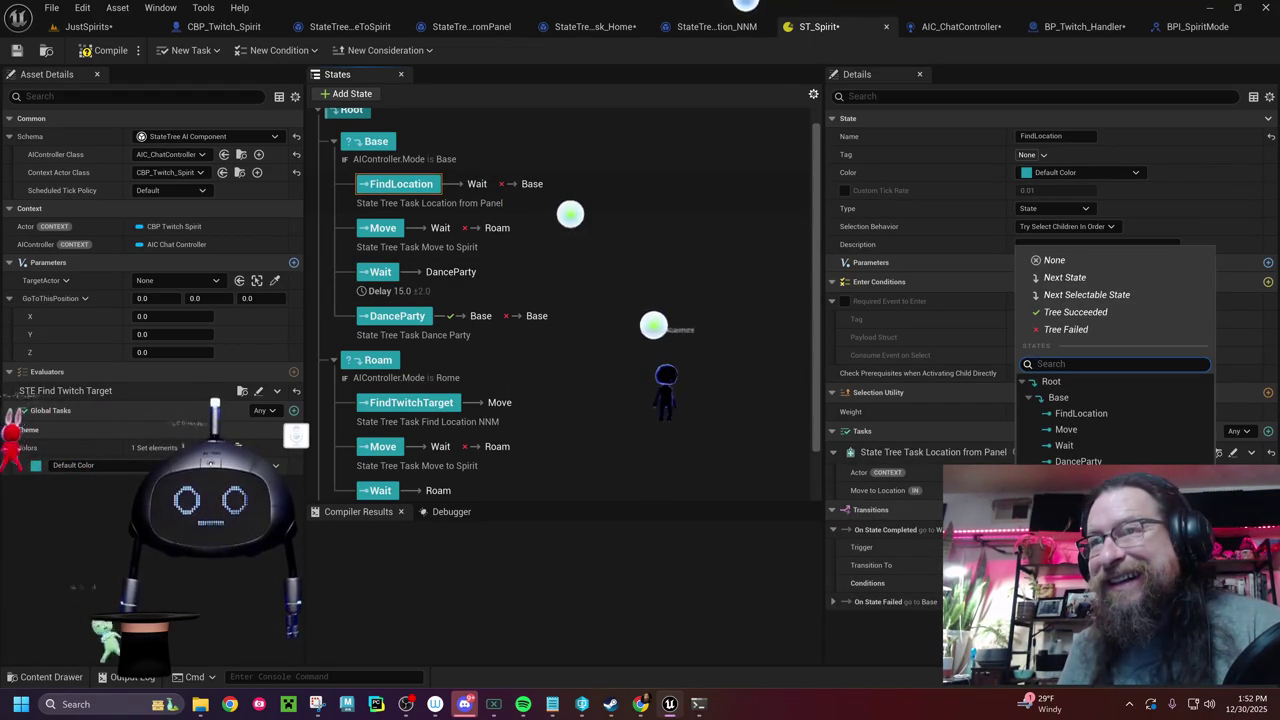
pyautogui.click(1081, 429)
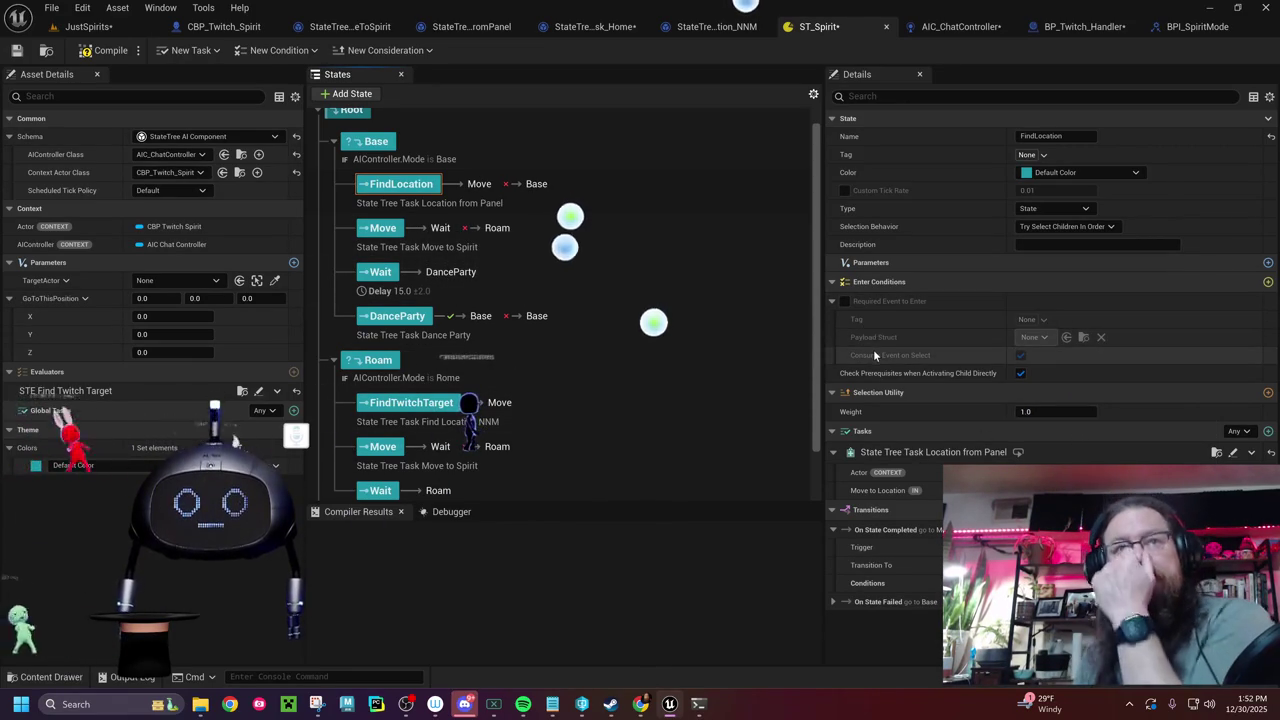
pyautogui.click(833, 603)
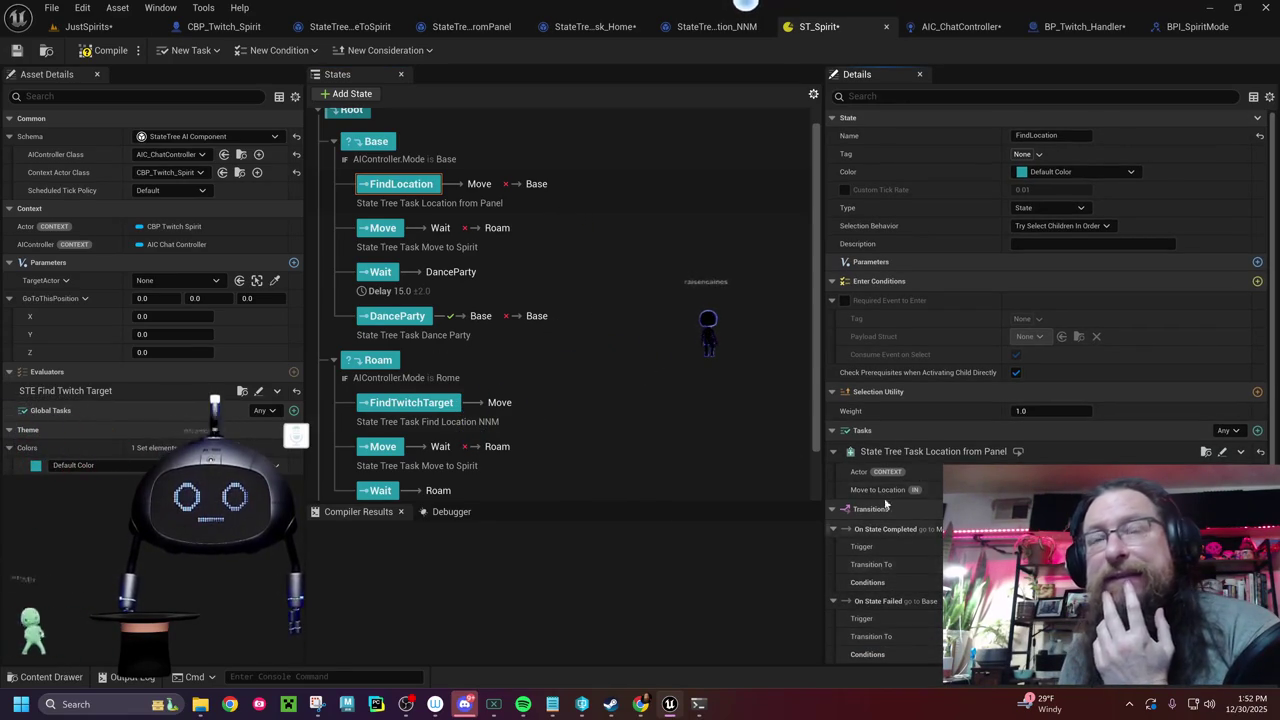
# - Make the Move state's On State Failed transition return to Base
pyautogui.click(405, 231)
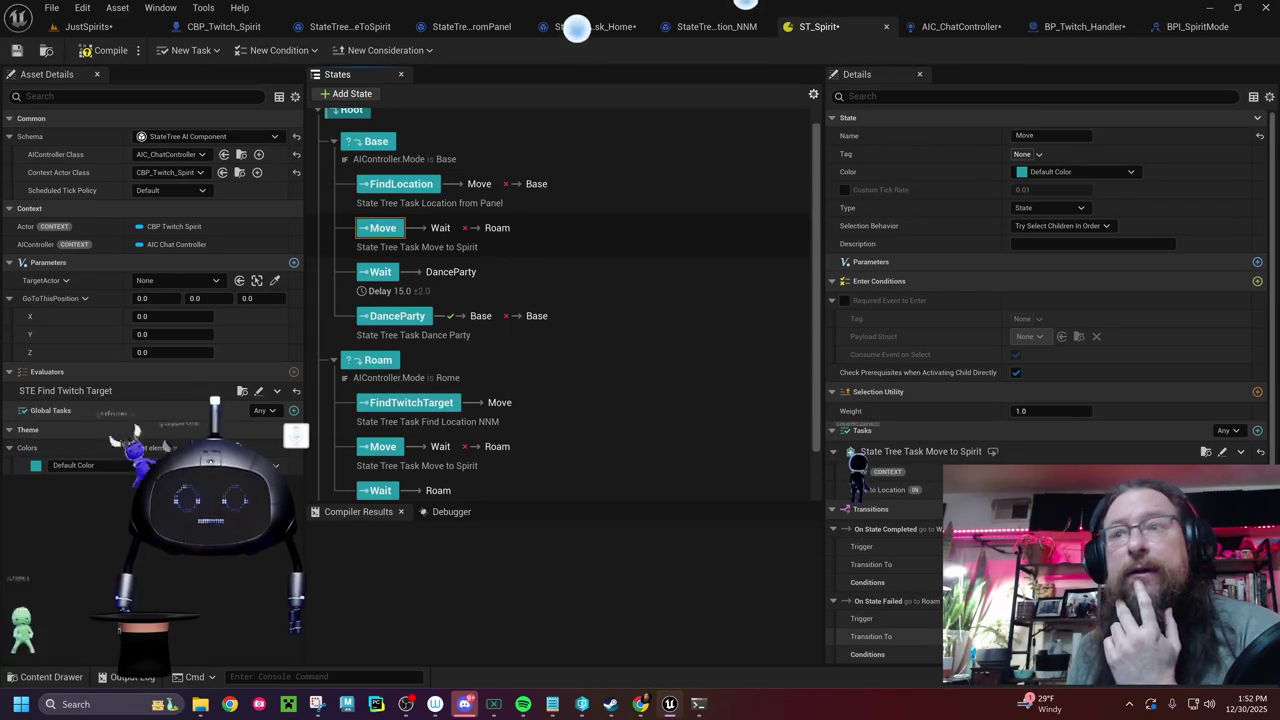
pyautogui.click(1040, 636)
pyautogui.click(1062, 470)
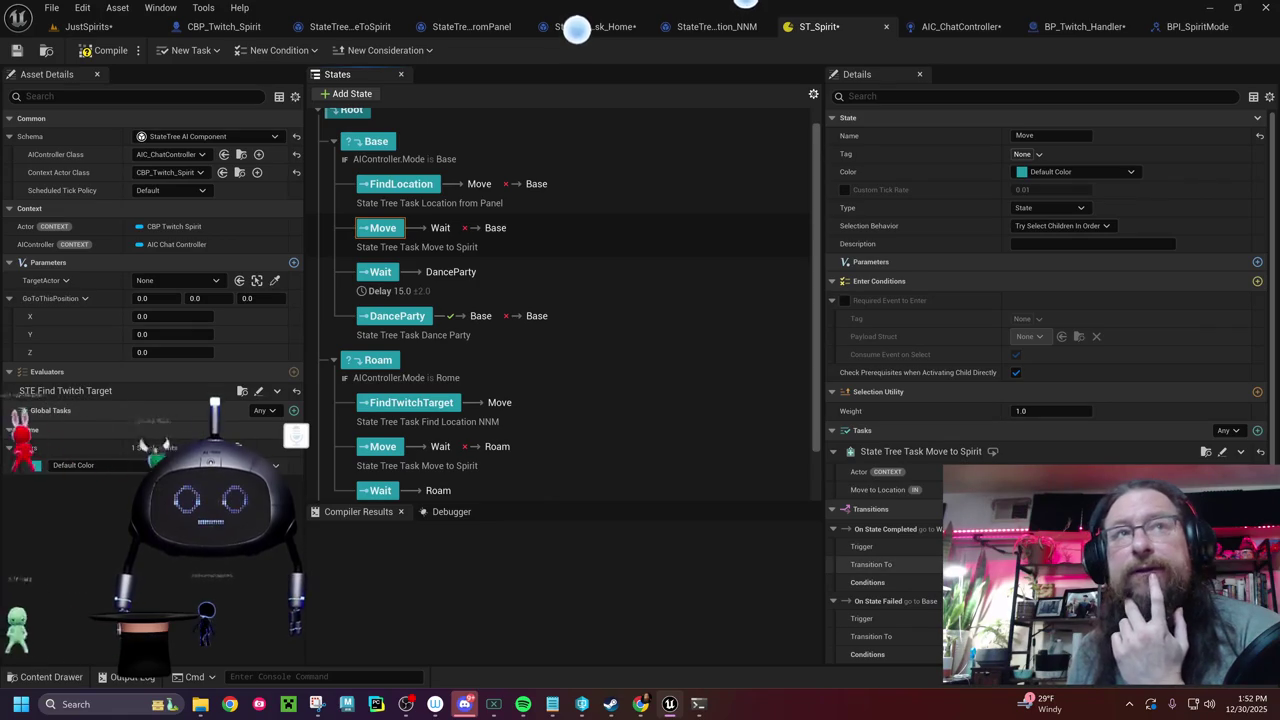
# - Review the Wait and DanceParty states, then compile the ST_Spirit state tree
pyautogui.click(398, 271)
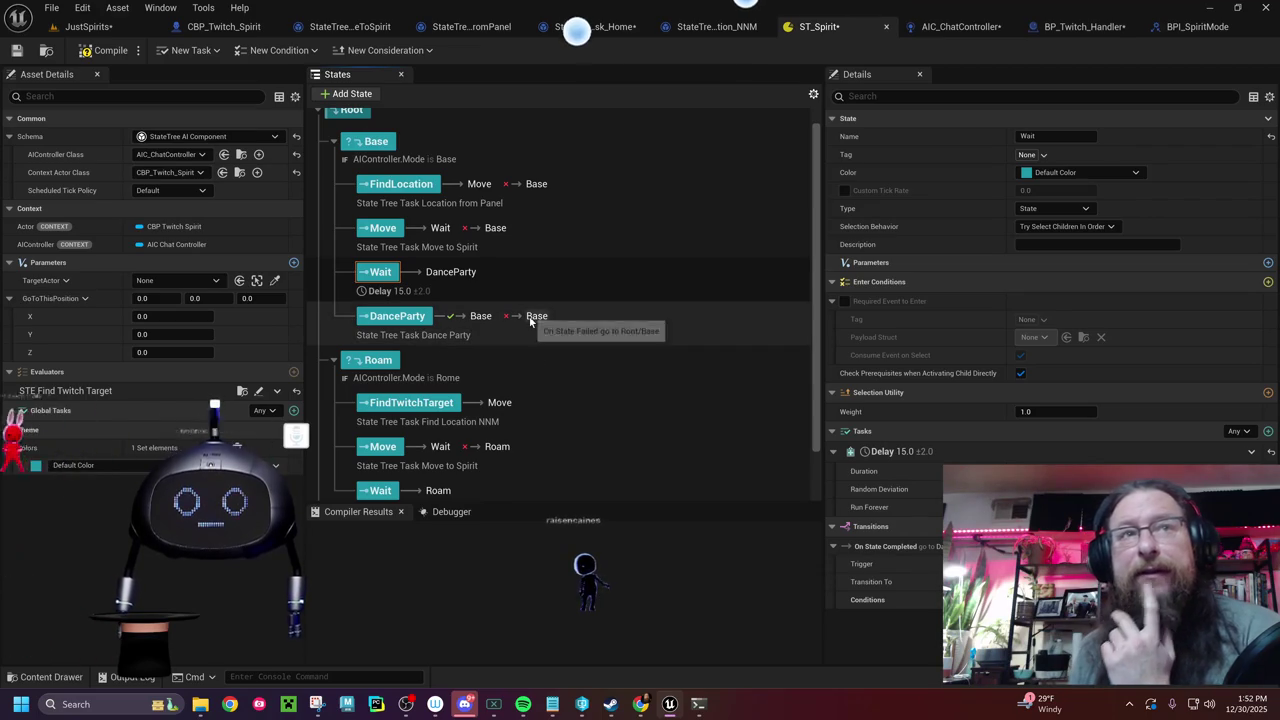
pyautogui.click(413, 322)
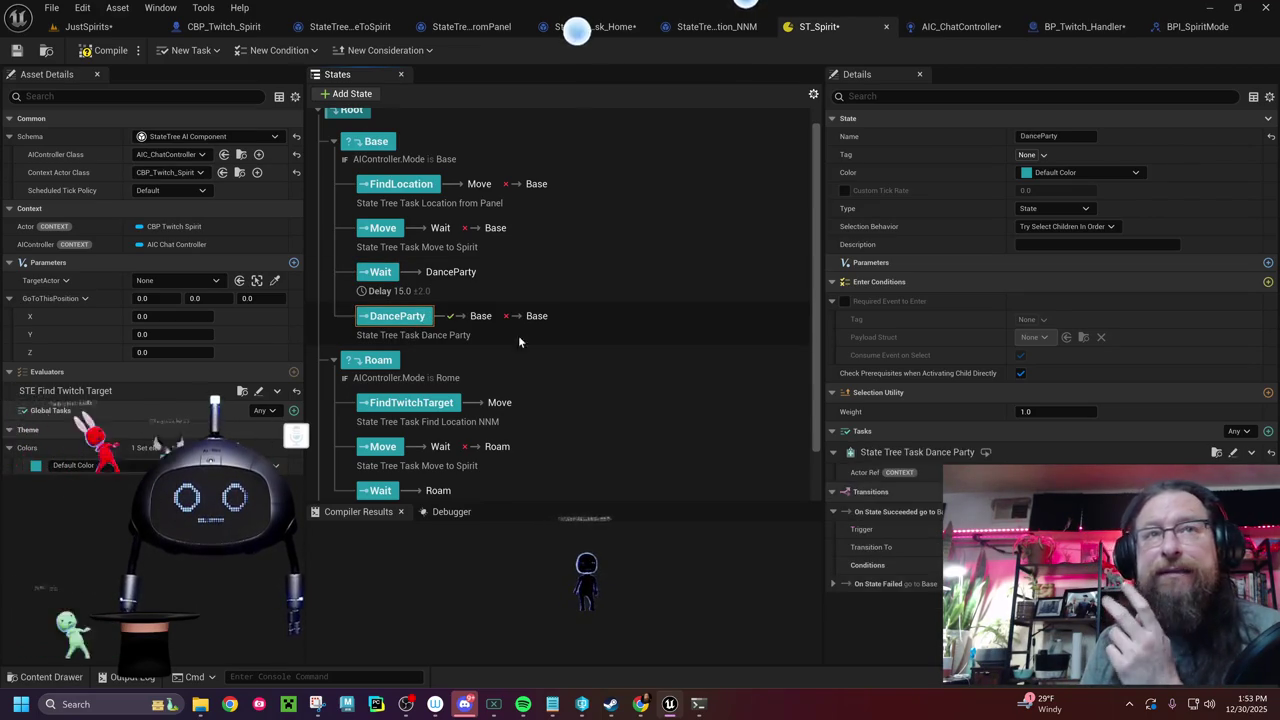
pyautogui.click(832, 584)
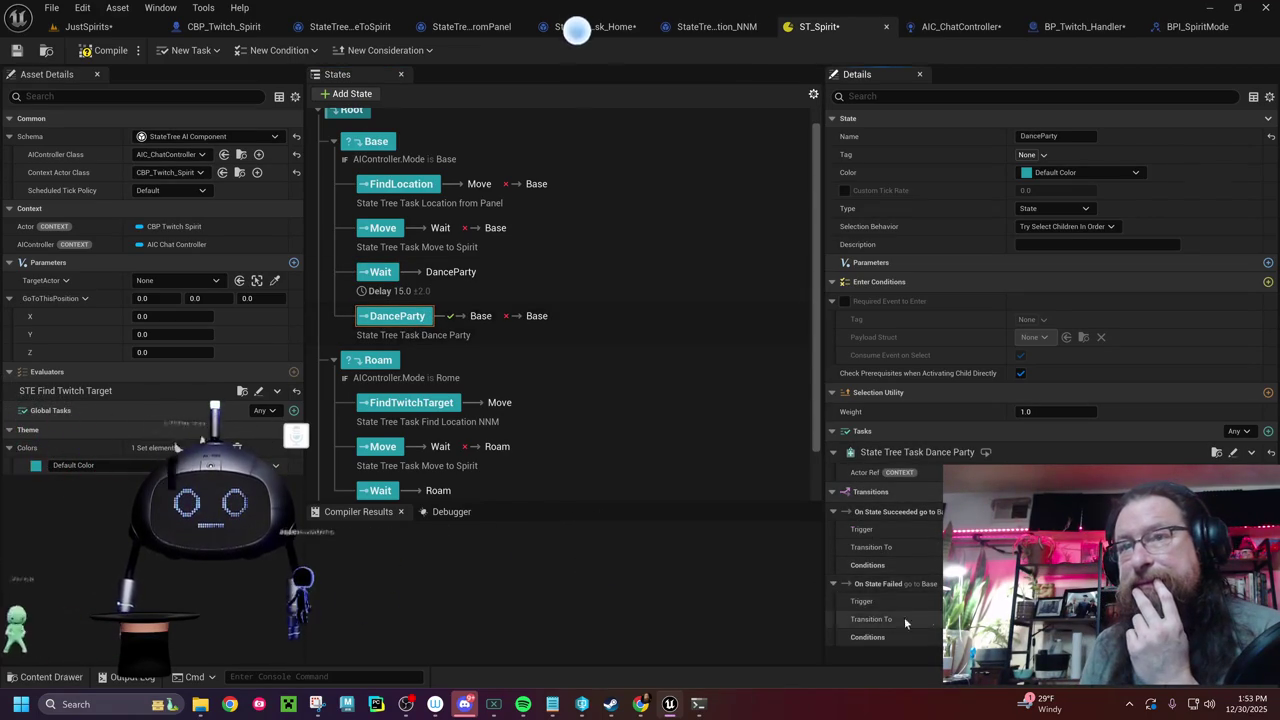
pyautogui.click(102, 50)
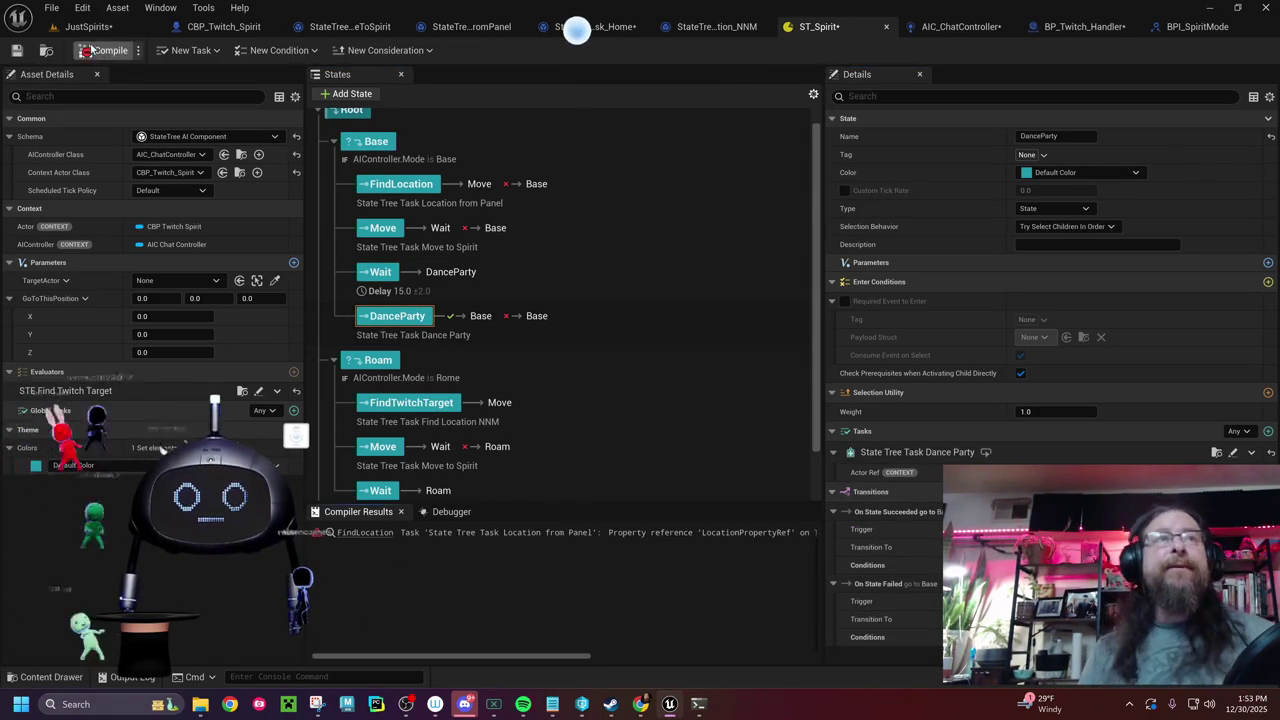
pyautogui.click(381, 538)
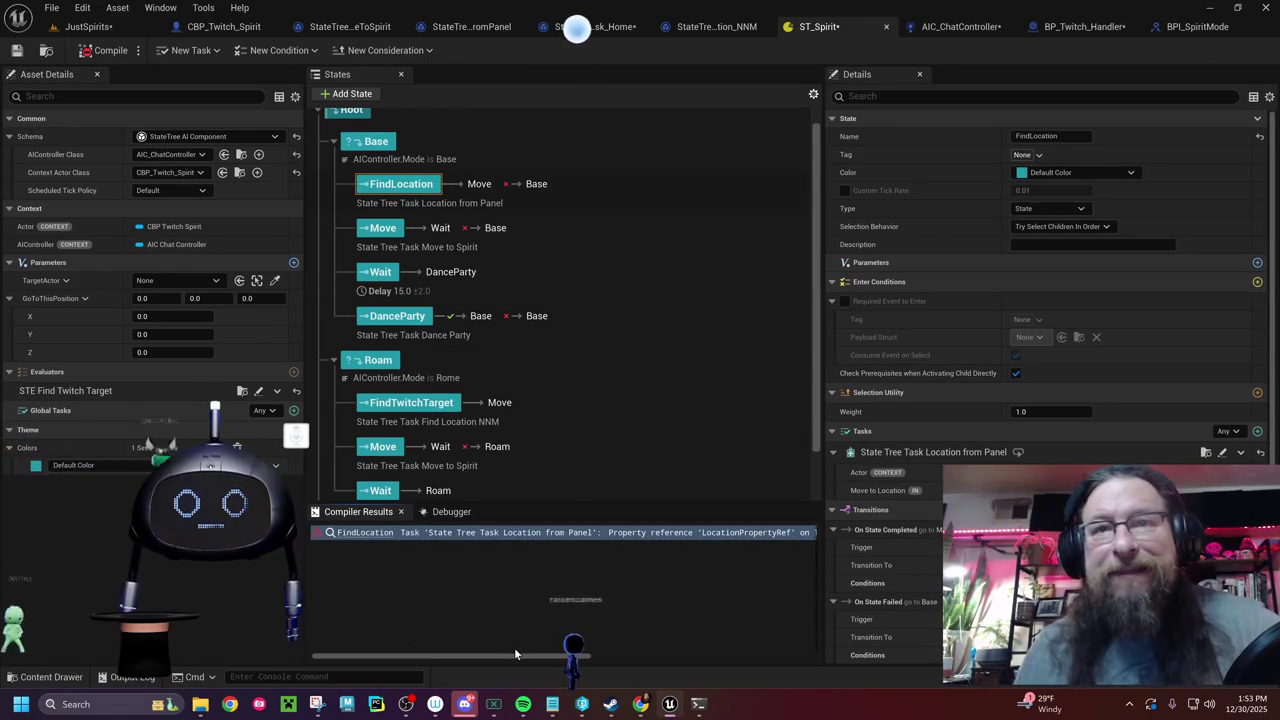
pyautogui.moveTo(517, 656)
pyautogui.mouseDown()
pyautogui.moveTo(765, 662)
pyautogui.moveTo(379, 634)
pyautogui.mouseUp()
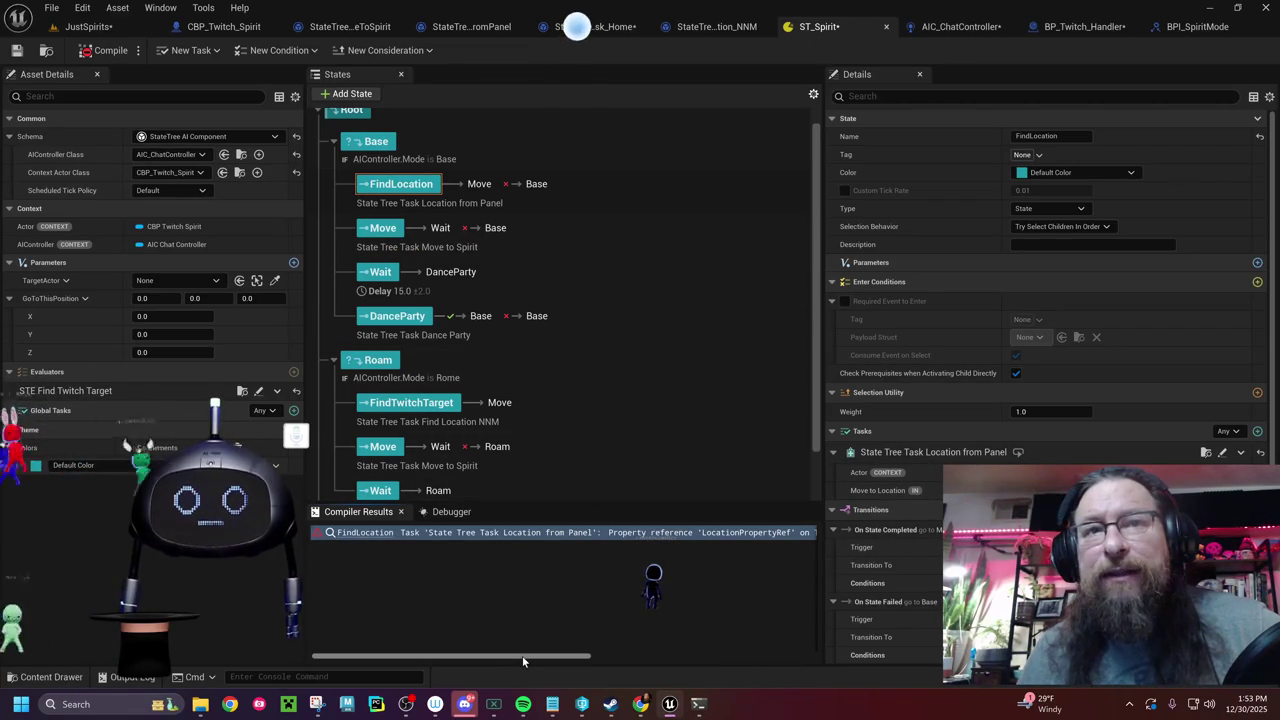
pyautogui.moveTo(522, 655); pyautogui.dragTo(761, 651)
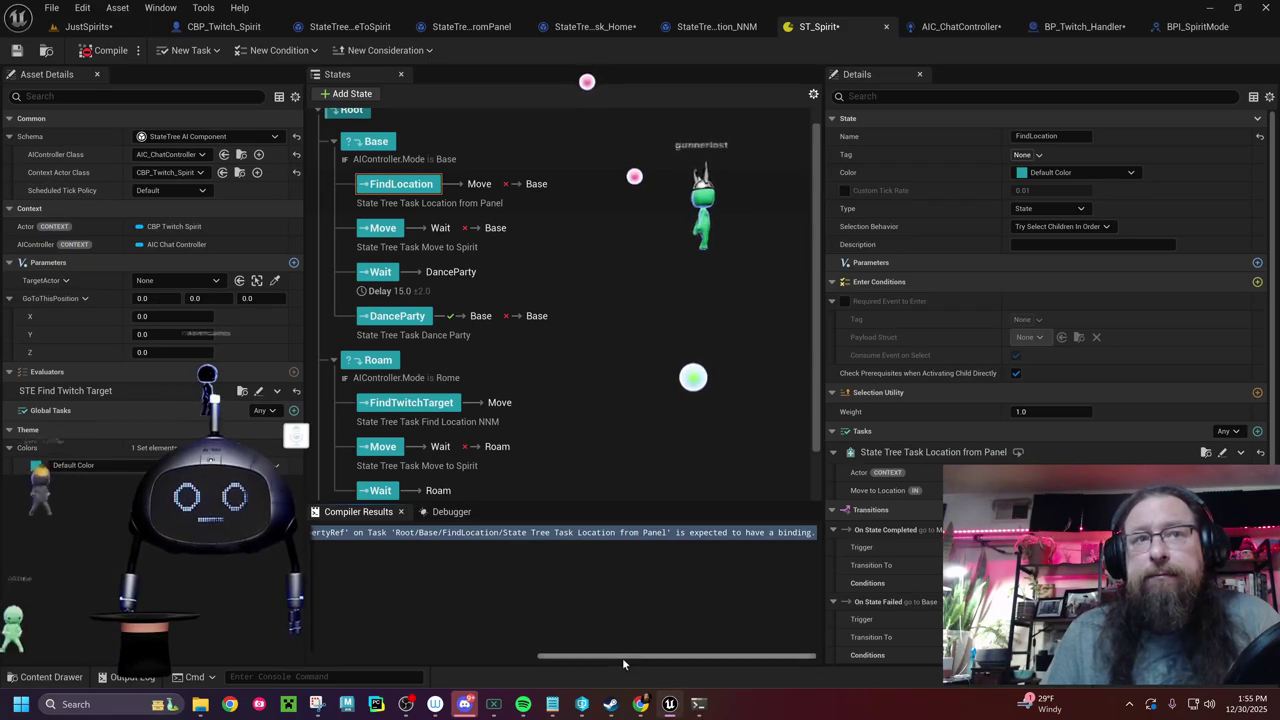
pyautogui.moveTo(622, 659); pyautogui.dragTo(356, 659)
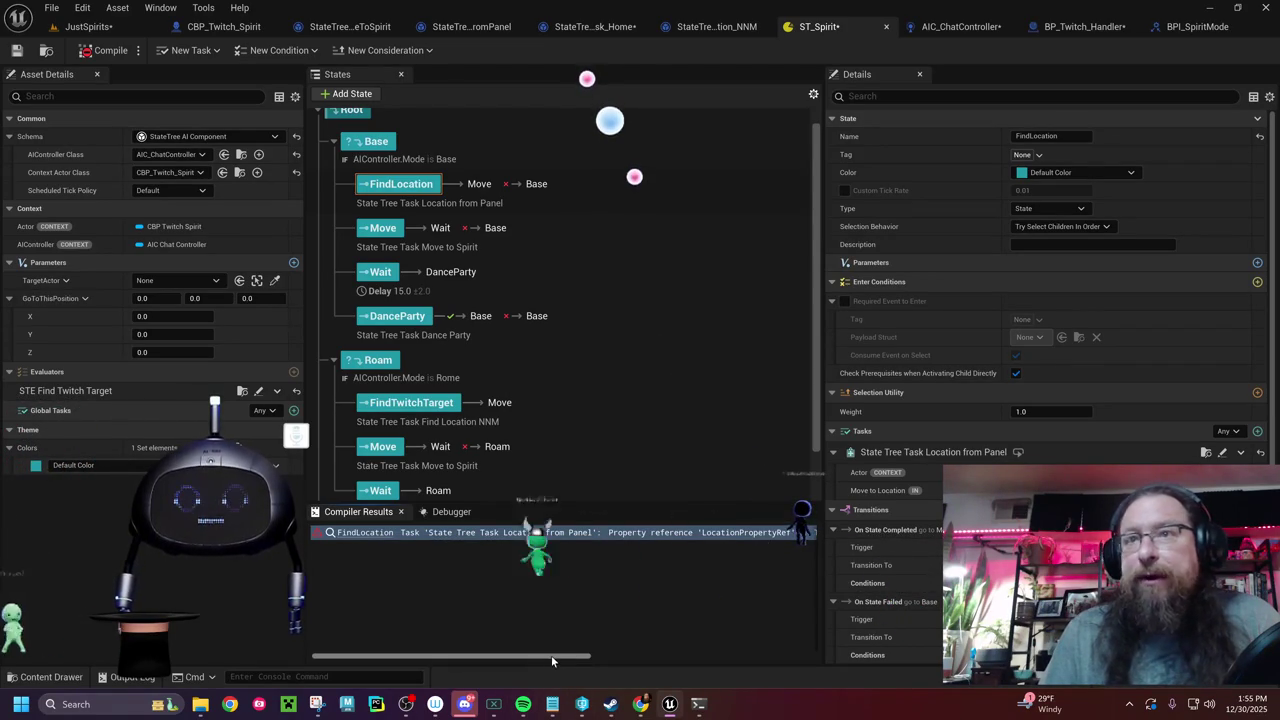
pyautogui.moveTo(551, 660); pyautogui.dragTo(794, 632)
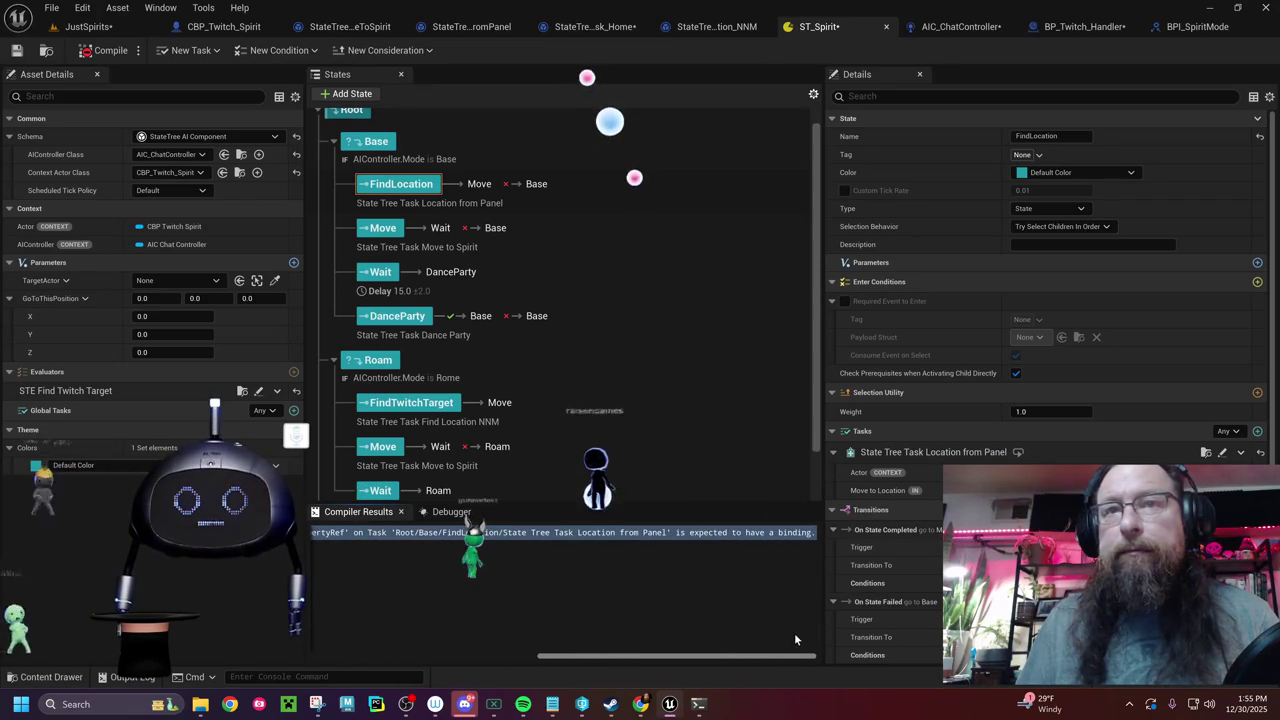
pyautogui.click(465, 30)
pyautogui.moveTo(474, 457); pyautogui.dragTo(604, 355)
pyautogui.moveTo(448, 342); pyautogui.dragTo(487, 372)
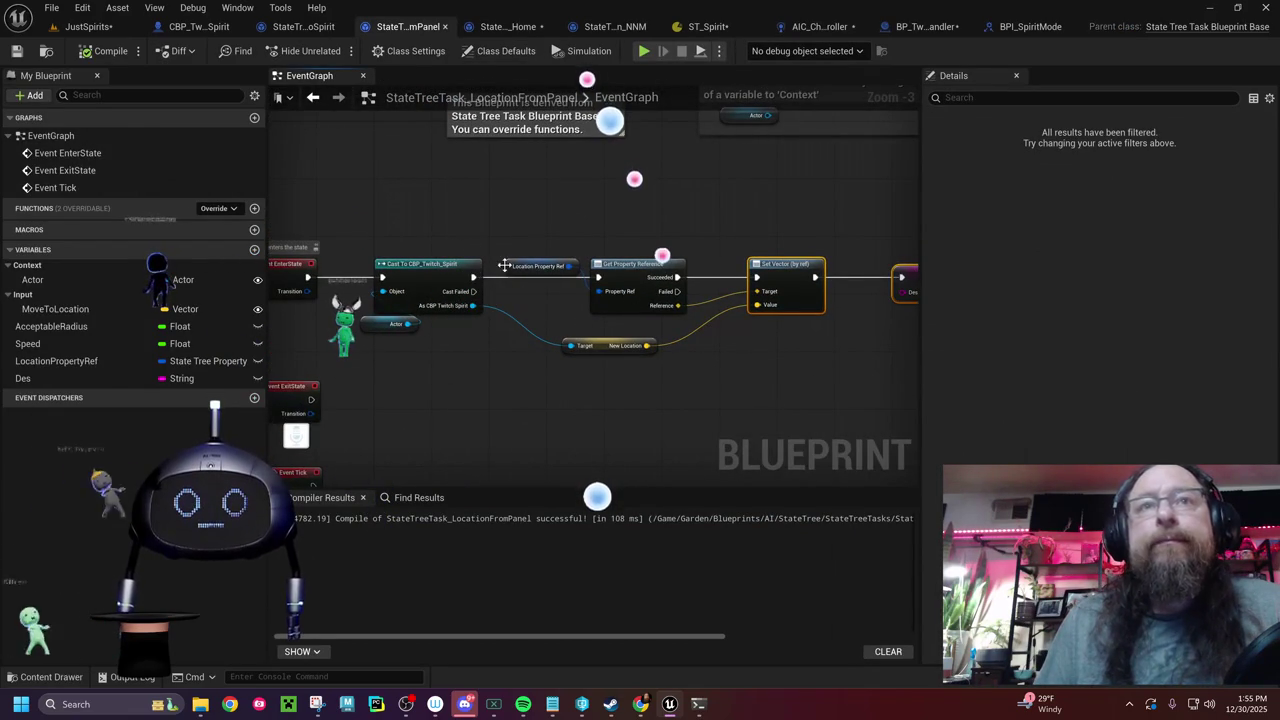
pyautogui.click(507, 265)
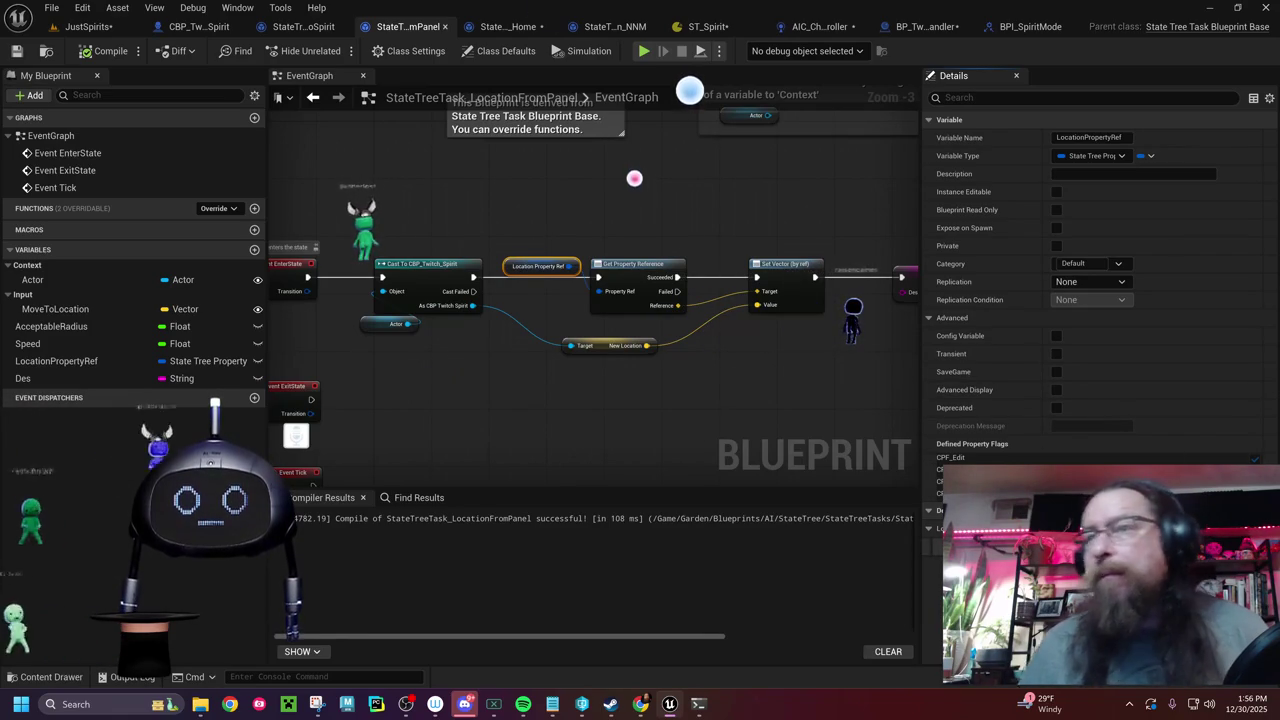
pyautogui.click(1093, 155)
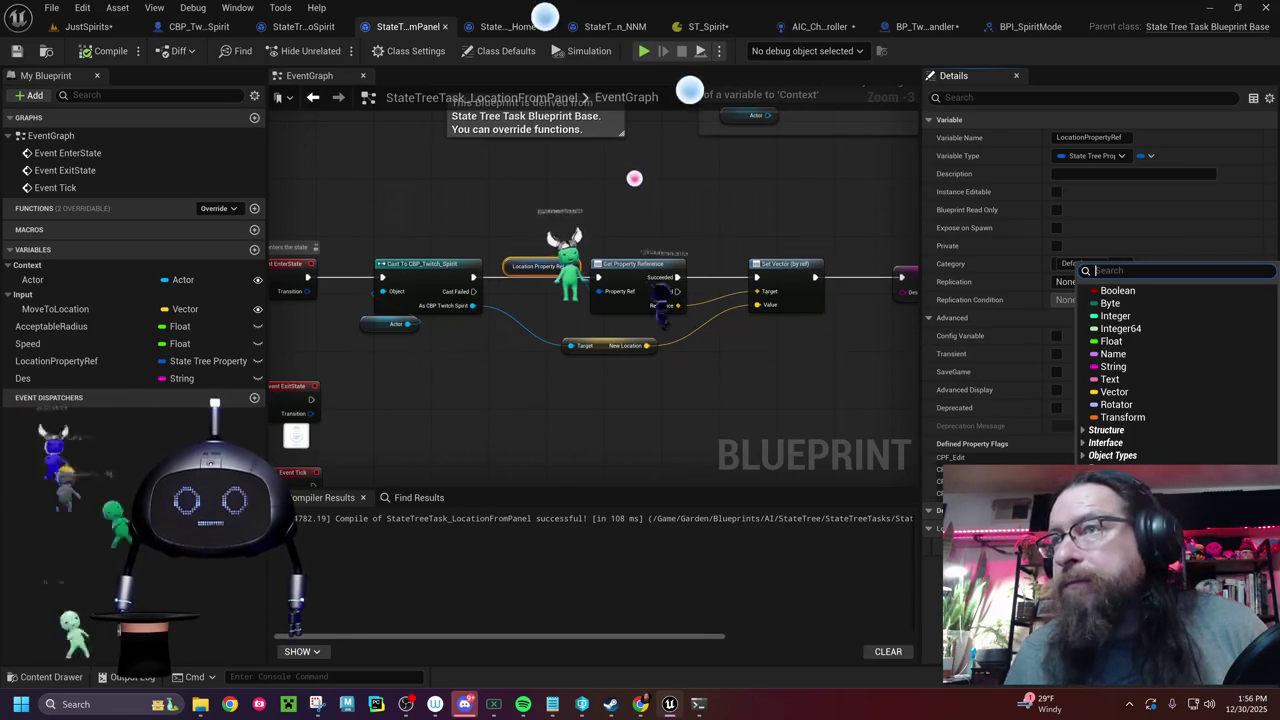
pyautogui.press('Escape')
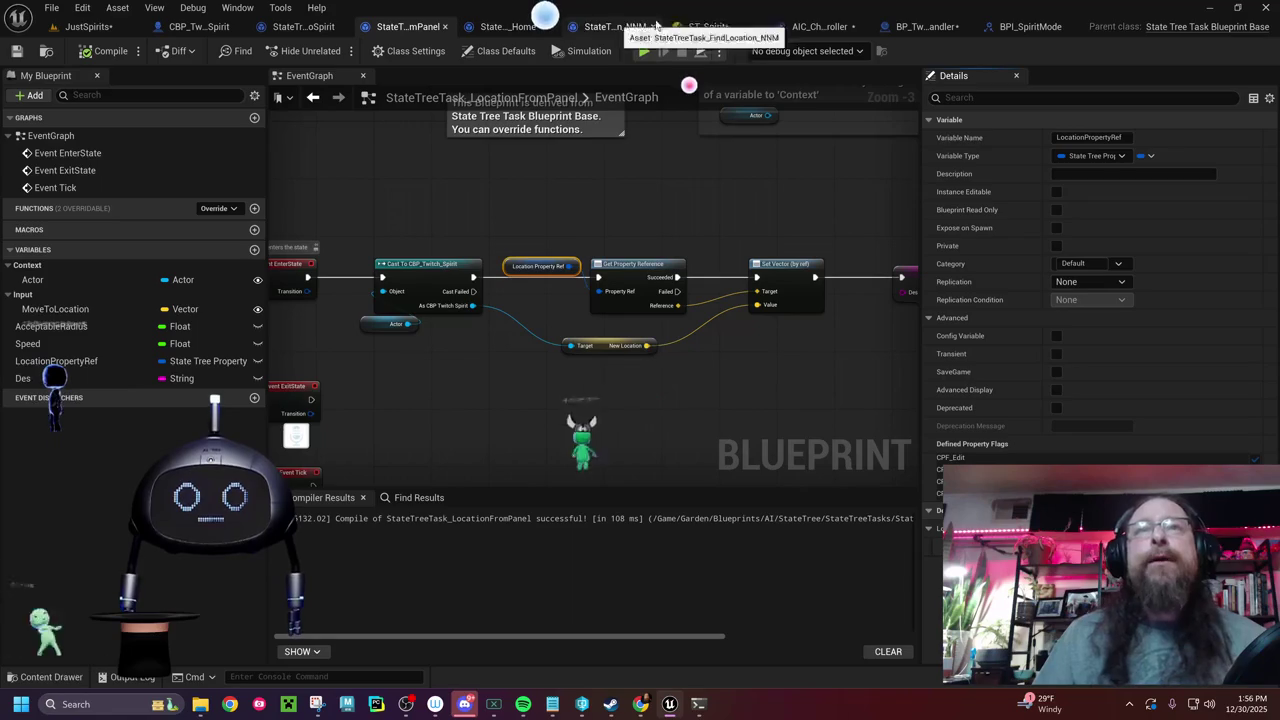
pyautogui.click(708, 26)
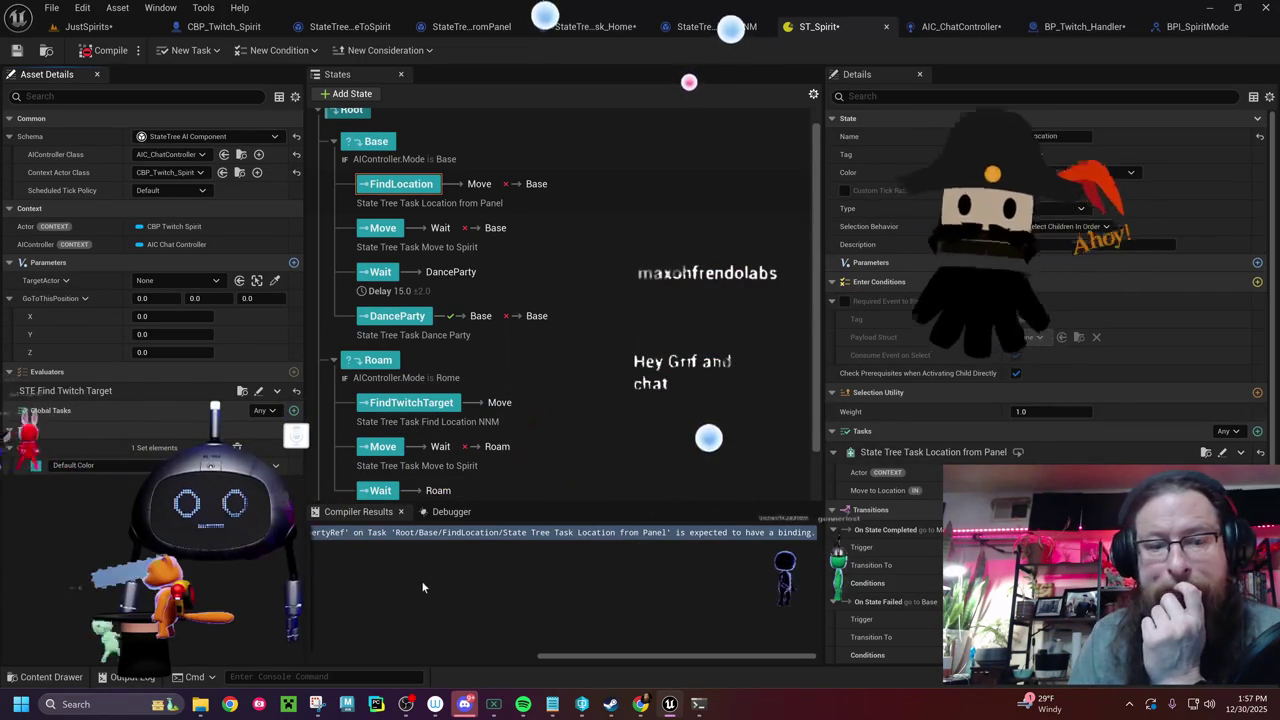
pyautogui.click(434, 534)
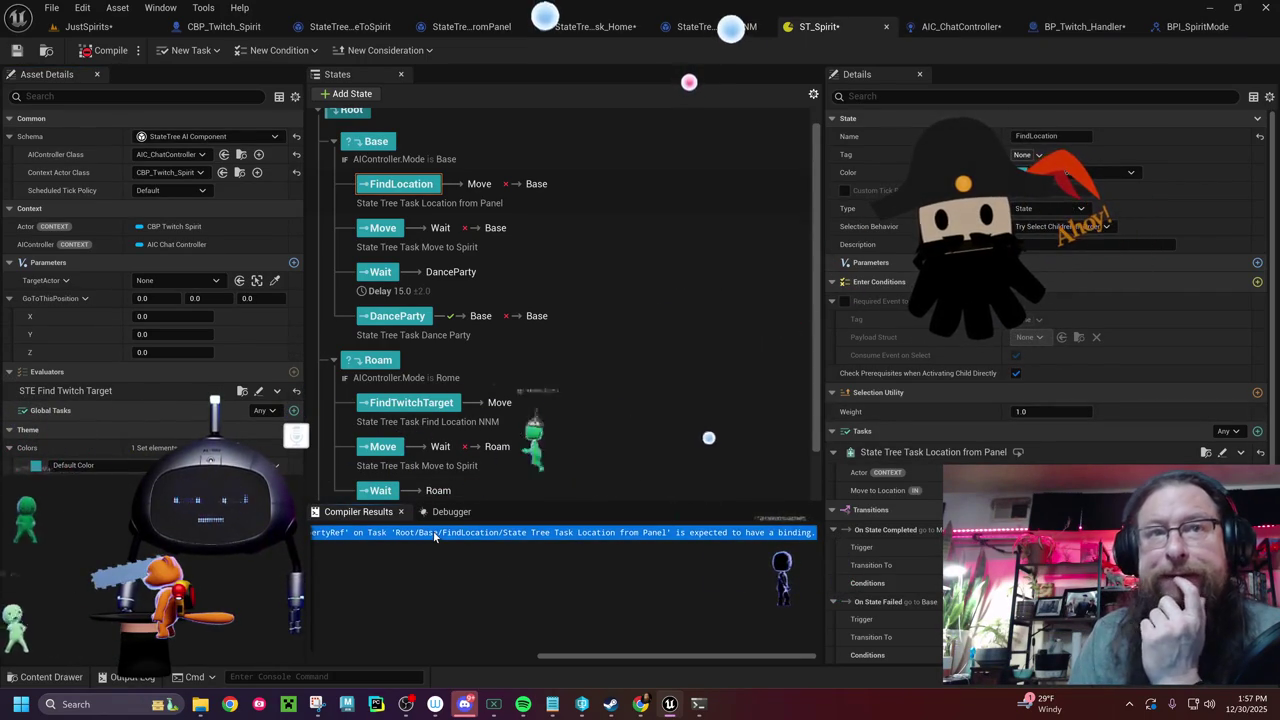
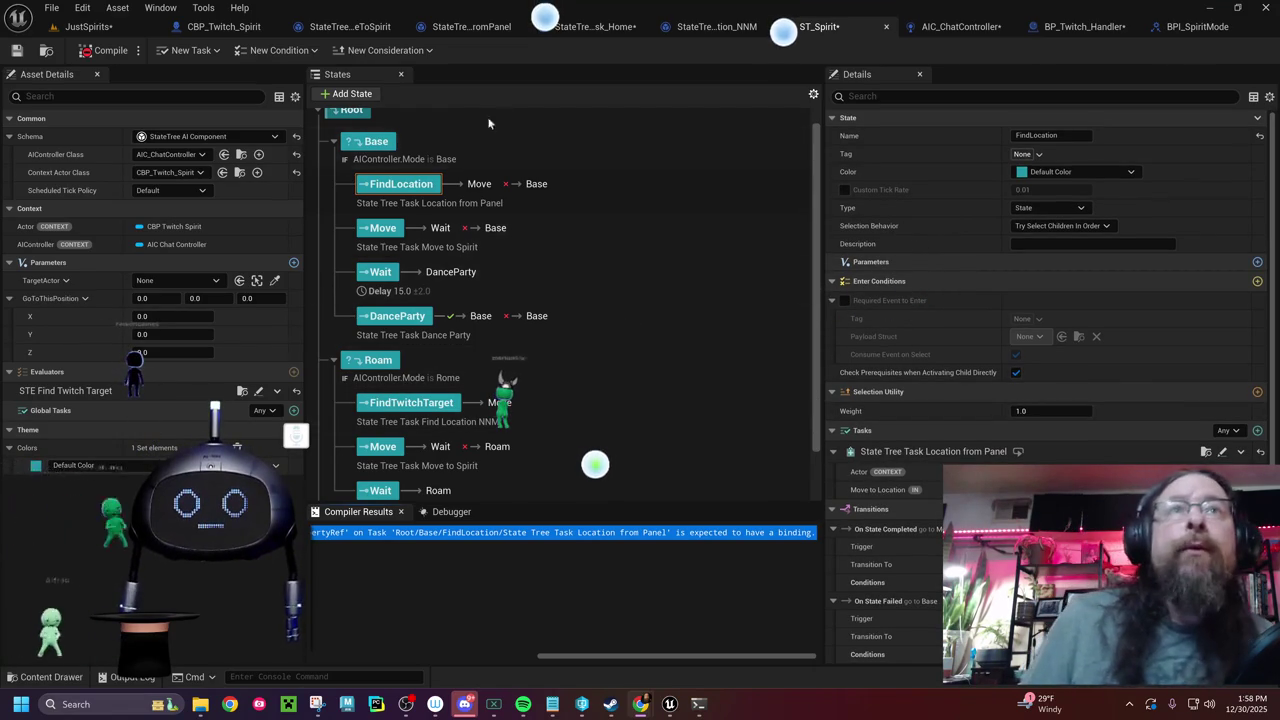
# - Inspect the FindTwitchTarget and FindLocation states and the options for FindLocation's task
pyautogui.click(447, 404)
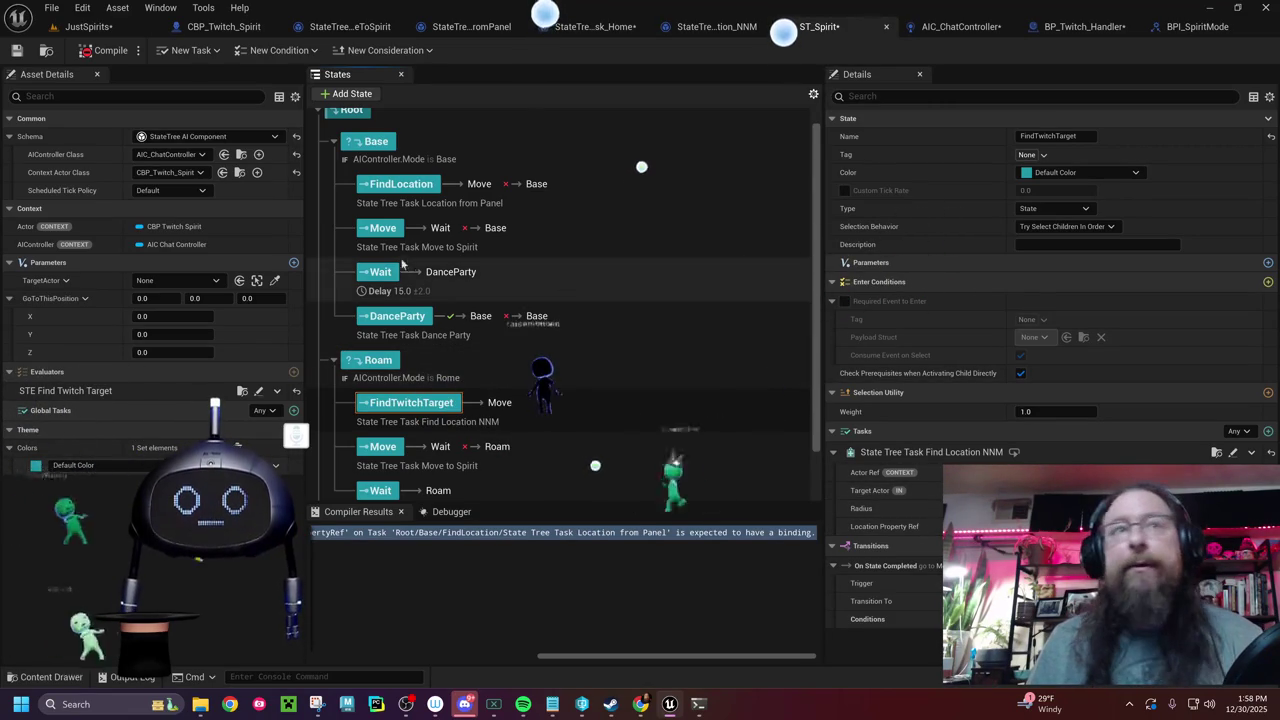
pyautogui.click(392, 186)
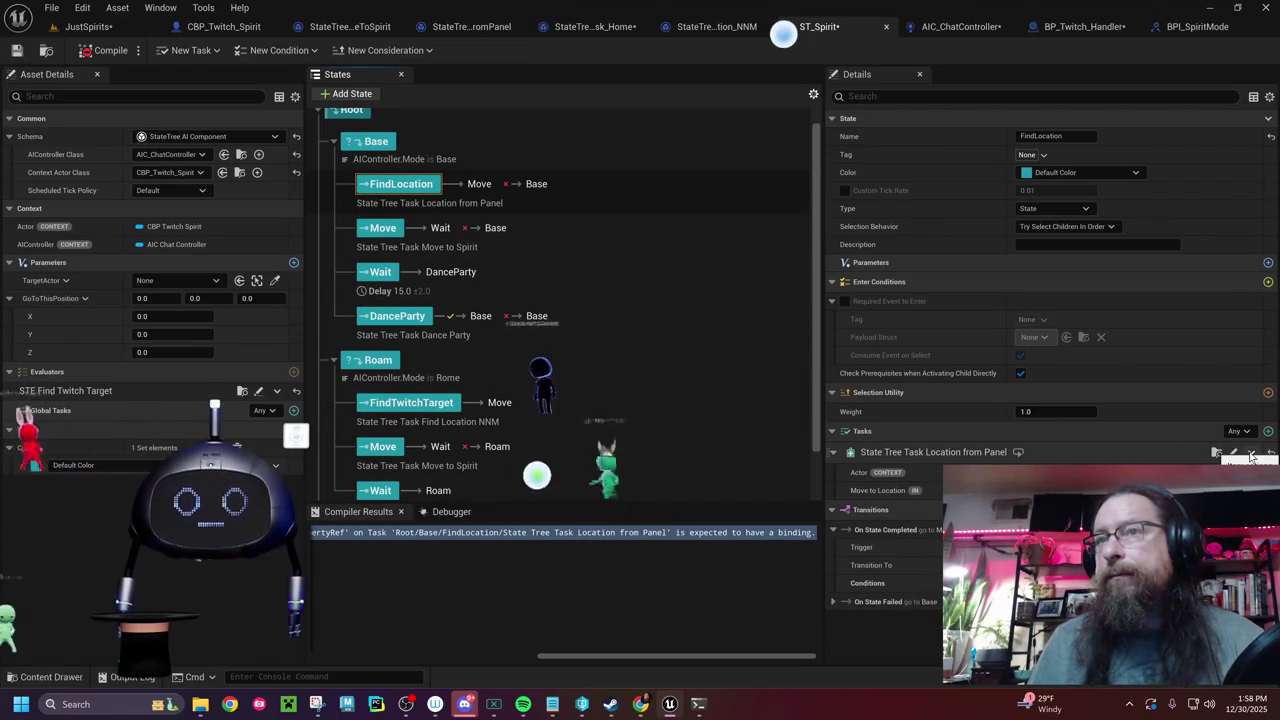
pyautogui.click(1251, 455)
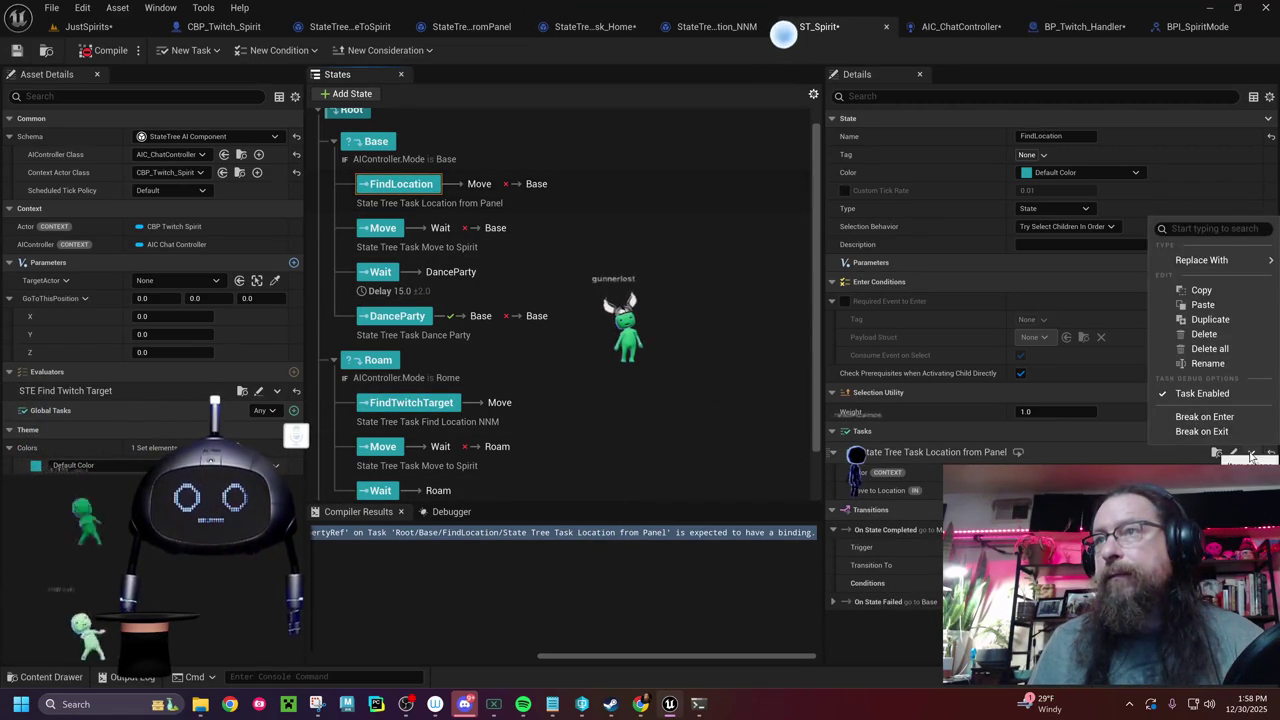
pyautogui.click(1120, 463)
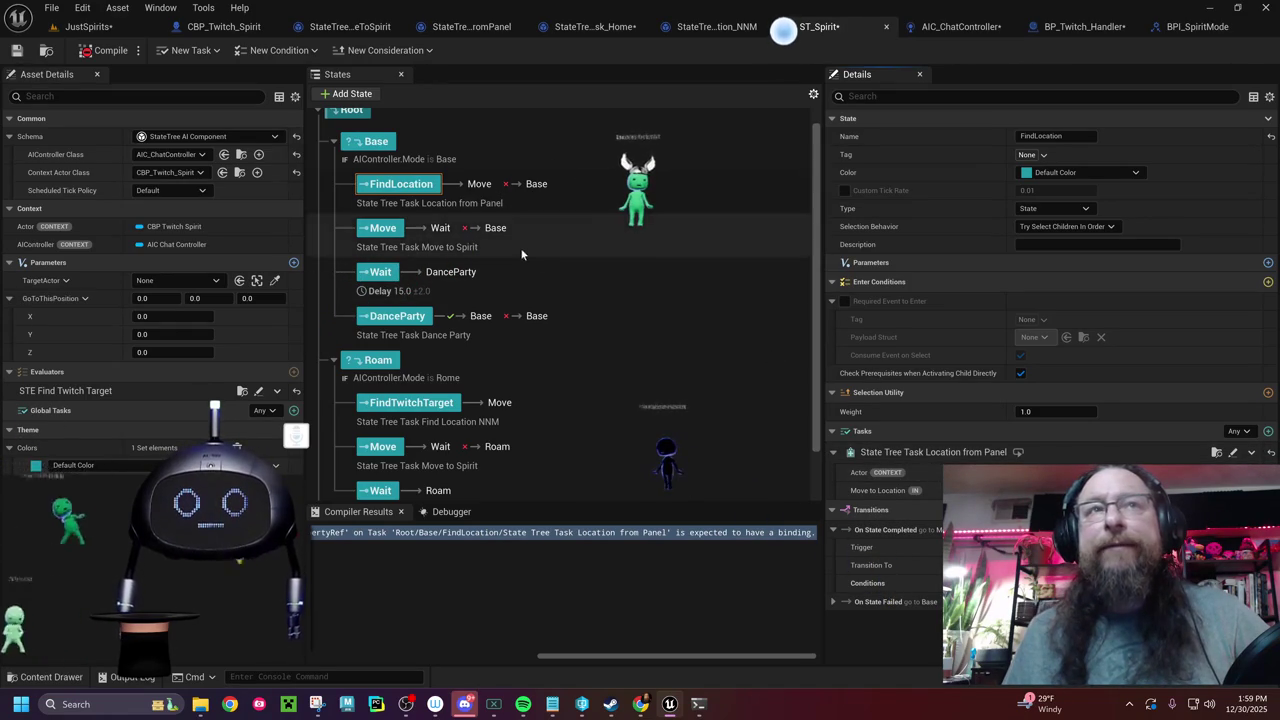
# - Leave the FindLocation name unchanged and open the StateTreeTask_LocationFromPanel blueprint
pyautogui.doubleClick(412, 186)
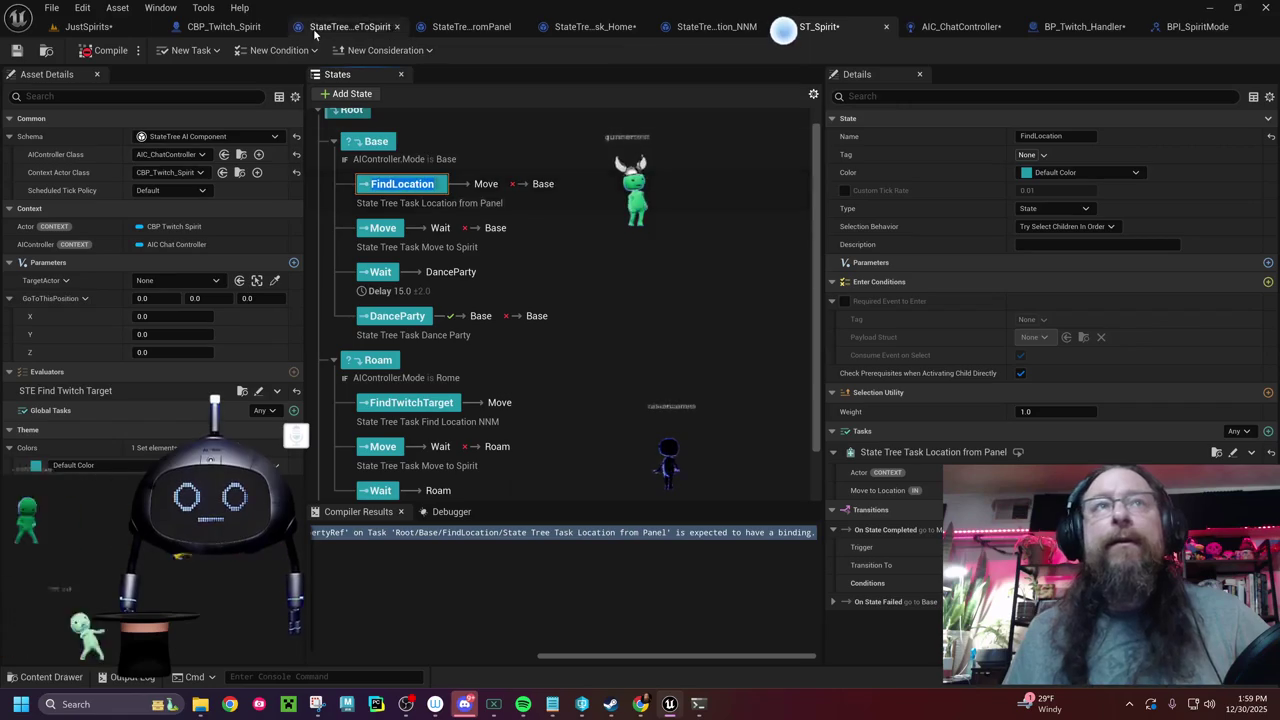
pyautogui.click(107, 50)
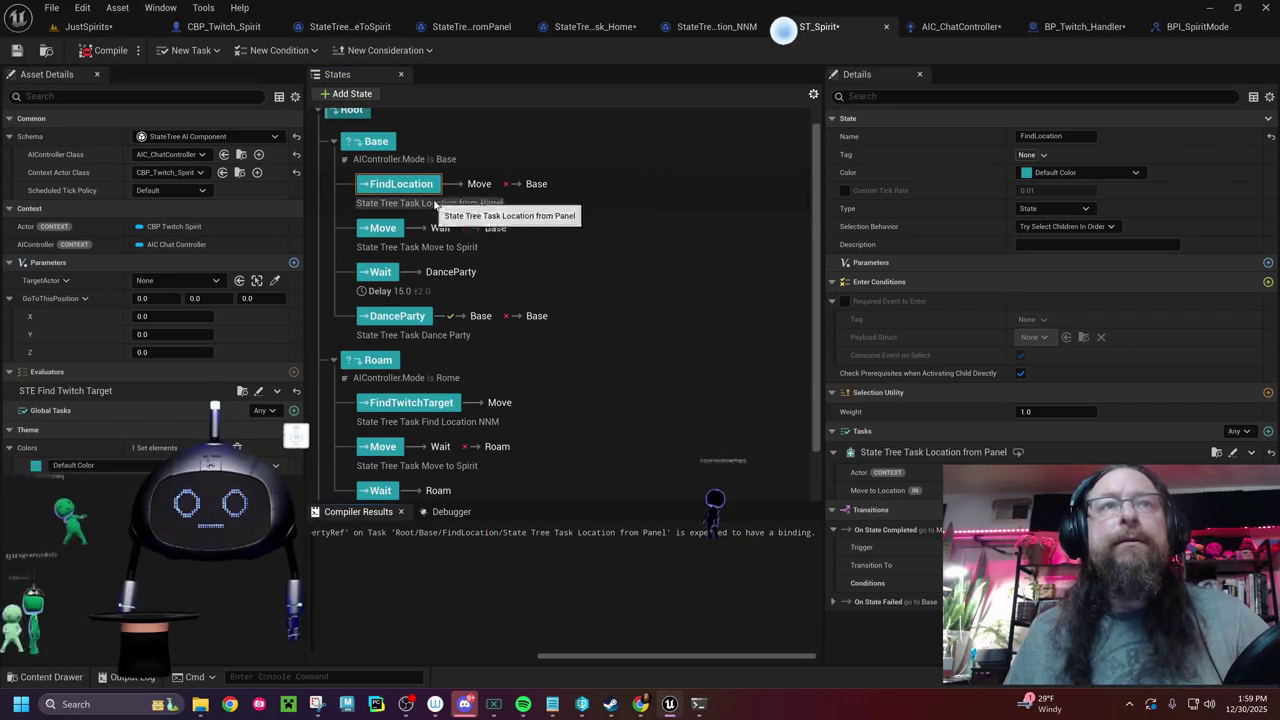
pyautogui.click(483, 30)
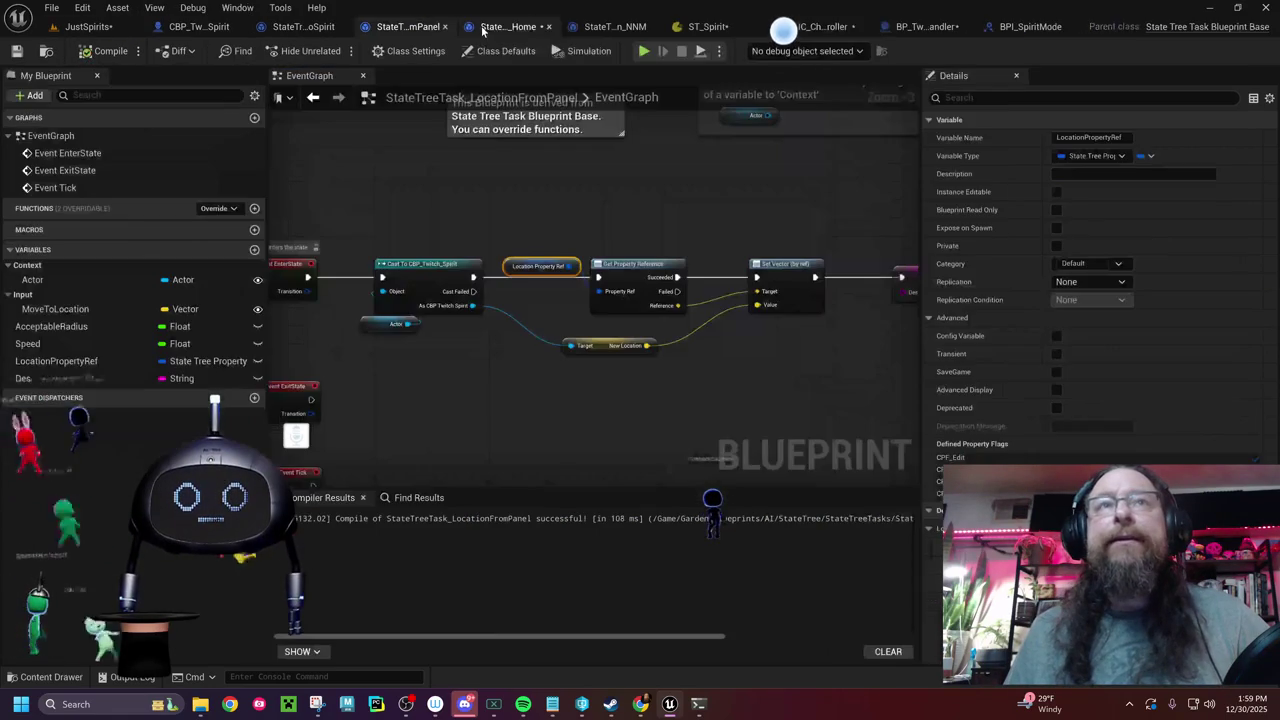
# - Rename LocationPropertyRef to LocationPropertyRef2, compile, and jump to the erroring node
pyautogui.moveTo(487, 402); pyautogui.dragTo(845, 385)
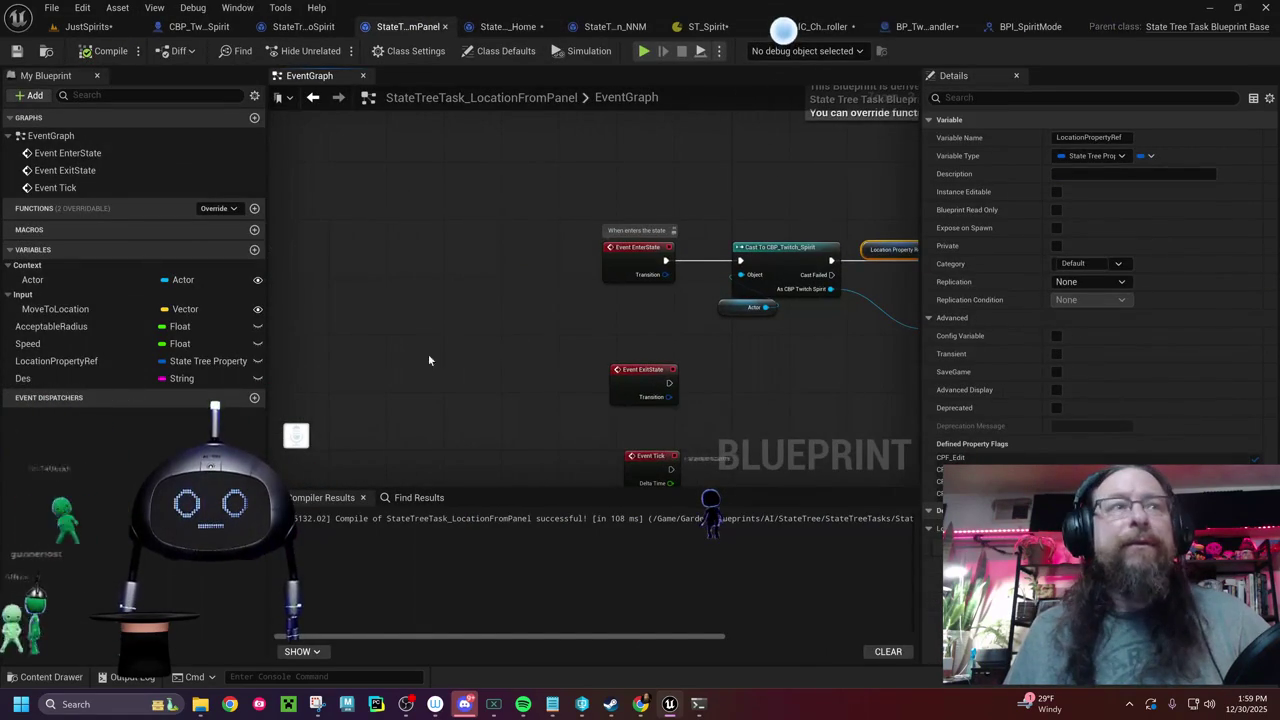
pyautogui.click(109, 356)
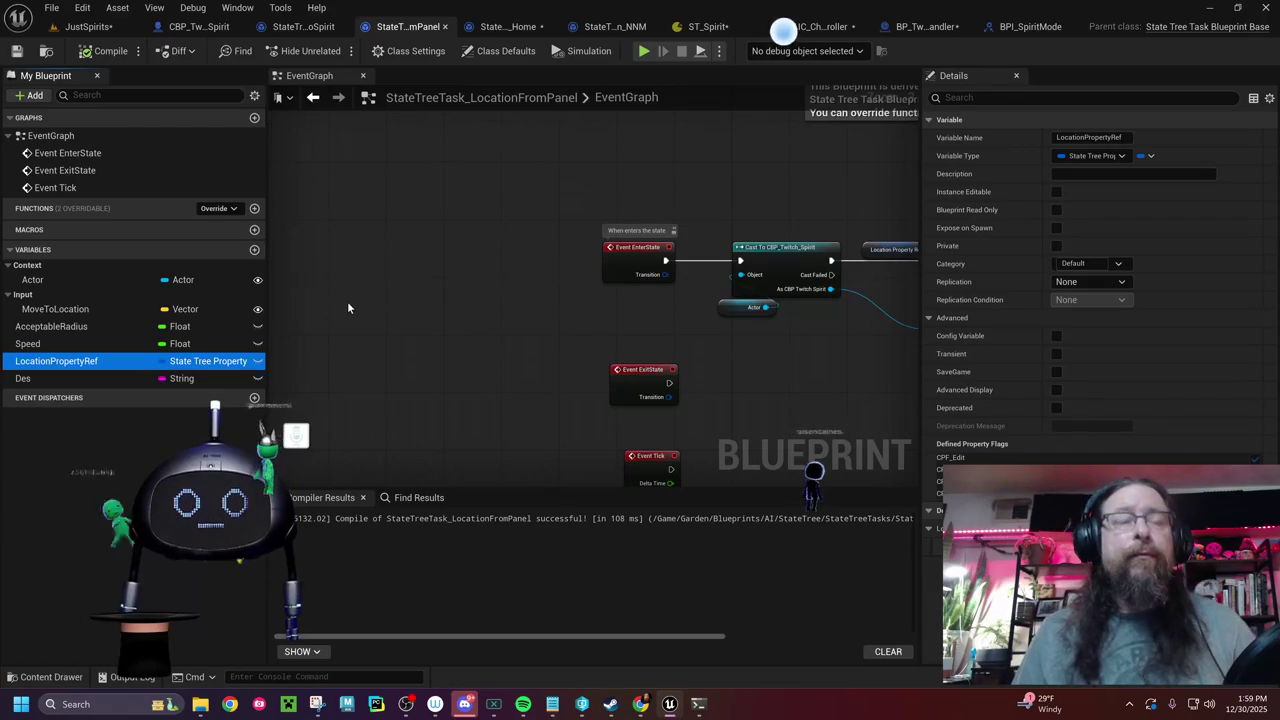
pyautogui.doubleClick(101, 369)
pyautogui.press('Escape')
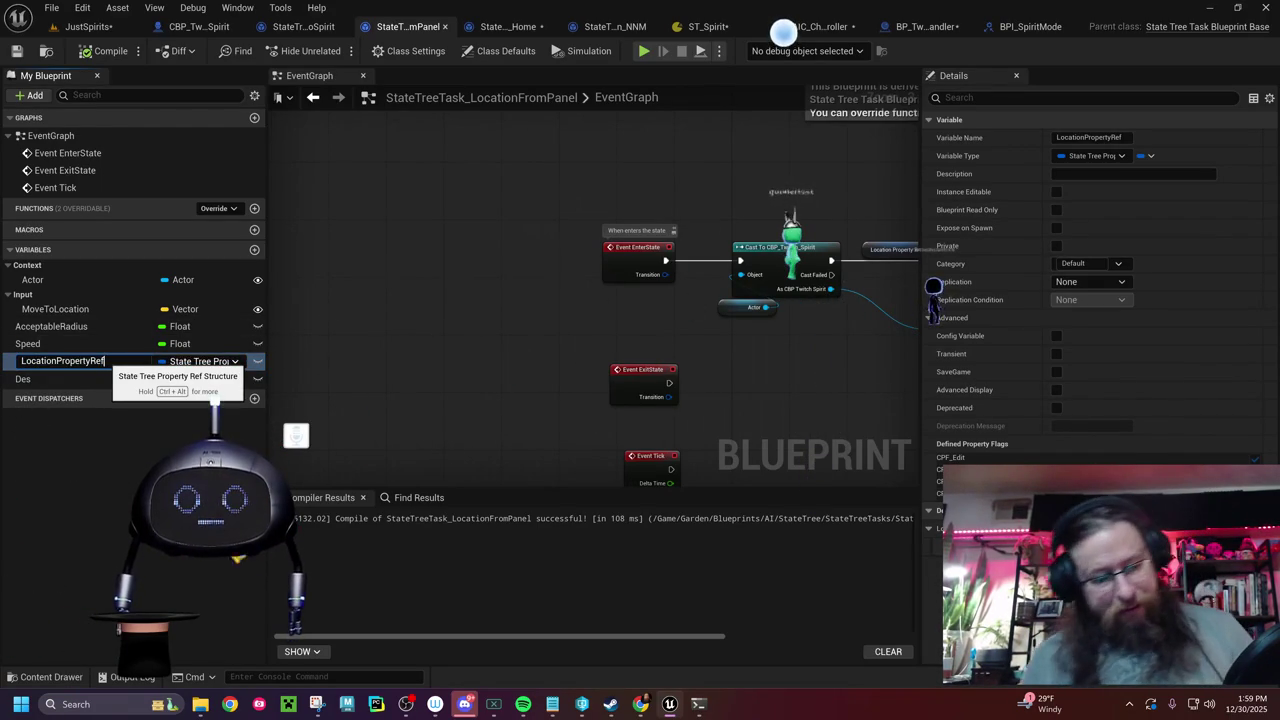
pyautogui.write('2')
pyautogui.press('Return')
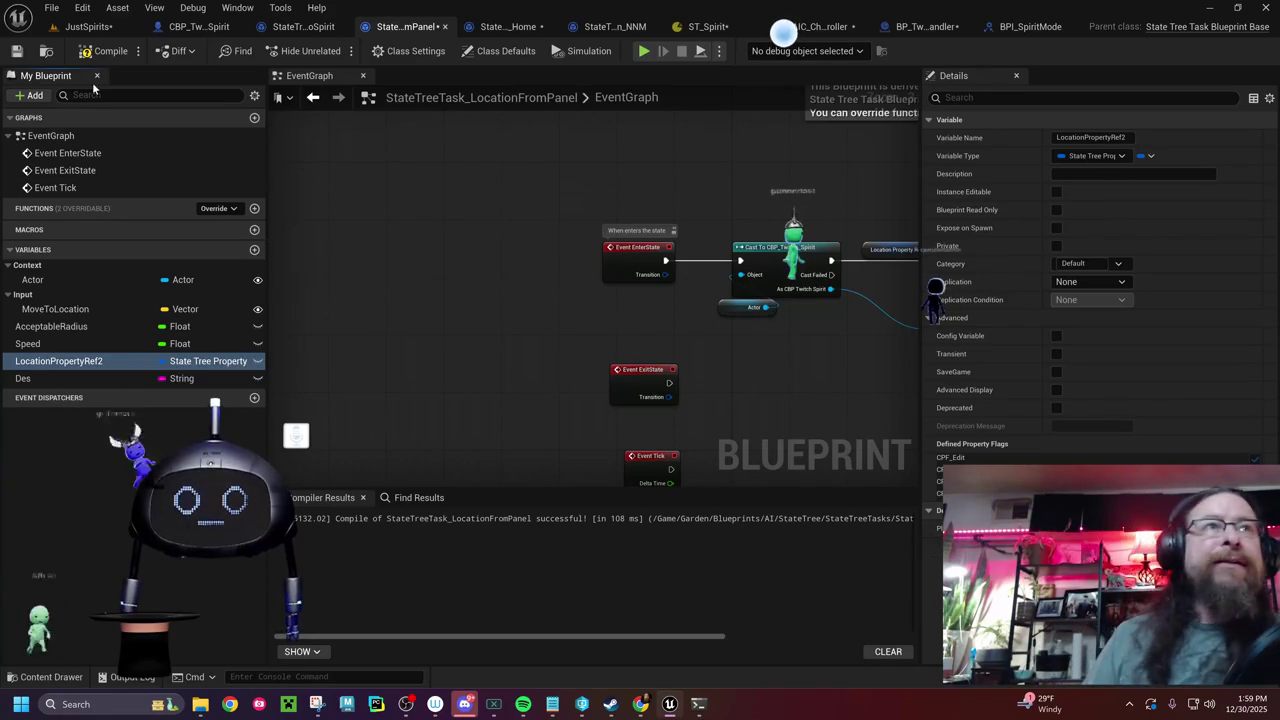
pyautogui.click(105, 52)
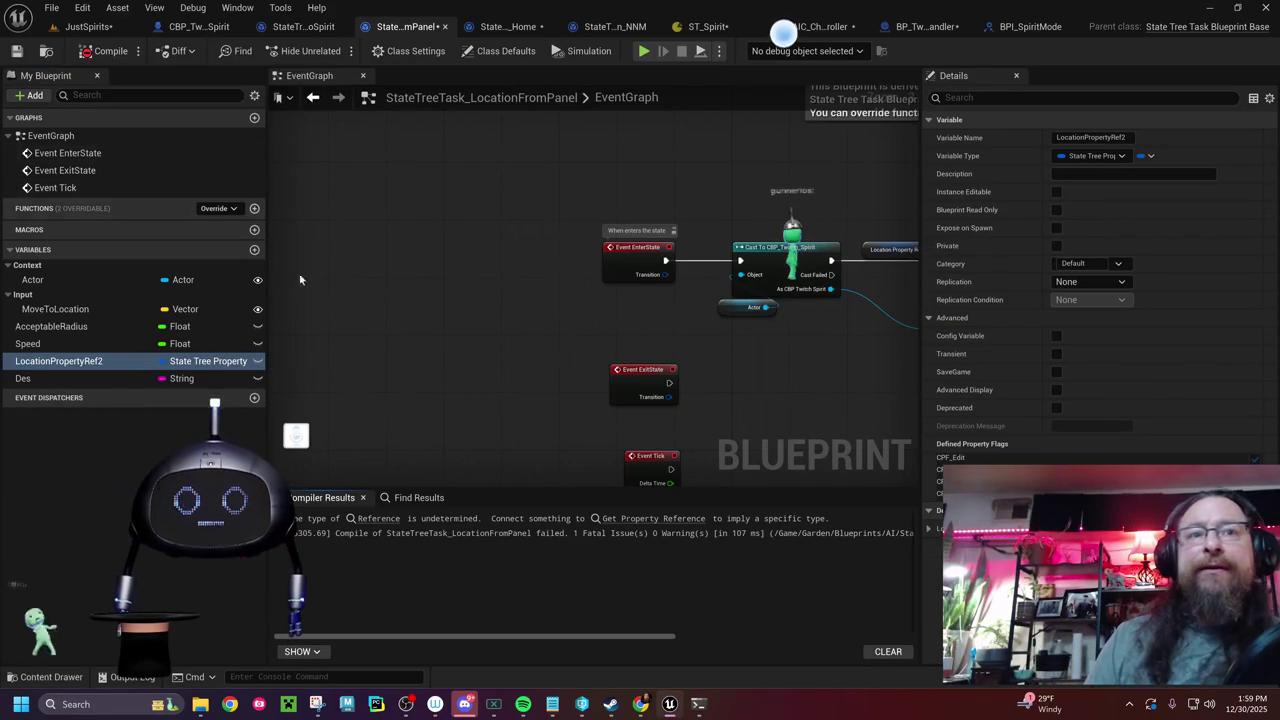
pyautogui.click(378, 518)
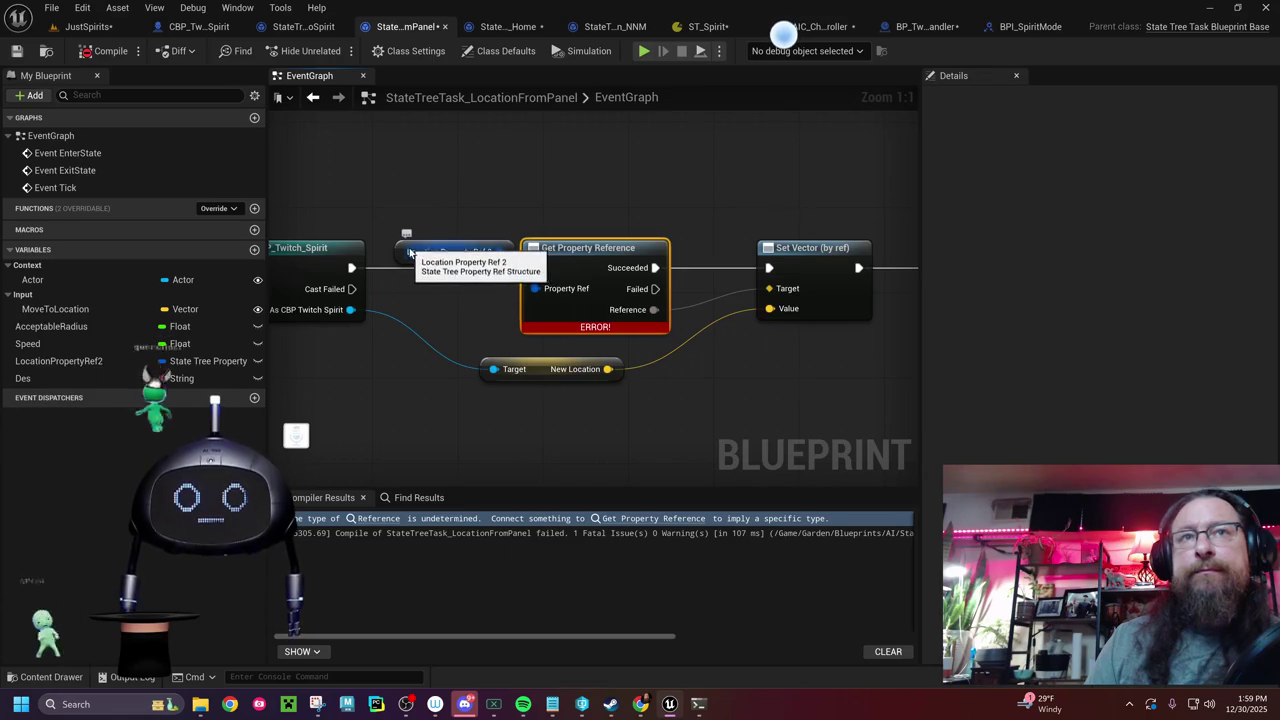
# - Replace the old Get Property Reference node with one from LocationPropertyRef2, rewire it after the Cast, and recompile
pyautogui.moveTo(500, 251); pyautogui.dragTo(533, 192)
pyautogui.write('get property refere')
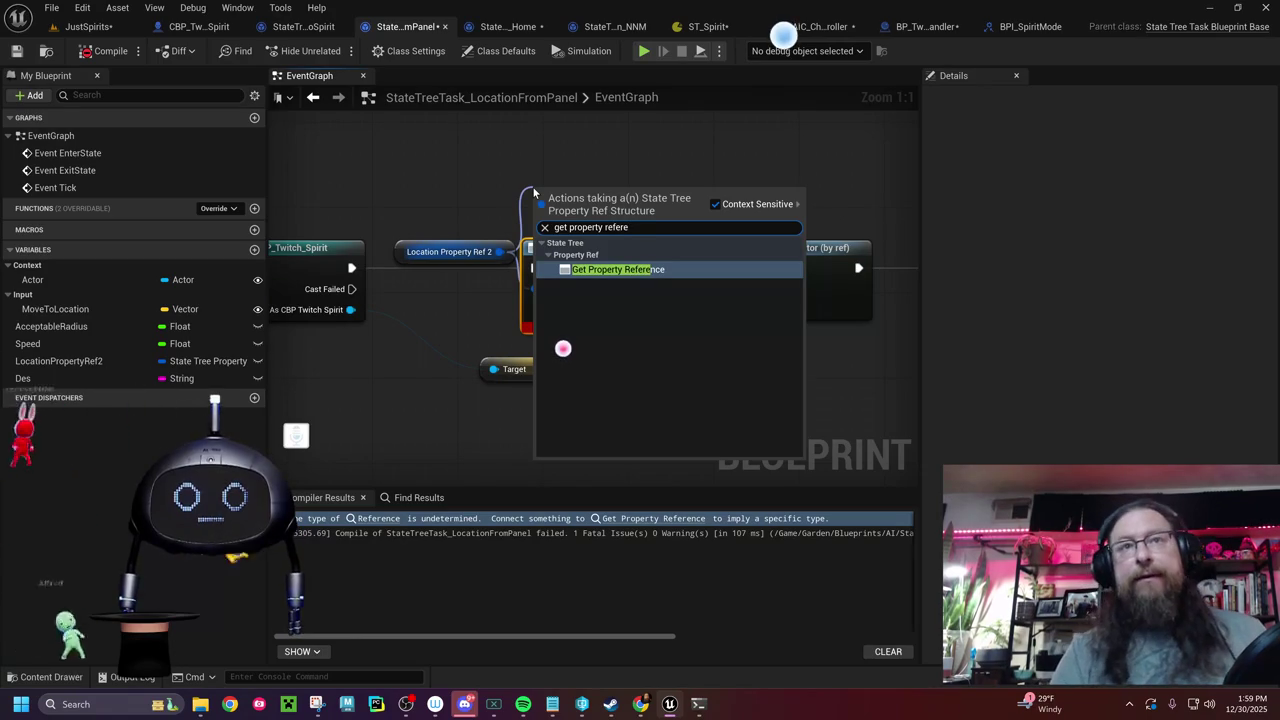
pyautogui.press('Return')
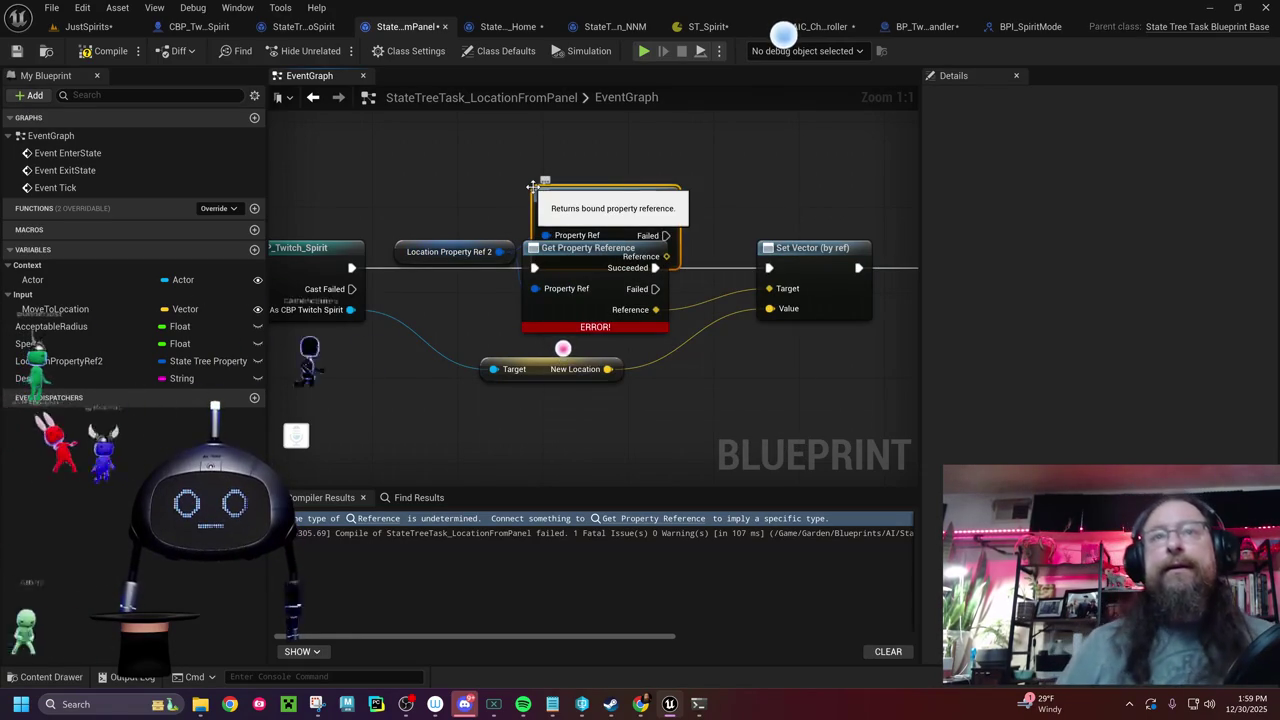
pyautogui.moveTo(604, 206)
pyautogui.mouseDown()
pyautogui.moveTo(587, 181)
pyautogui.moveTo(600, 159)
pyautogui.mouseUp()
pyautogui.click(595, 282)
pyautogui.press('Delete')
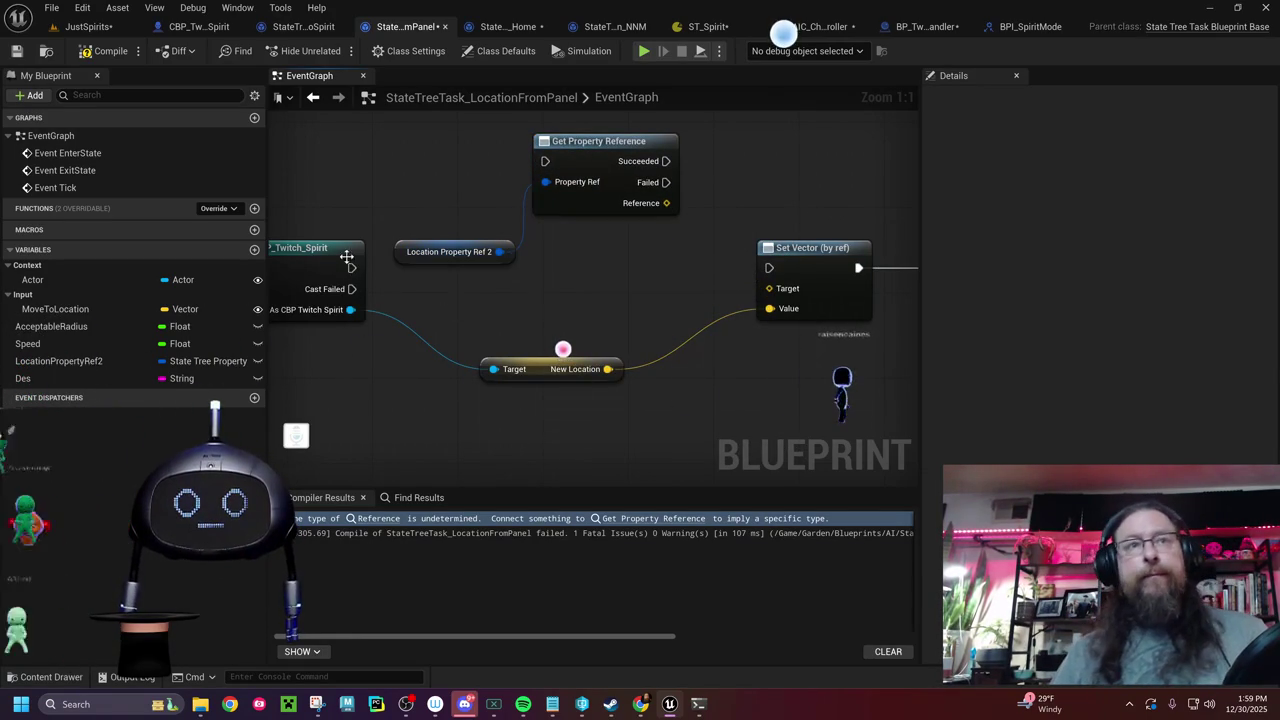
pyautogui.moveTo(400, 248)
pyautogui.mouseDown()
pyautogui.moveTo(557, 172)
pyautogui.moveTo(550, 164)
pyautogui.mouseUp()
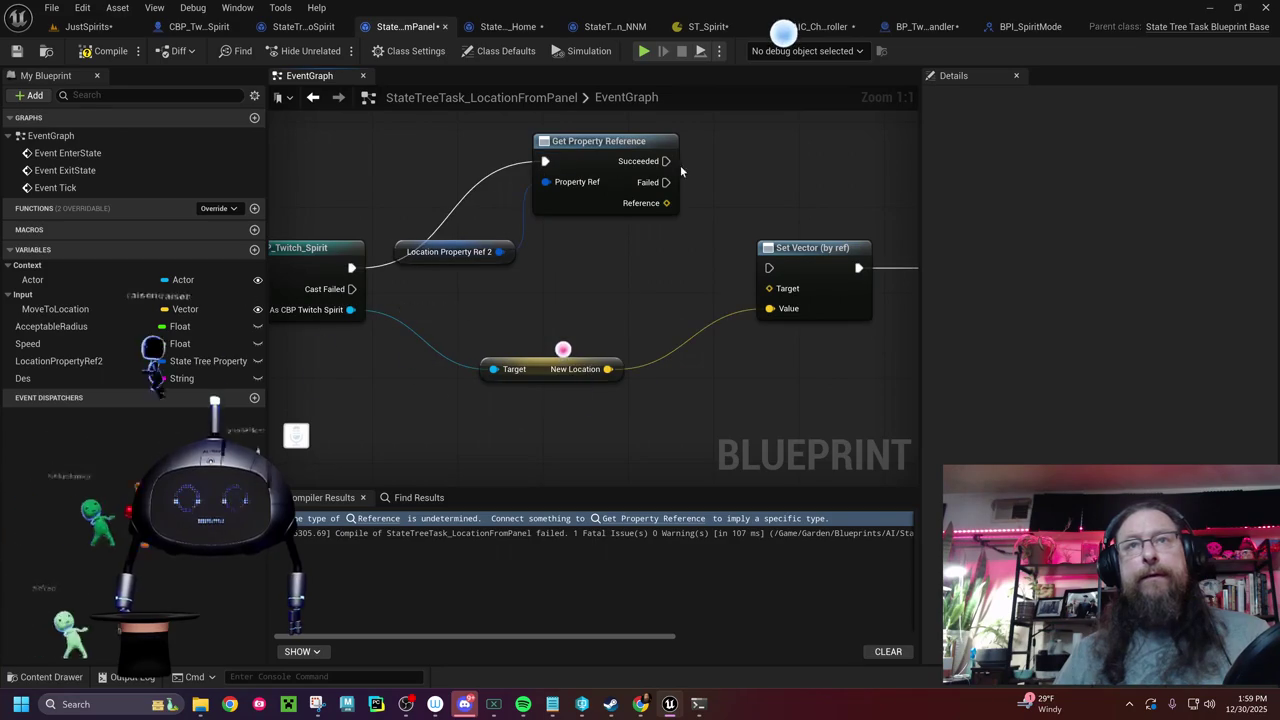
pyautogui.moveTo(666, 161); pyautogui.dragTo(744, 258)
pyautogui.moveTo(611, 141); pyautogui.dragTo(643, 248)
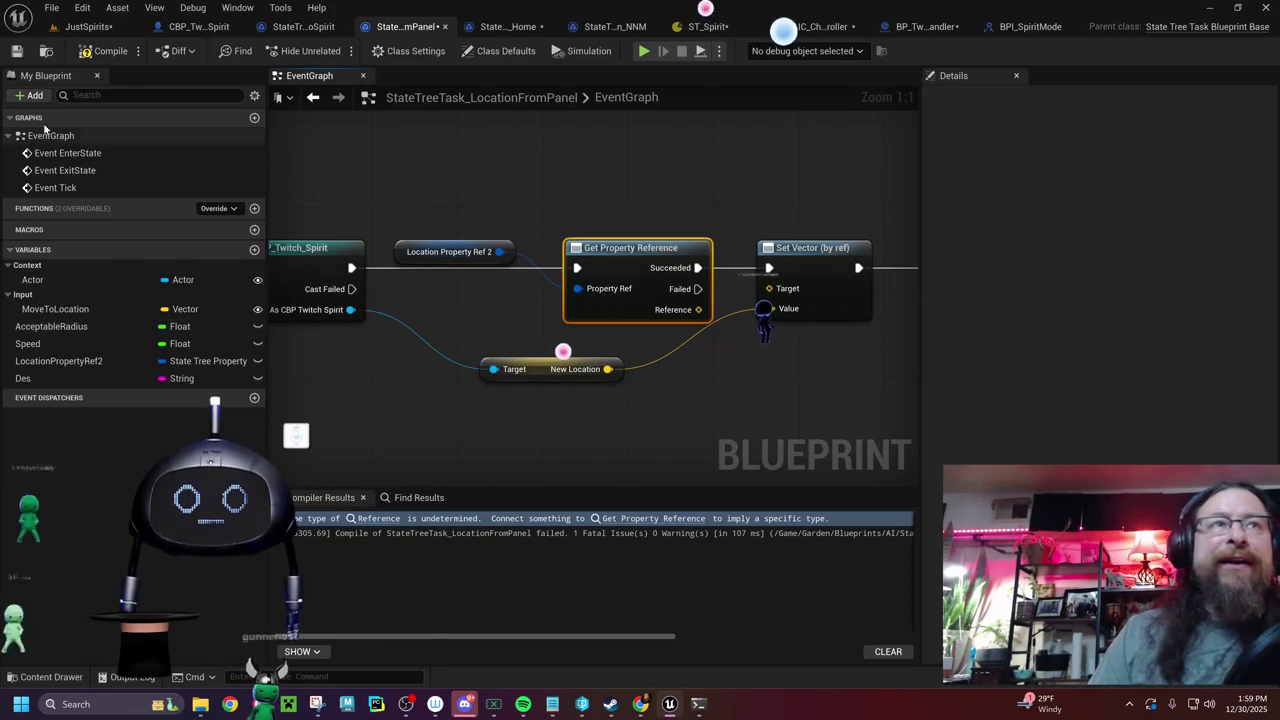
pyautogui.click(105, 50)
# - Delete the erroring Set Vector node without adding a replacement and compile the task blueprint
pyautogui.moveTo(608, 350); pyautogui.dragTo(408, 381)
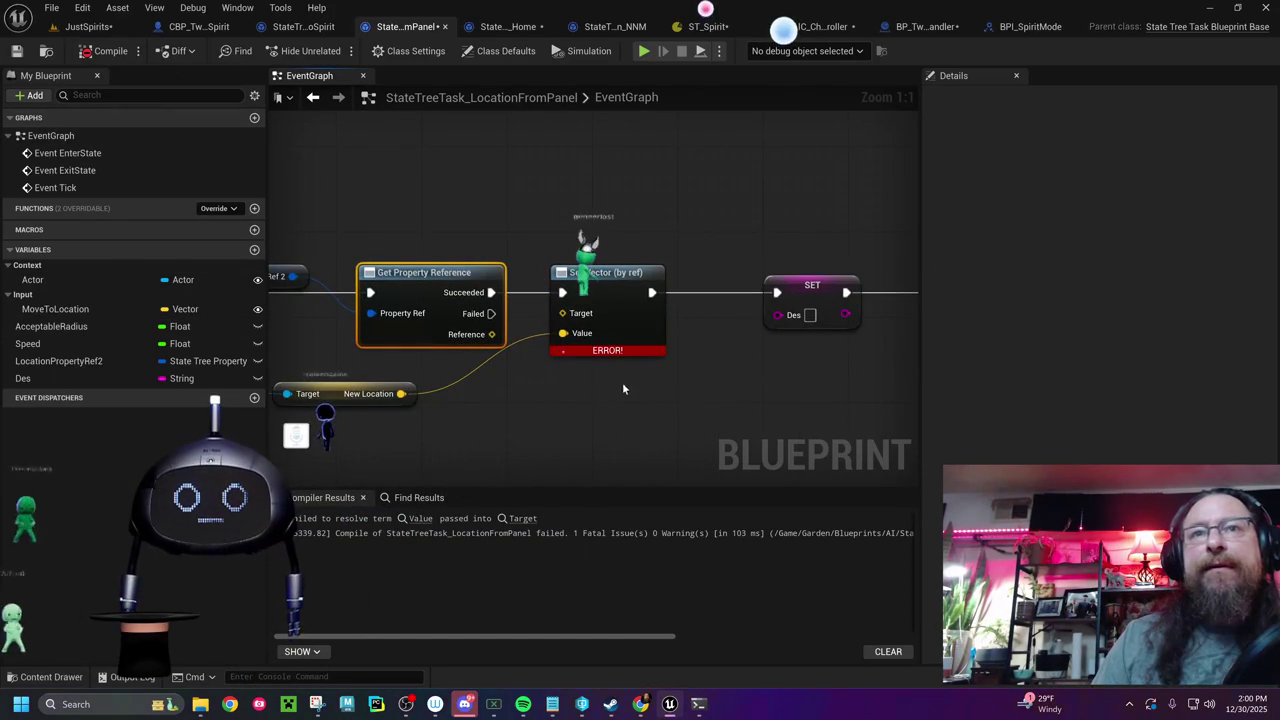
pyautogui.click(611, 281)
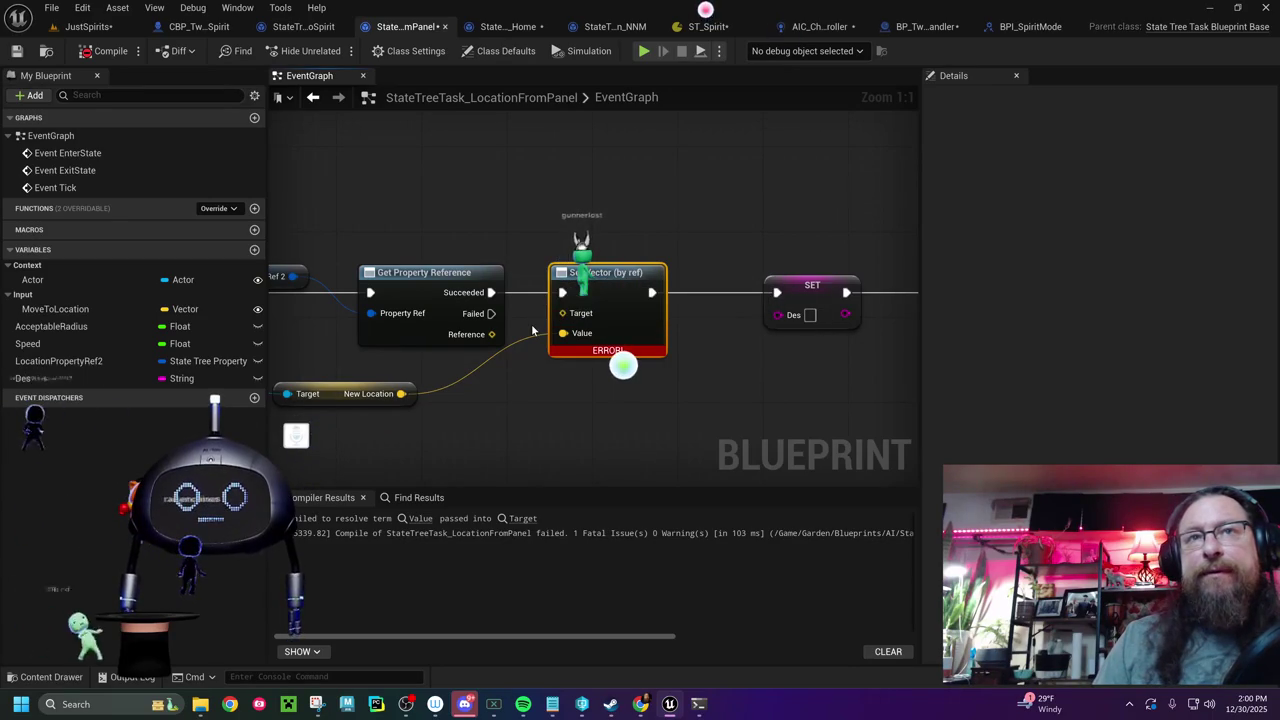
pyautogui.press('Delete')
pyautogui.moveTo(491, 292); pyautogui.dragTo(595, 294)
pyautogui.write('set ve')
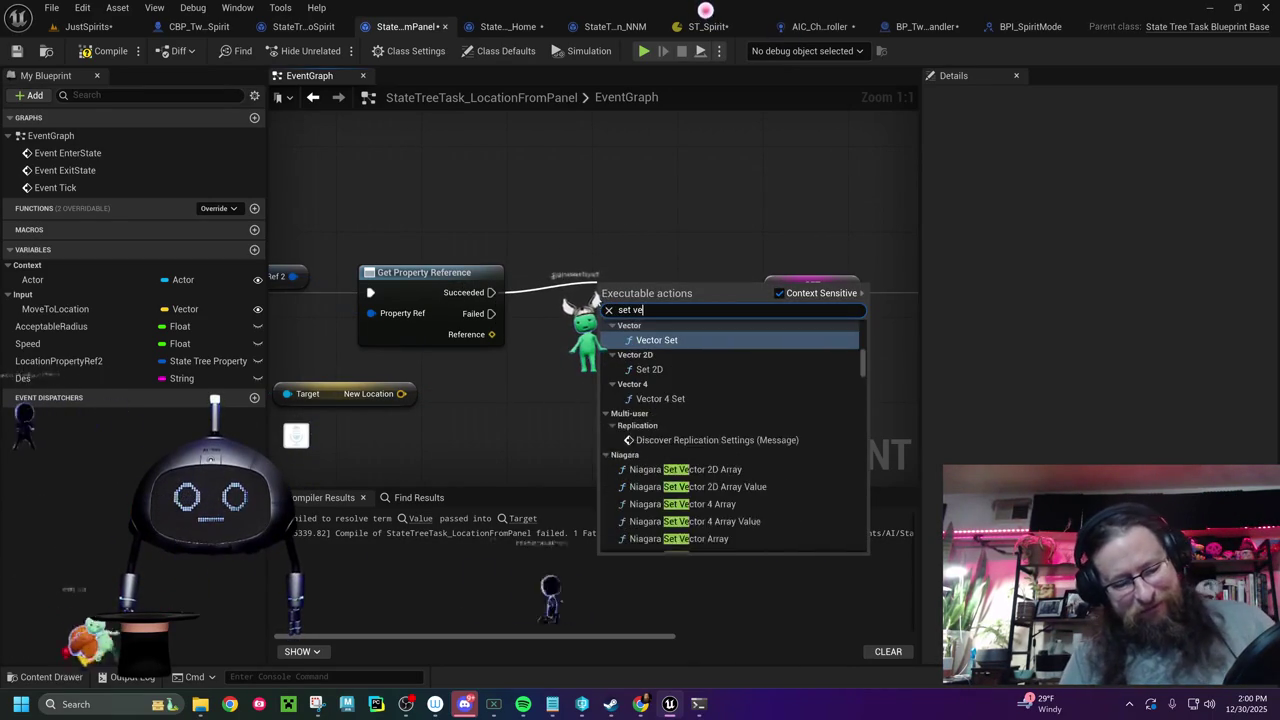
pyautogui.write('ctor by')
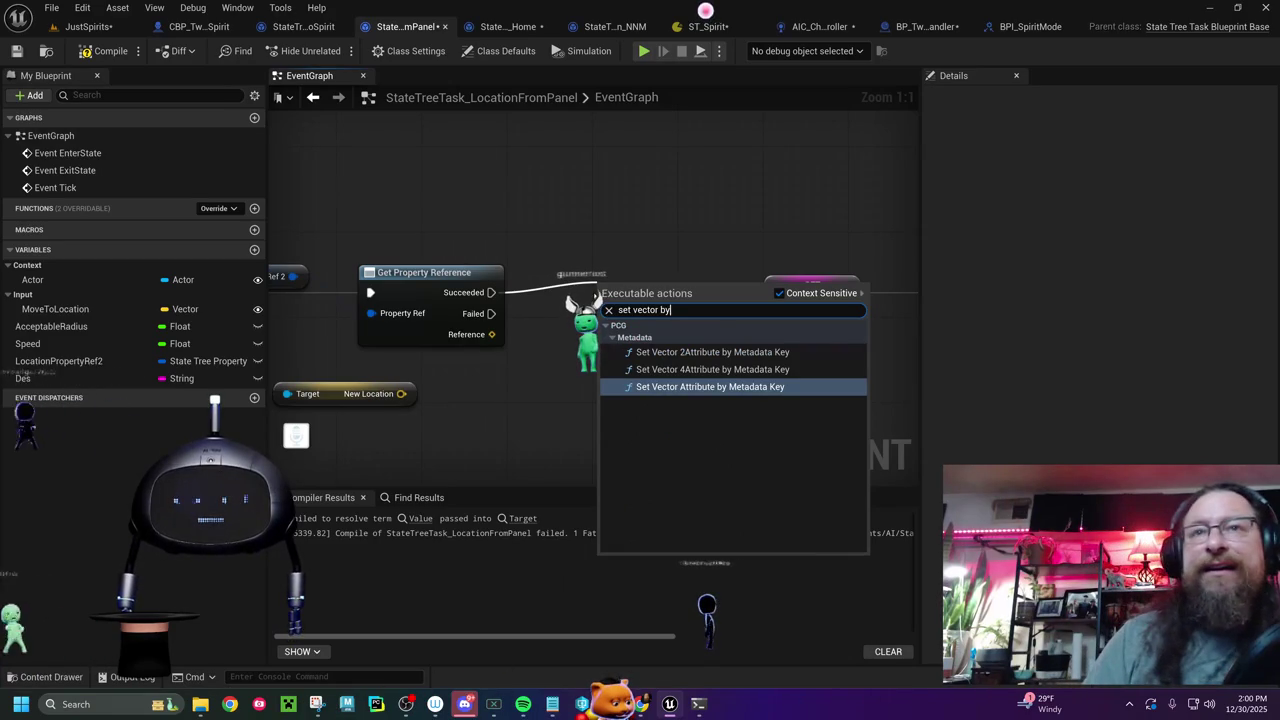
pyautogui.press('BackSpace')
pyautogui.press('BackSpace')
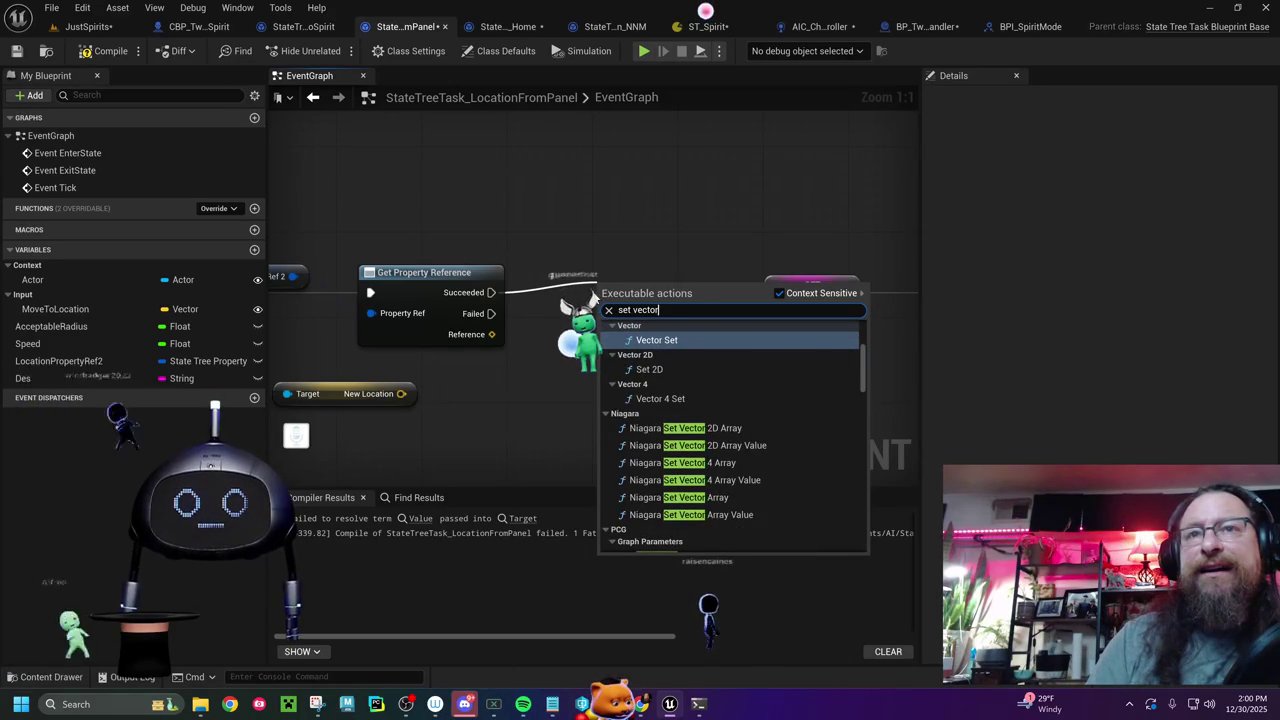
pyautogui.press('BackSpace')
pyautogui.press('BackSpace')
pyautogui.press('BackSpace')
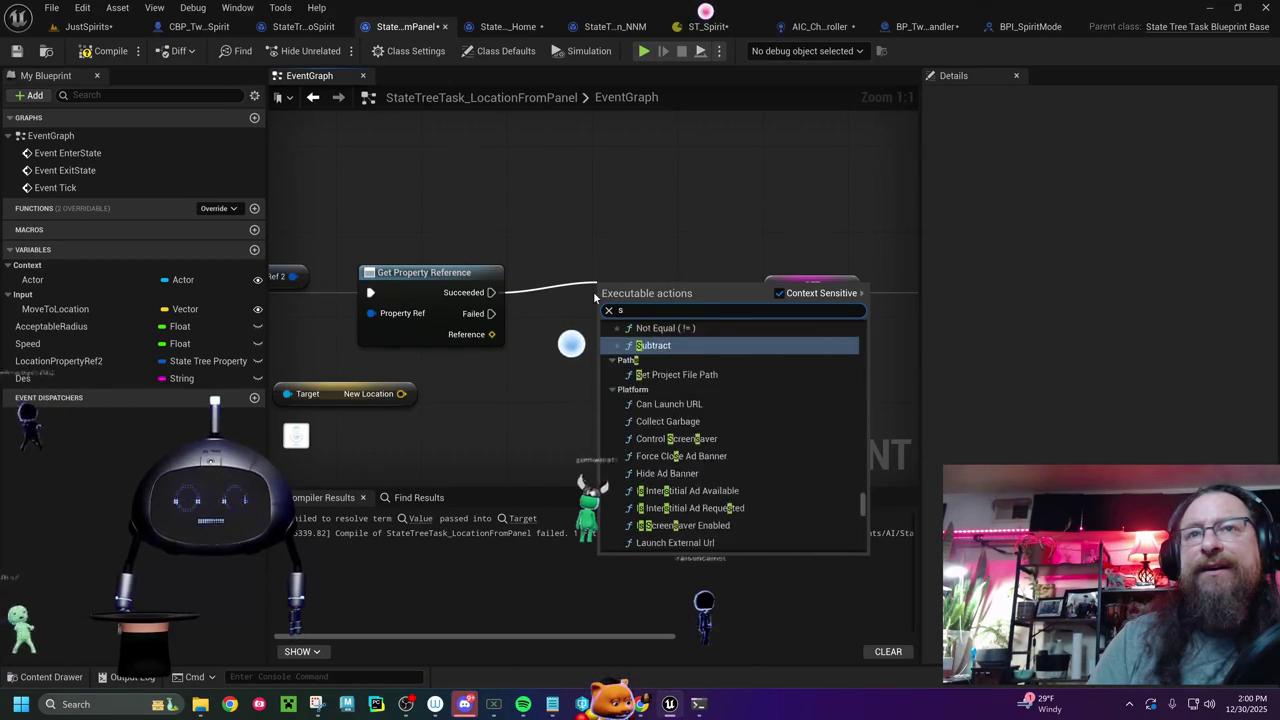
pyautogui.press('Escape')
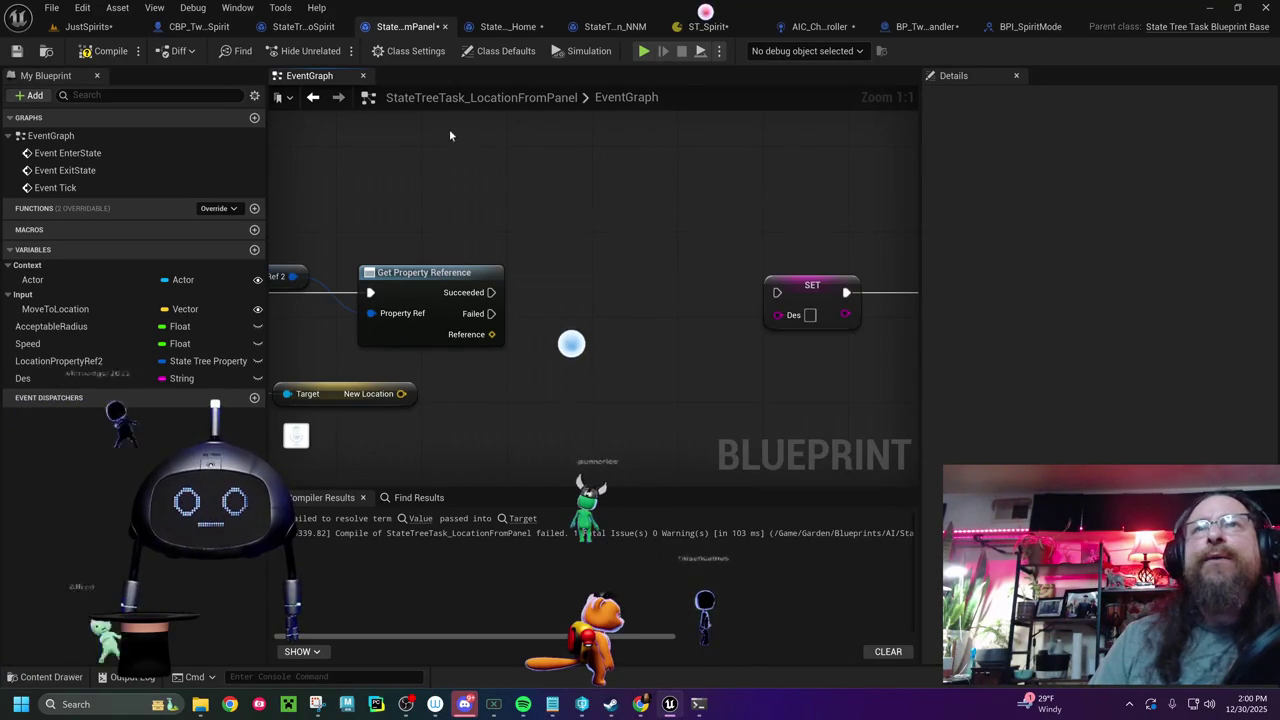
pyautogui.click(104, 52)
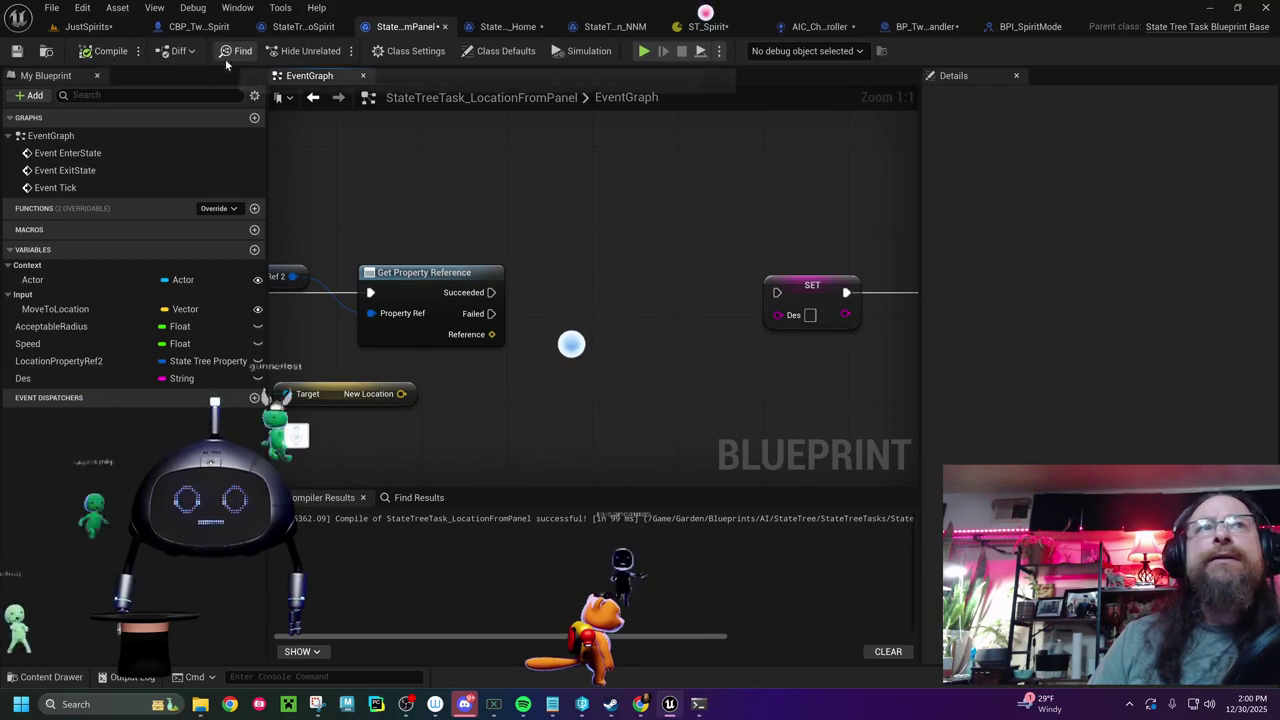
pyautogui.click(707, 28)
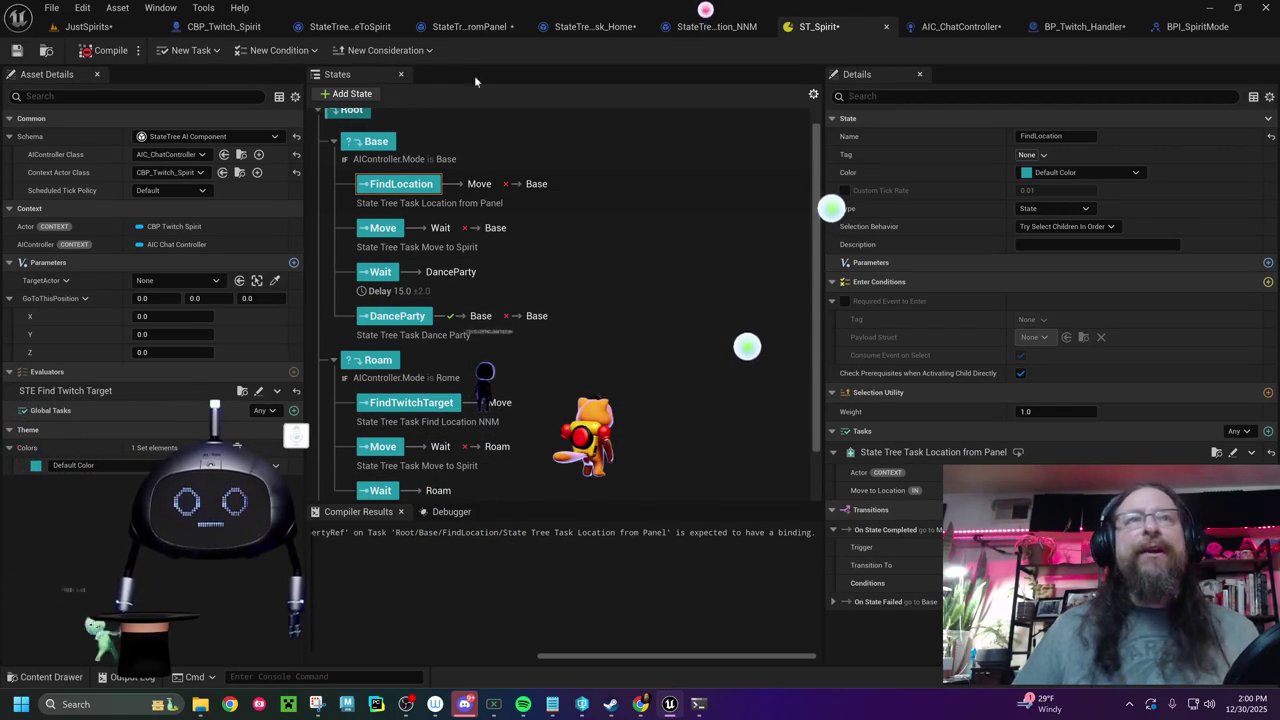
# - Browse Garden > Character > Grif > Animation > Retarget in the Content Drawer and open ABP_Grif_Unarmed
pyautogui.hotkey('ctrl', 'space')
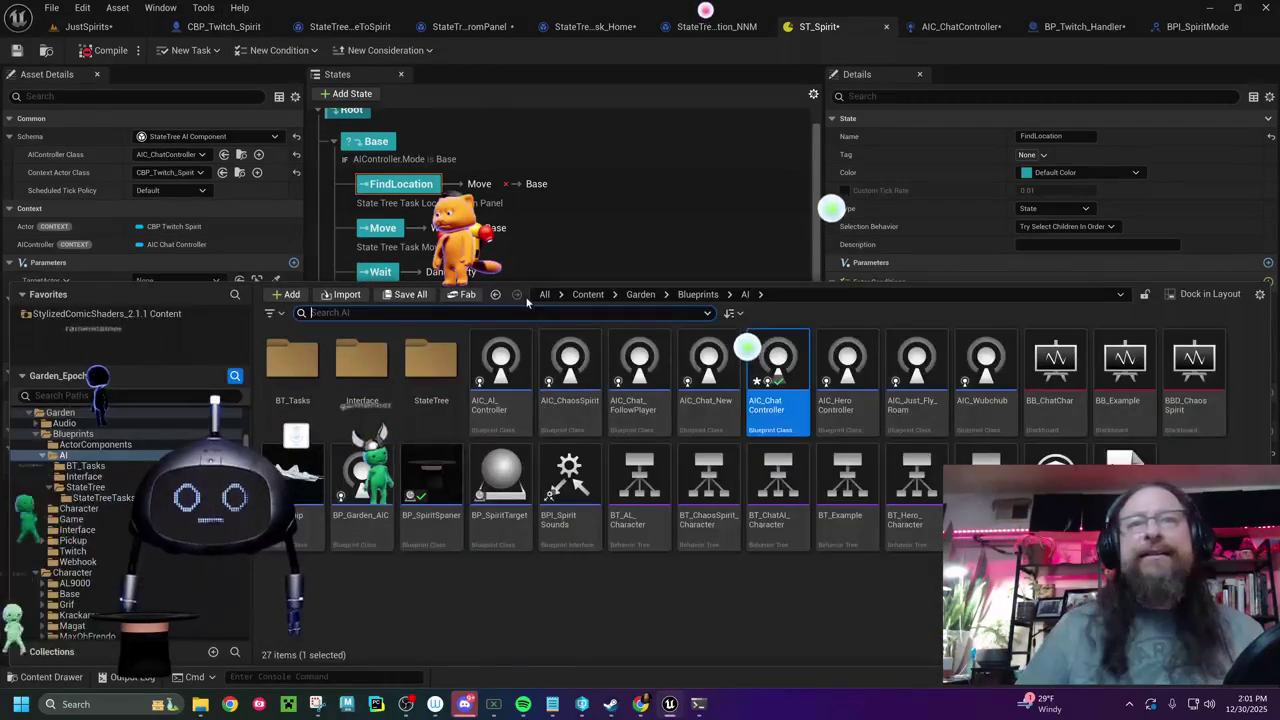
pyautogui.click(640, 294)
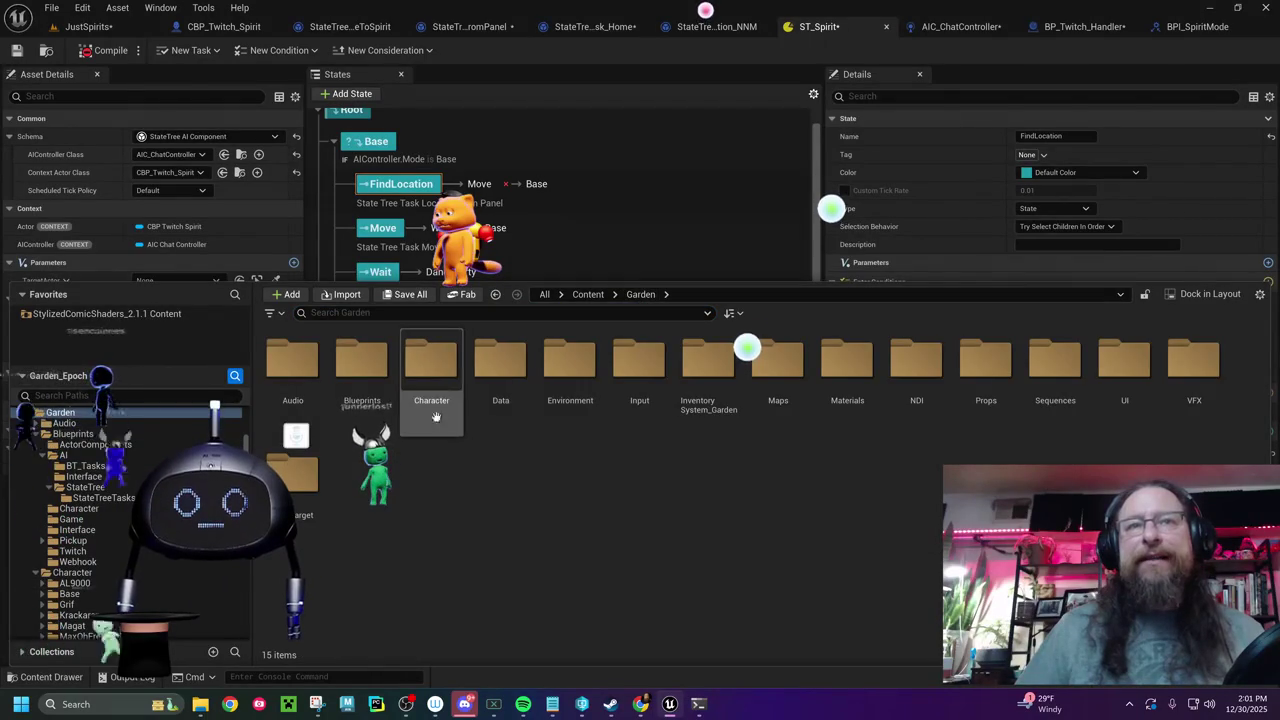
pyautogui.doubleClick(431, 362)
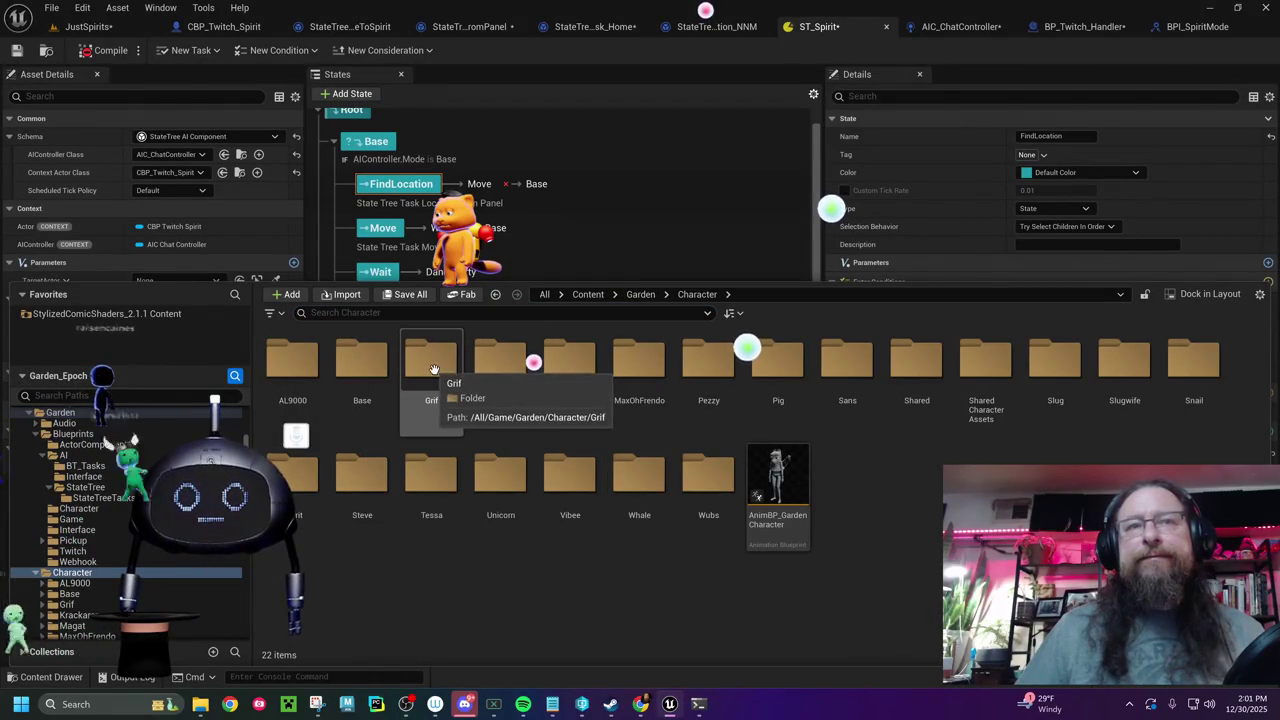
pyautogui.doubleClick(431, 362)
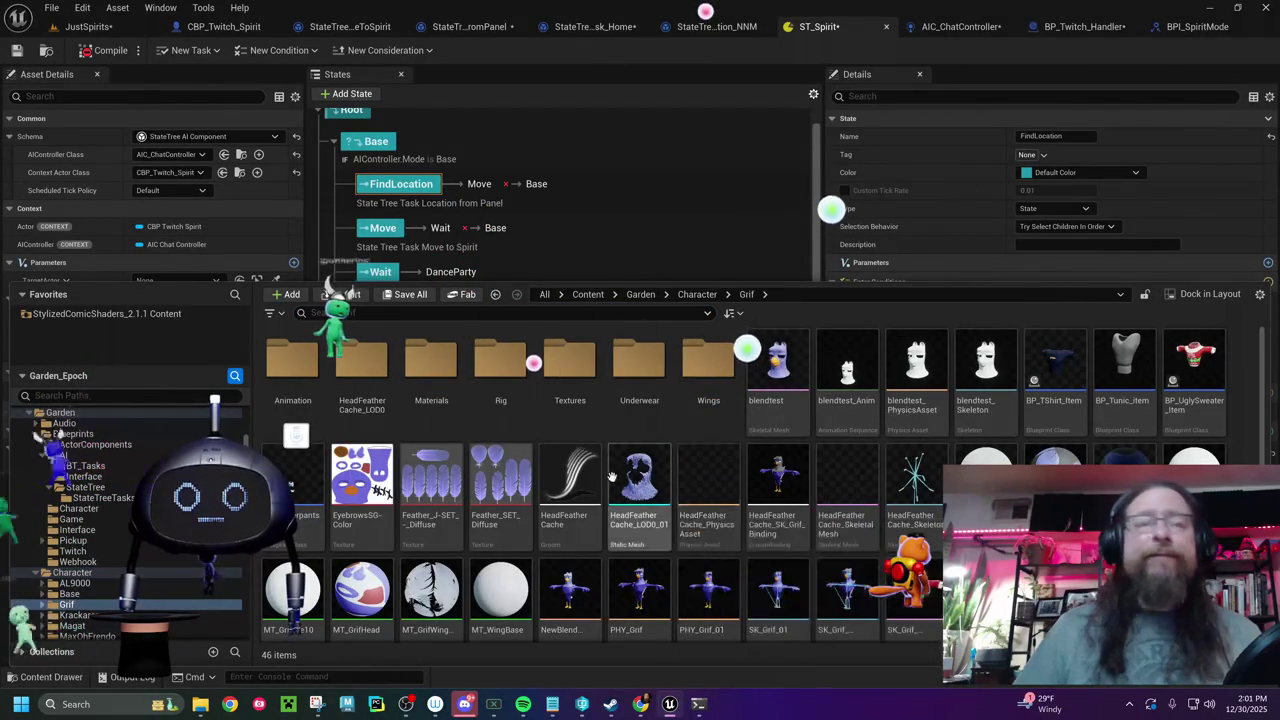
pyautogui.doubleClick(313, 347)
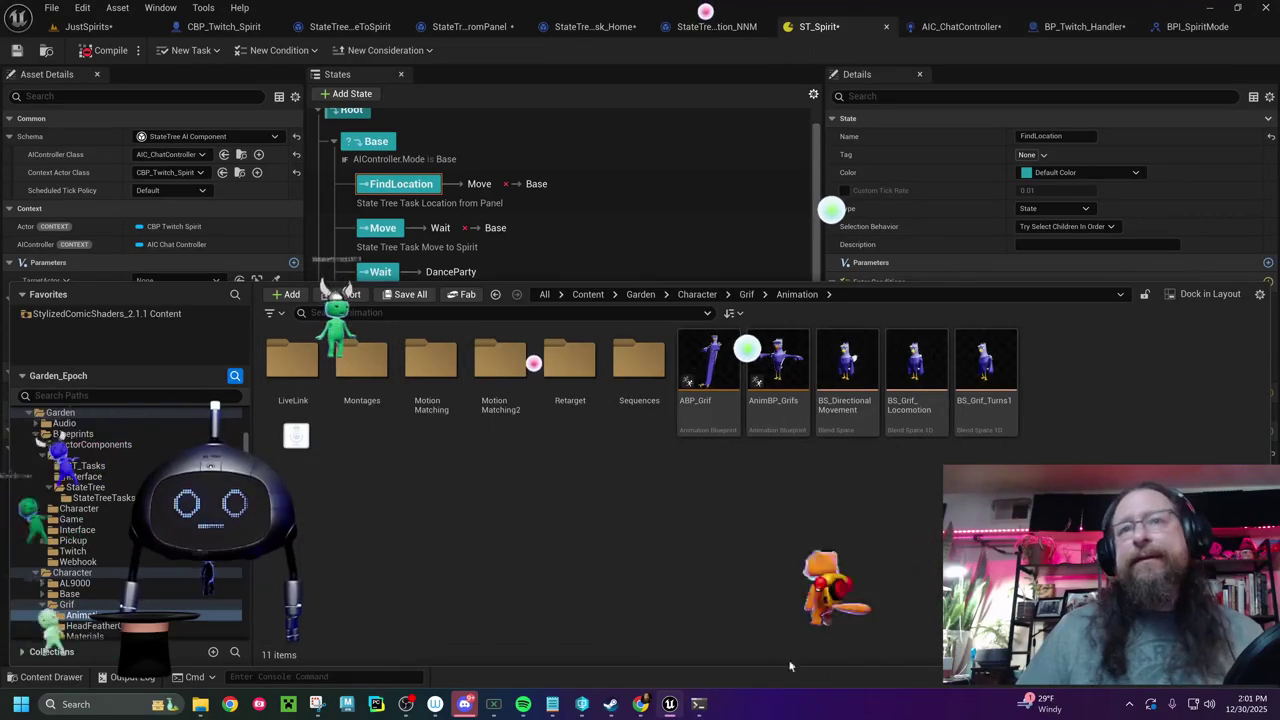
pyautogui.doubleClick(640, 362)
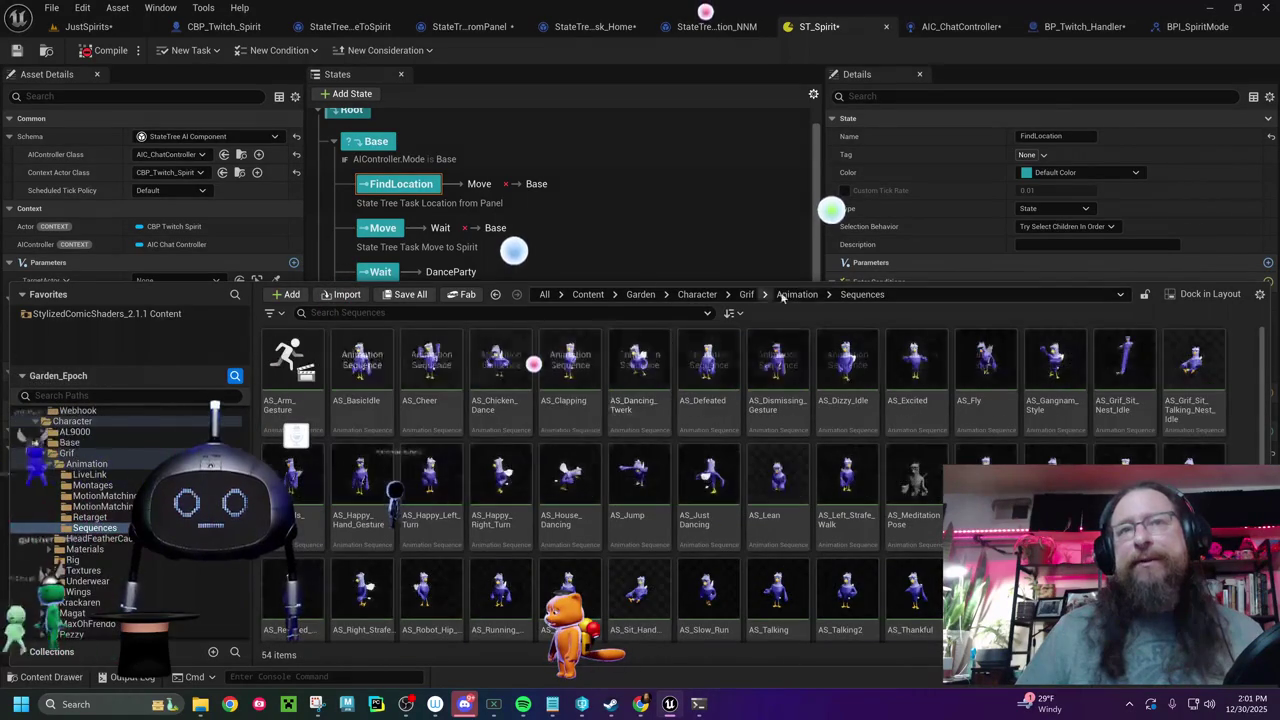
pyautogui.click(790, 294)
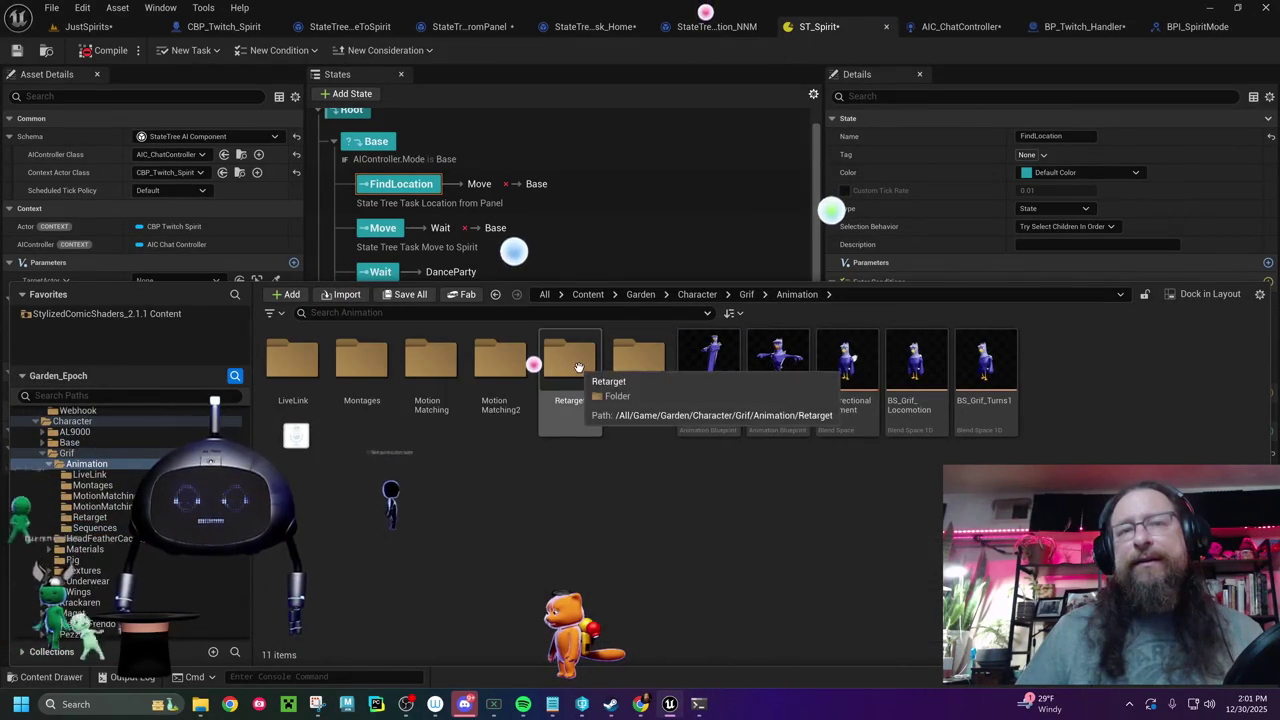
pyautogui.doubleClick(575, 365)
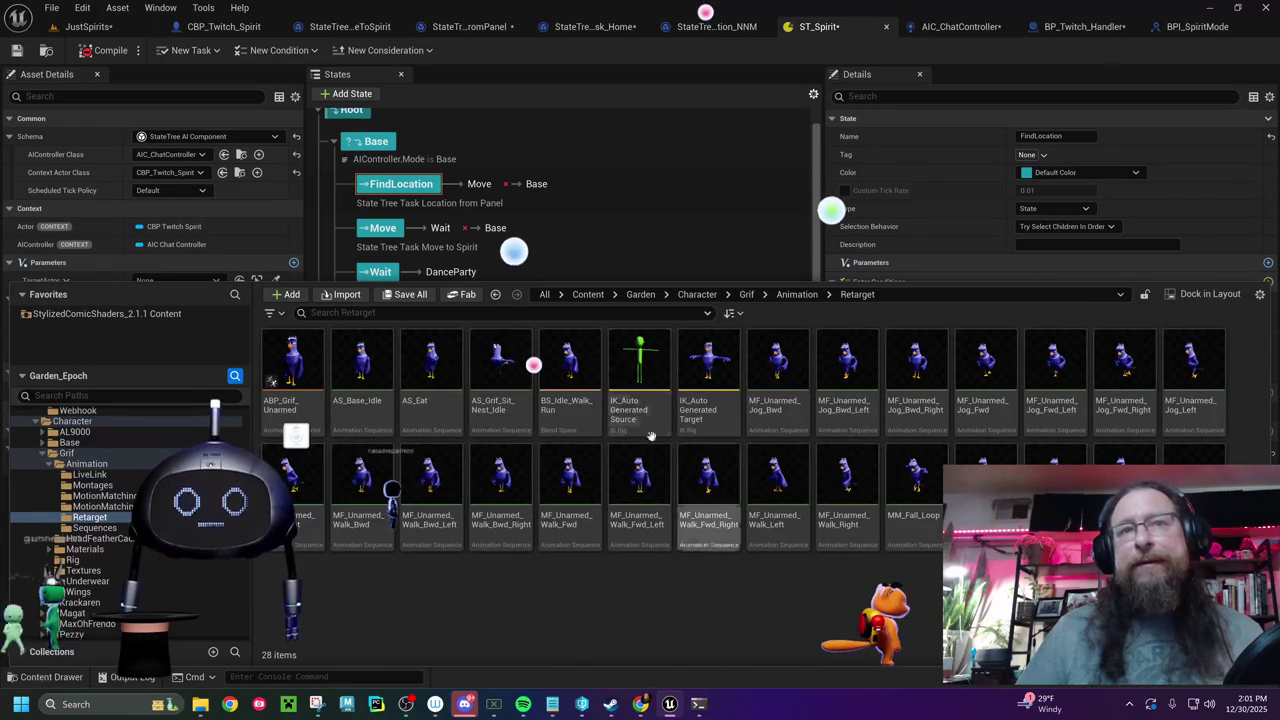
pyautogui.click(285, 365)
pyautogui.doubleClick(285, 365)
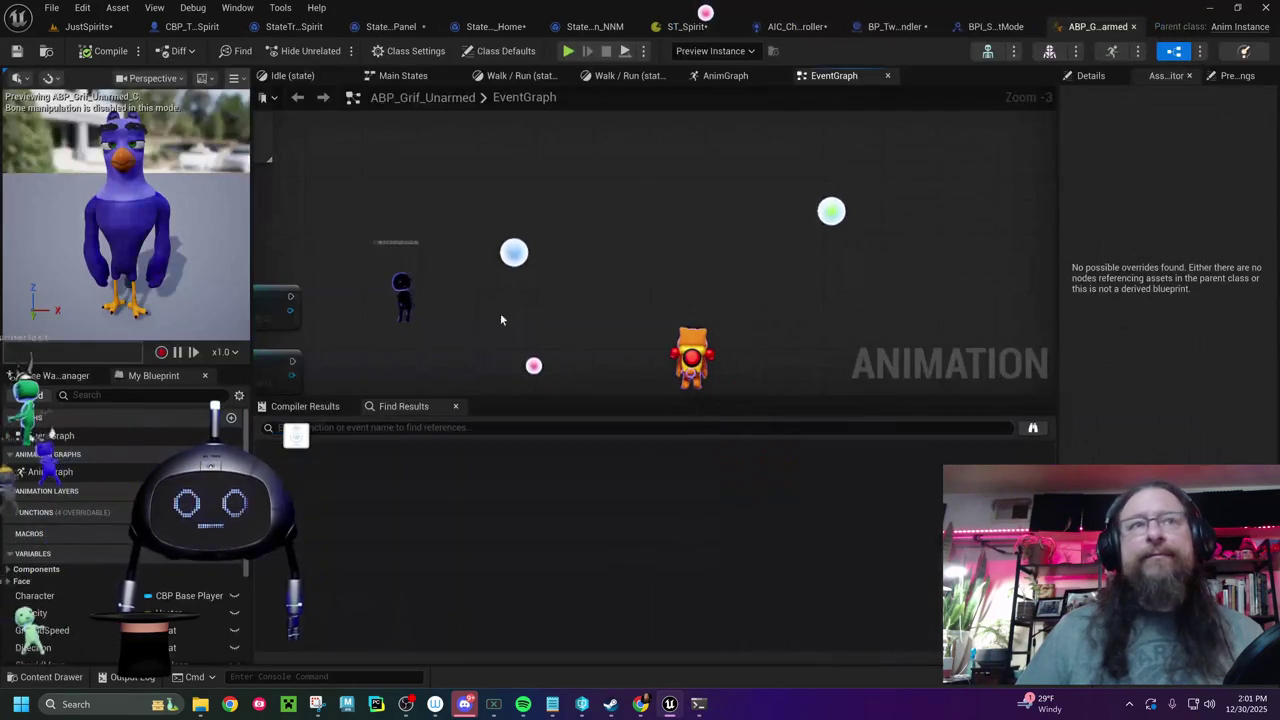
pyautogui.moveTo(501, 319)
pyautogui.mouseDown()
pyautogui.moveTo(660, 257)
pyautogui.moveTo(625, 392)
pyautogui.mouseUp()
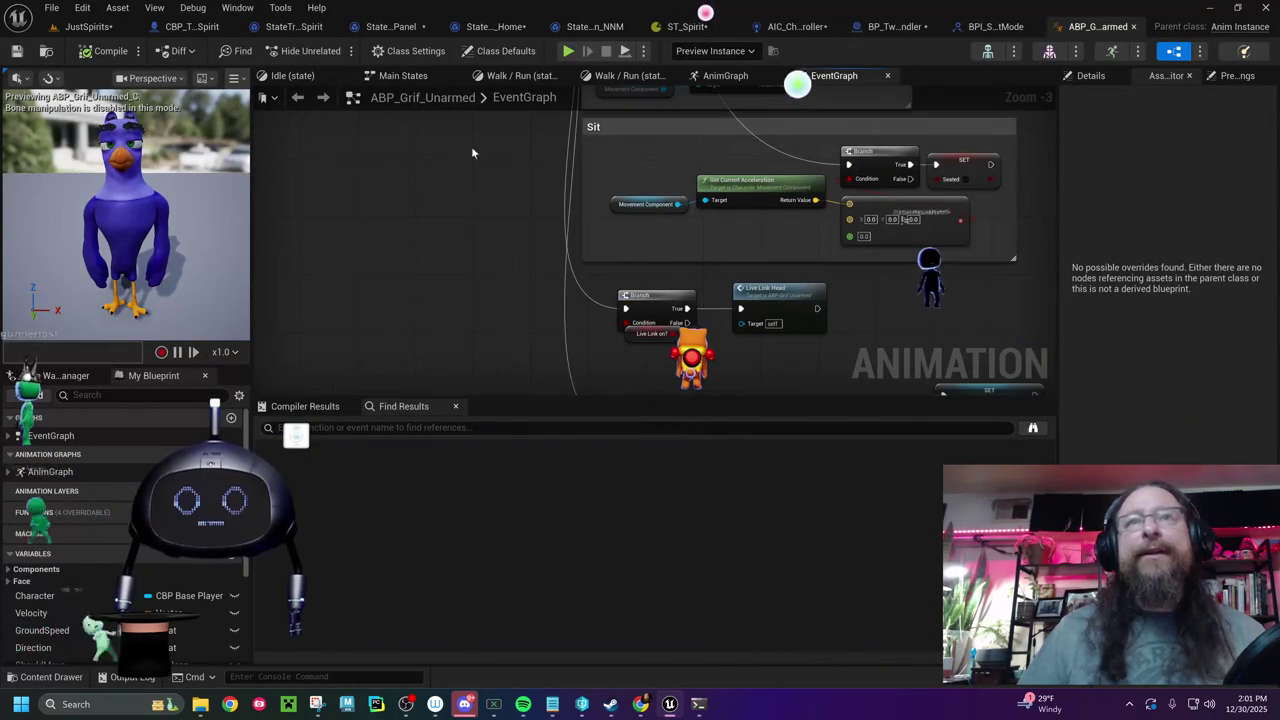
# - Copy the Anim Dynamics node from ABP_Grif_Unarmed's AnimGraph and browse back to the Garden folder
pyautogui.click(718, 77)
pyautogui.moveTo(760, 196); pyautogui.dragTo(660, 250)
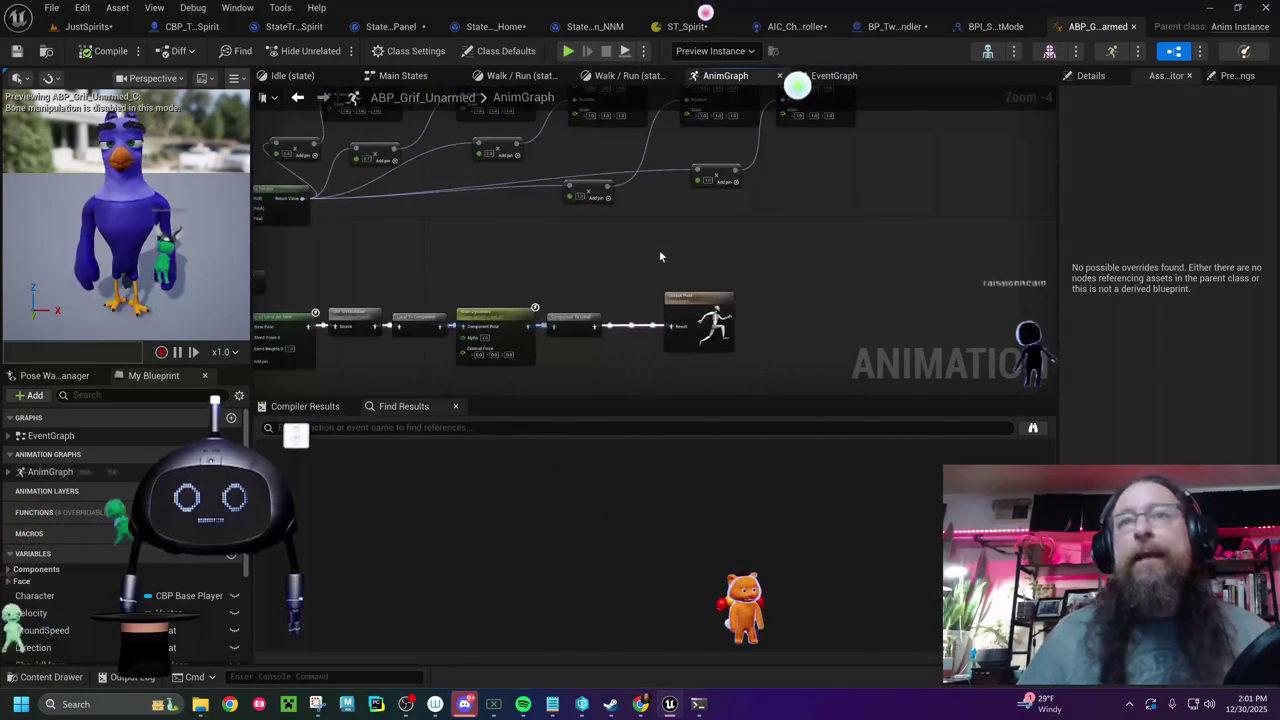
pyautogui.scroll(4, 660, 250)
pyautogui.moveTo(621, 177); pyautogui.dragTo(600, 131)
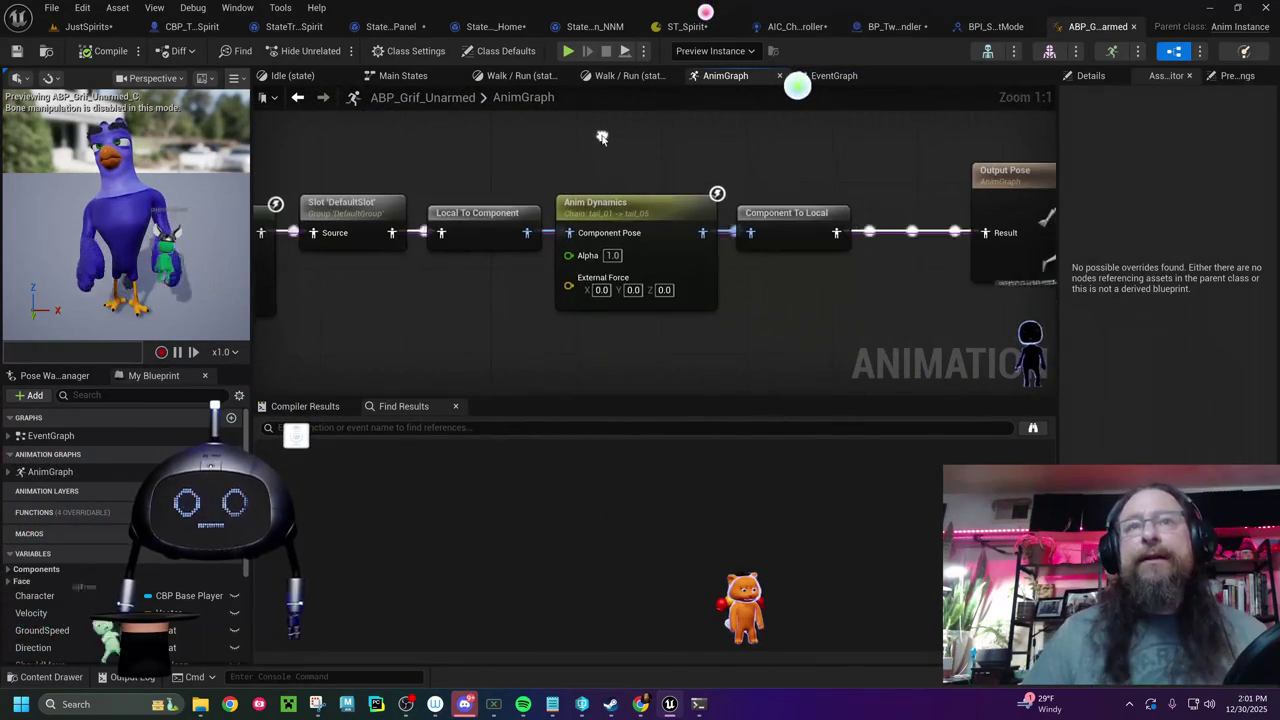
pyautogui.click(631, 231)
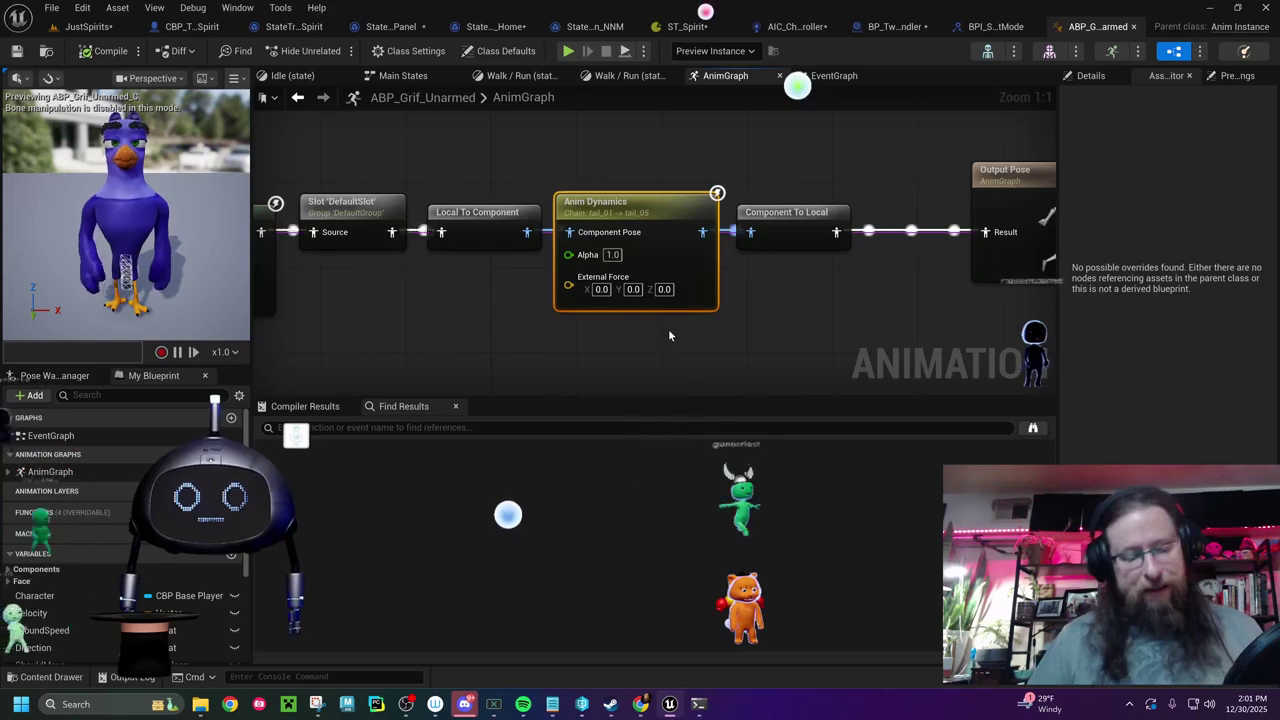
pyautogui.click(320, 341)
pyautogui.hotkey('ctrl', 'space')
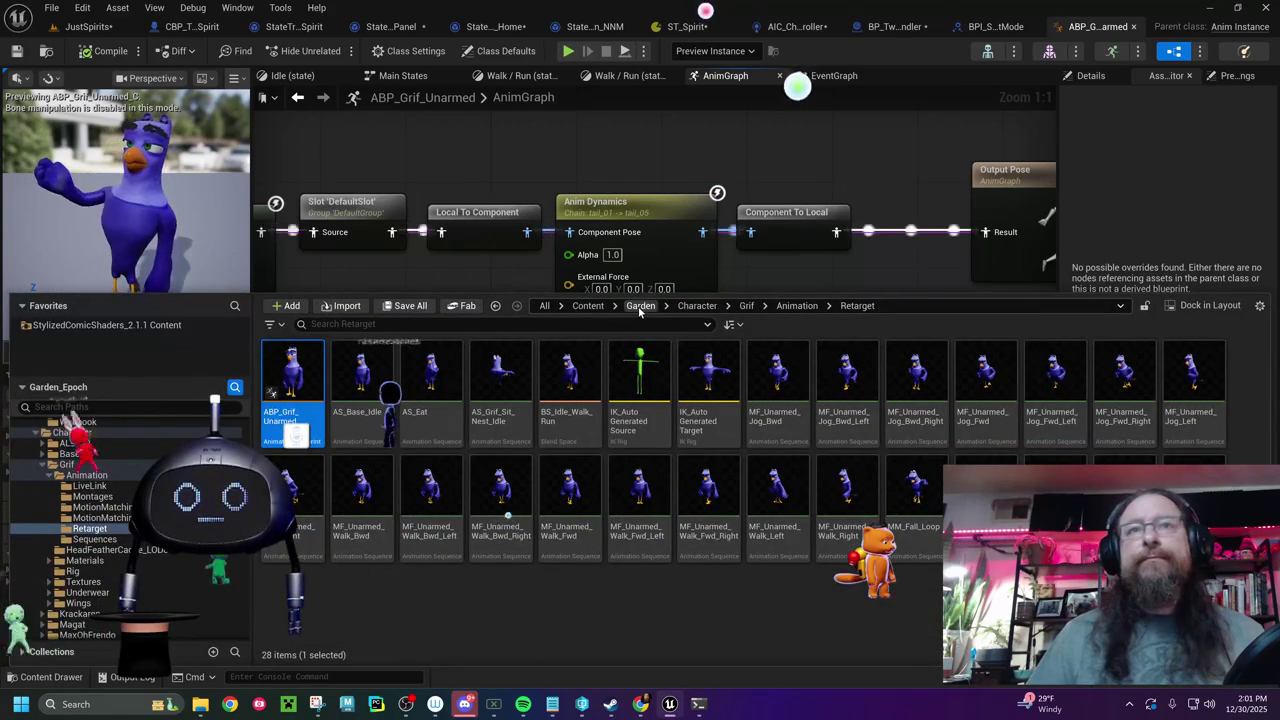
pyautogui.click(640, 306)
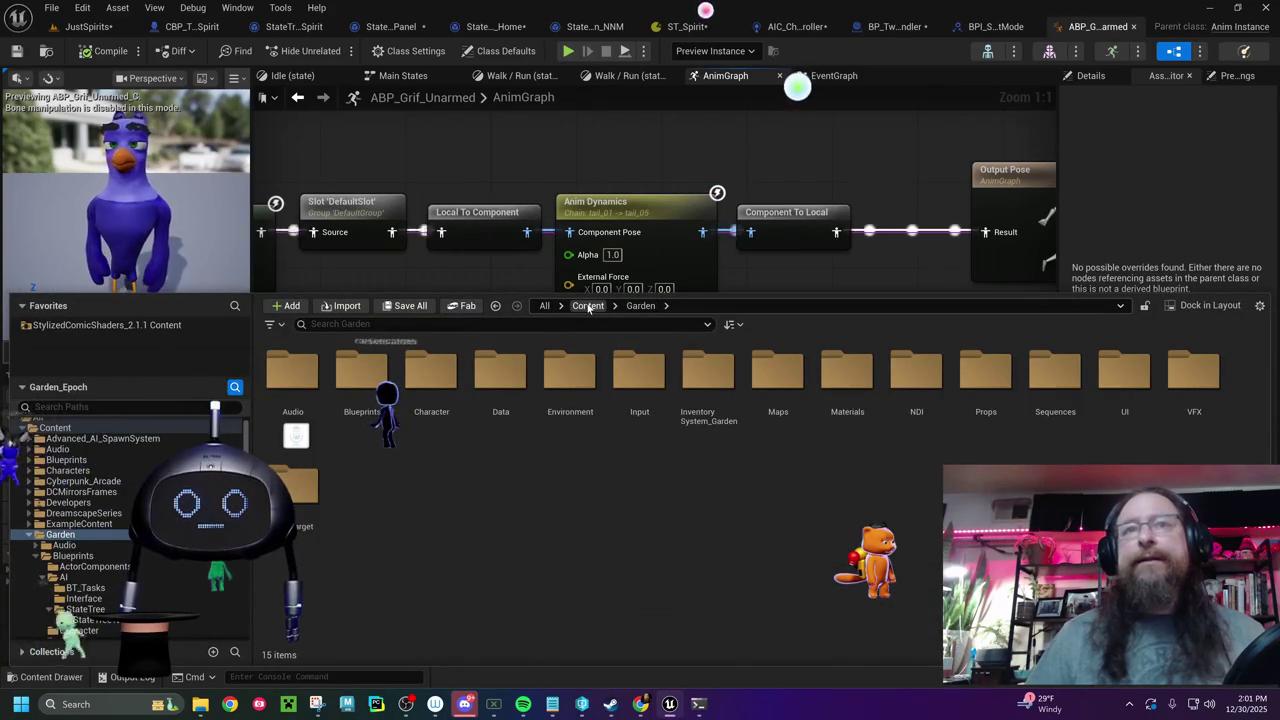
# - Open ABP_Max from Character > MaxOhFrendo > Animation and bring up its AnimGraph node actions
pyautogui.doubleClick(431, 385)
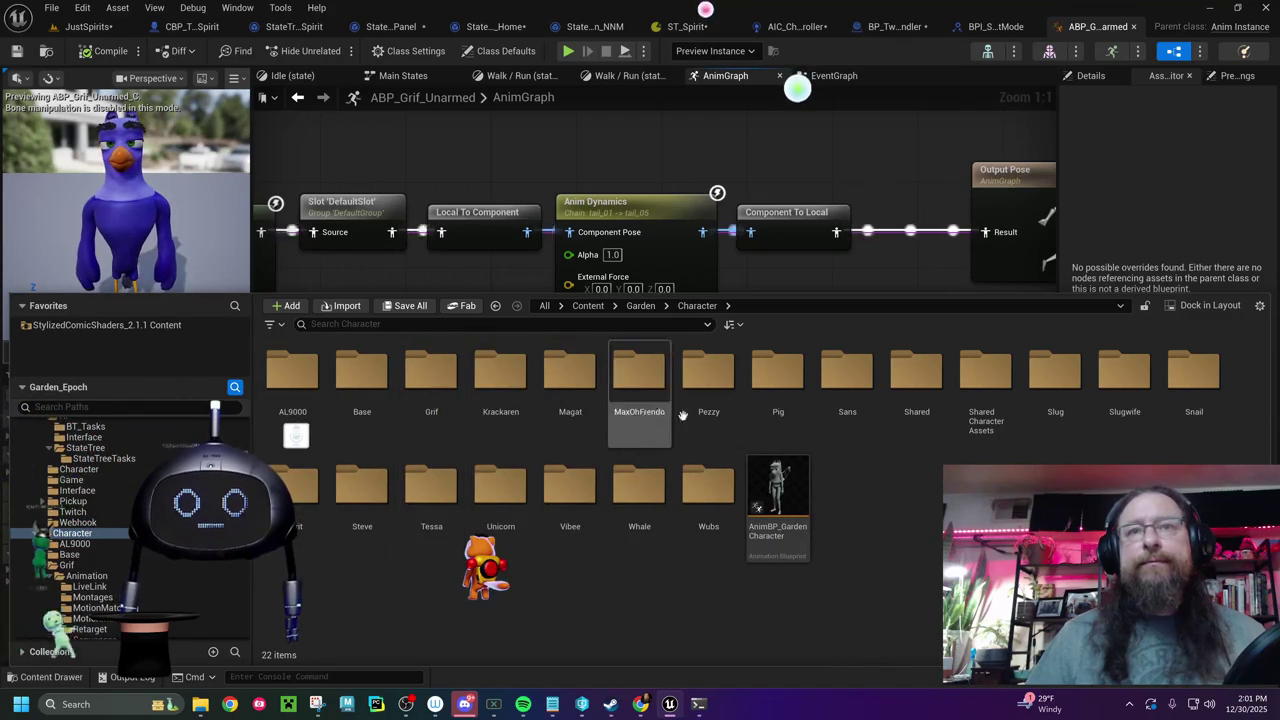
pyautogui.doubleClick(650, 377)
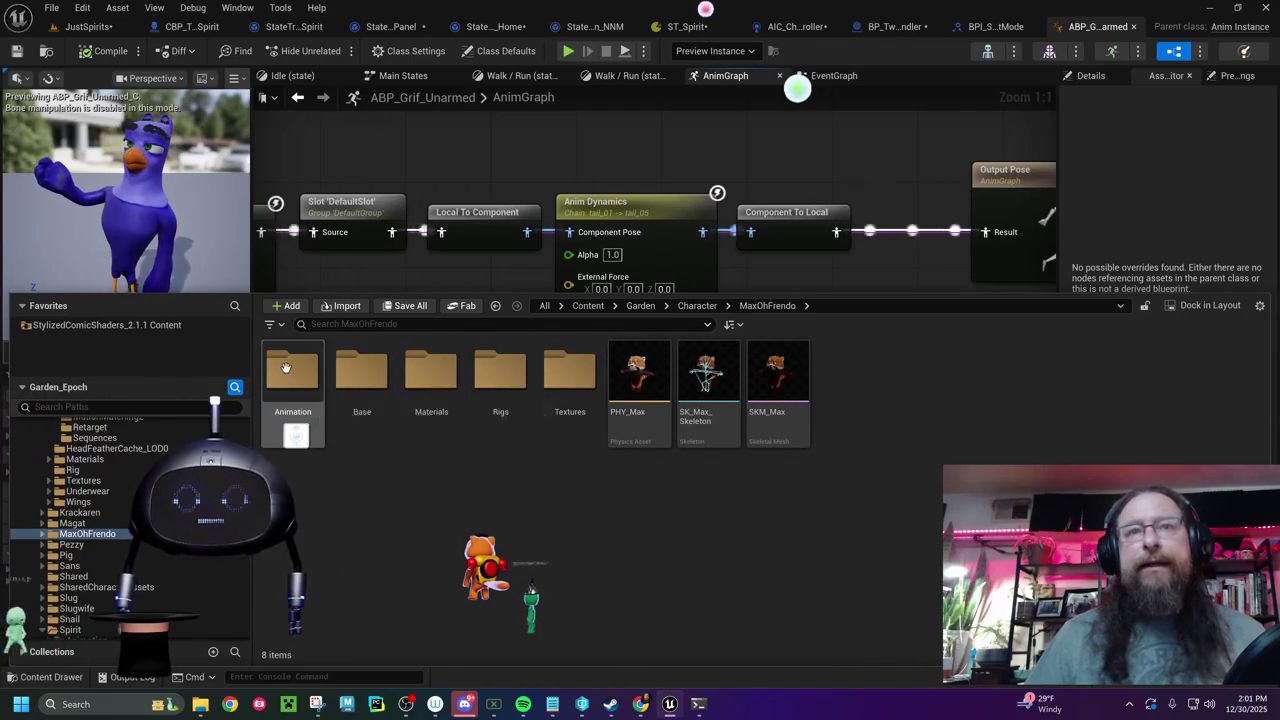
pyautogui.doubleClick(288, 369)
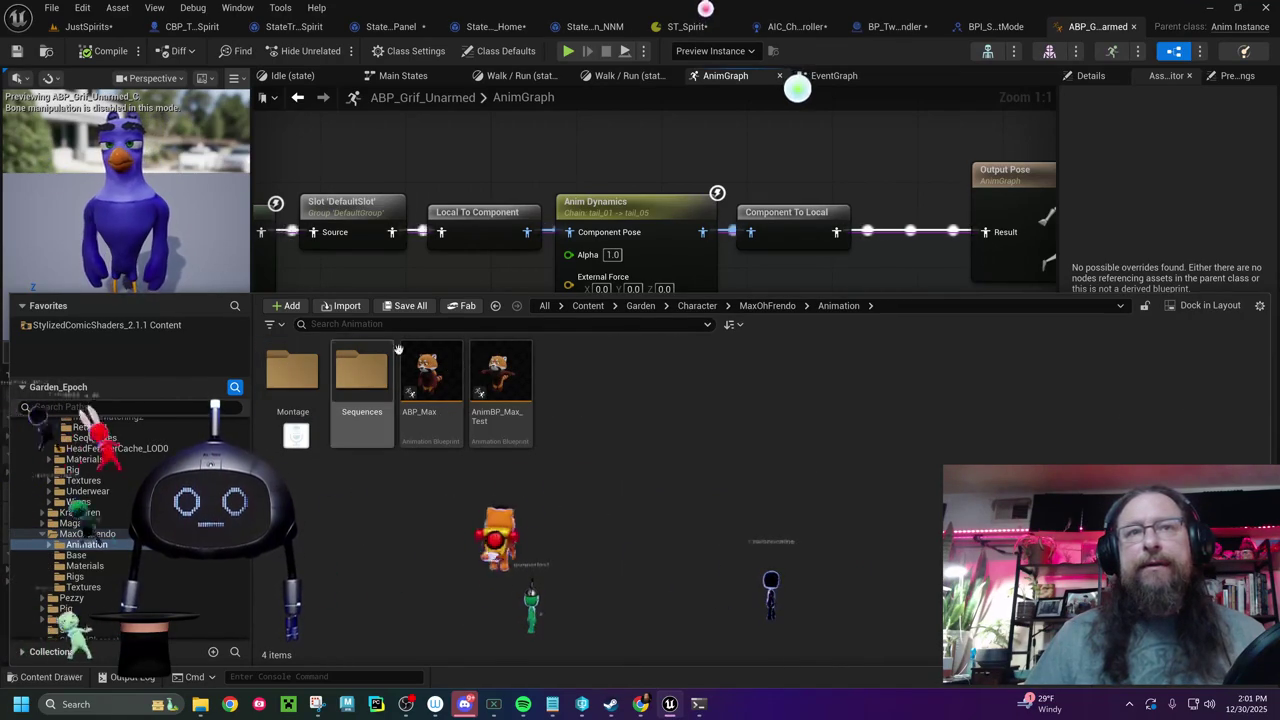
pyautogui.doubleClick(431, 385)
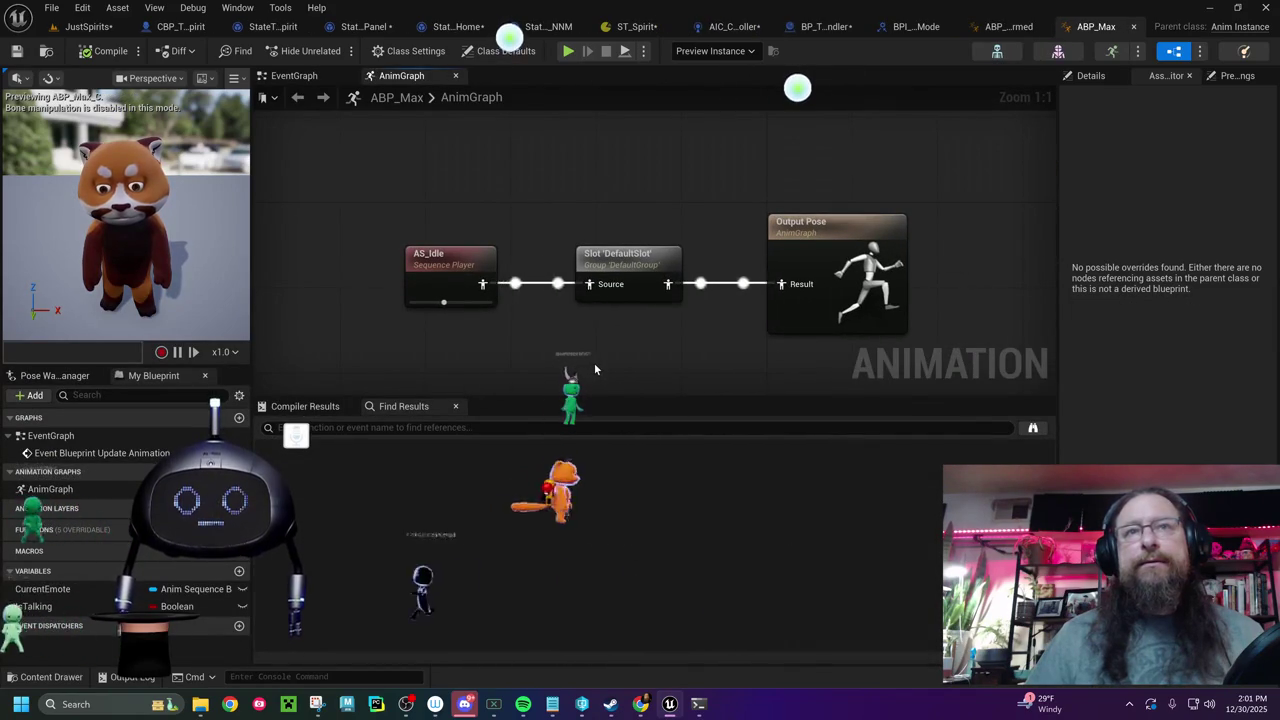
pyautogui.hotkey('ctrl', 'space')
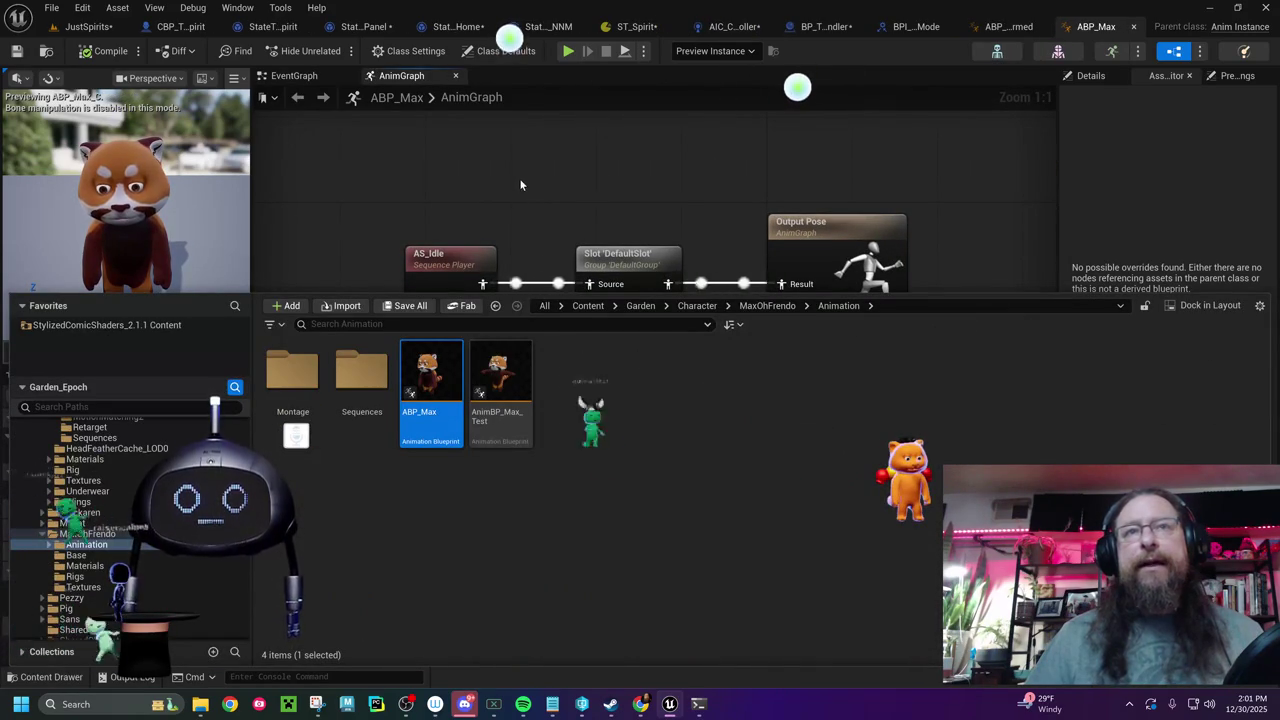
pyautogui.rightClick(555, 199)
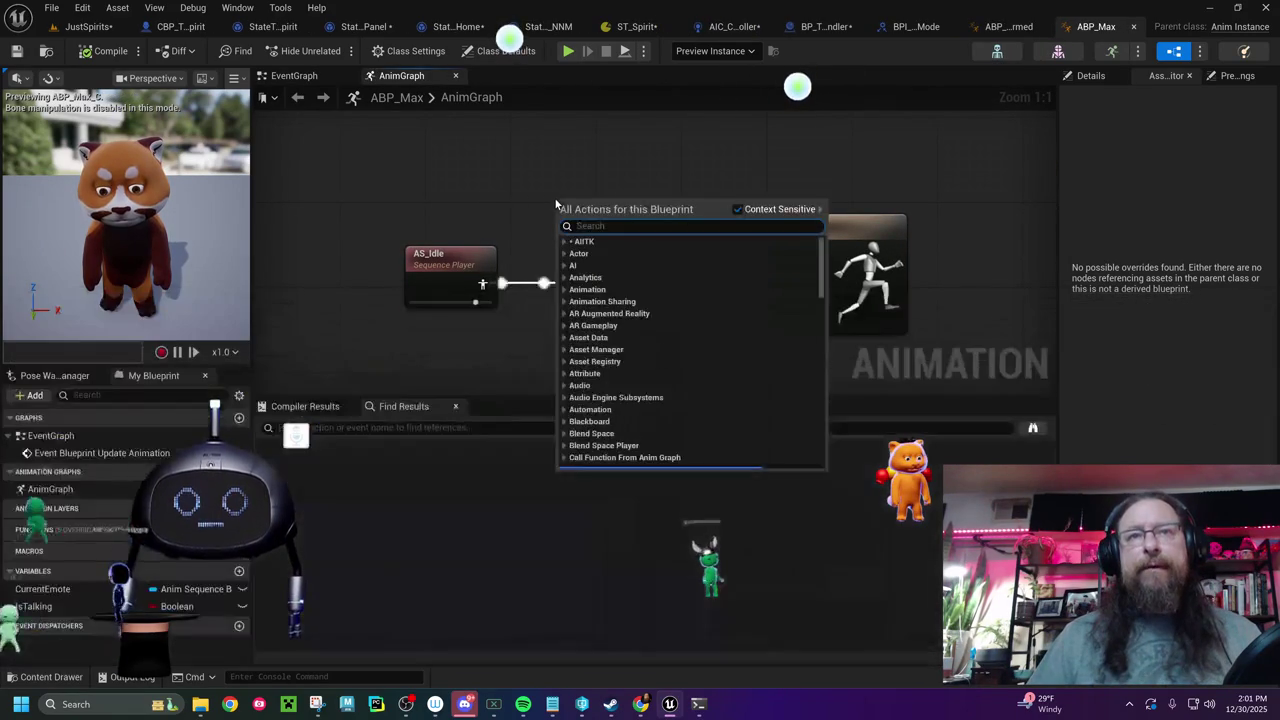
# - Paste the Anim Dynamics node into ABP_Max's AnimGraph and place it between Slot and Output Pose
pyautogui.click(519, 139)
pyautogui.hotkey('ctrl', 'v')
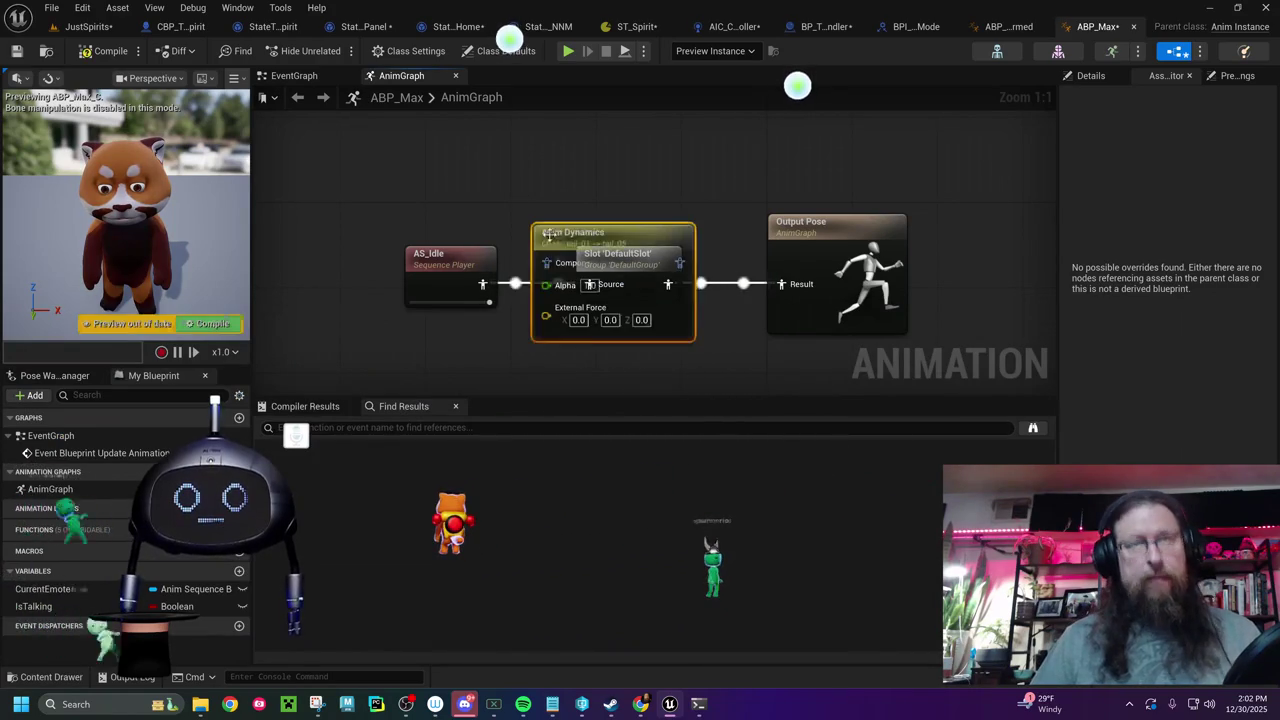
pyautogui.moveTo(447, 266)
pyautogui.mouseDown()
pyautogui.moveTo(315, 275)
pyautogui.moveTo(297, 260)
pyautogui.mouseUp()
pyautogui.moveTo(786, 222)
pyautogui.mouseDown()
pyautogui.moveTo(918, 226)
pyautogui.moveTo(968, 212)
pyautogui.mouseUp()
pyautogui.moveTo(646, 238)
pyautogui.mouseDown()
pyautogui.moveTo(869, 236)
pyautogui.moveTo(470, 255)
pyautogui.mouseUp()
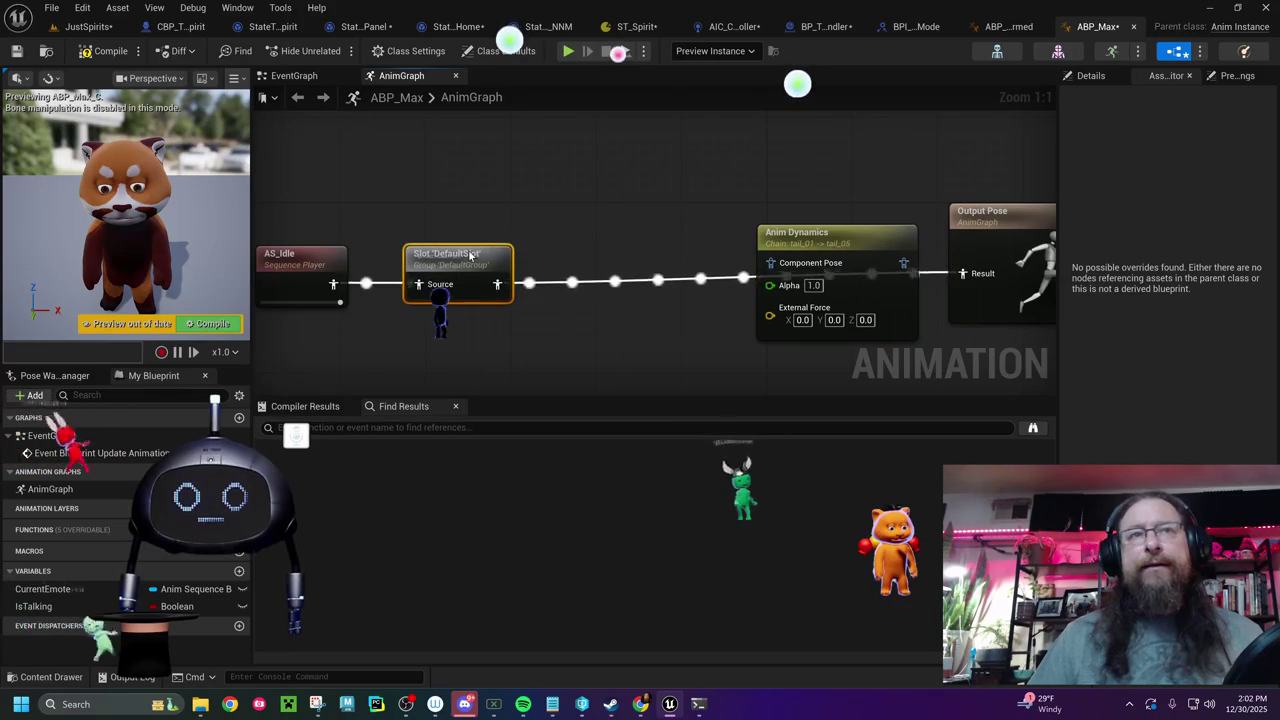
pyautogui.moveTo(804, 260)
pyautogui.mouseDown()
pyautogui.moveTo(563, 282)
pyautogui.moveTo(601, 285)
pyautogui.mouseUp()
pyautogui.moveTo(688, 240); pyautogui.dragTo(773, 240)
pyautogui.moveTo(610, 240); pyautogui.dragTo(800, 238)
# - Connect Anim Dynamics to Output Pose via Component To Local, keep chain end tail_05, compile and save
pyautogui.moveTo(825, 188)
pyautogui.mouseDown()
pyautogui.moveTo(897, 188)
pyautogui.moveTo(897, 199)
pyautogui.mouseUp()
pyautogui.moveTo(730, 188); pyautogui.dragTo(771, 230)
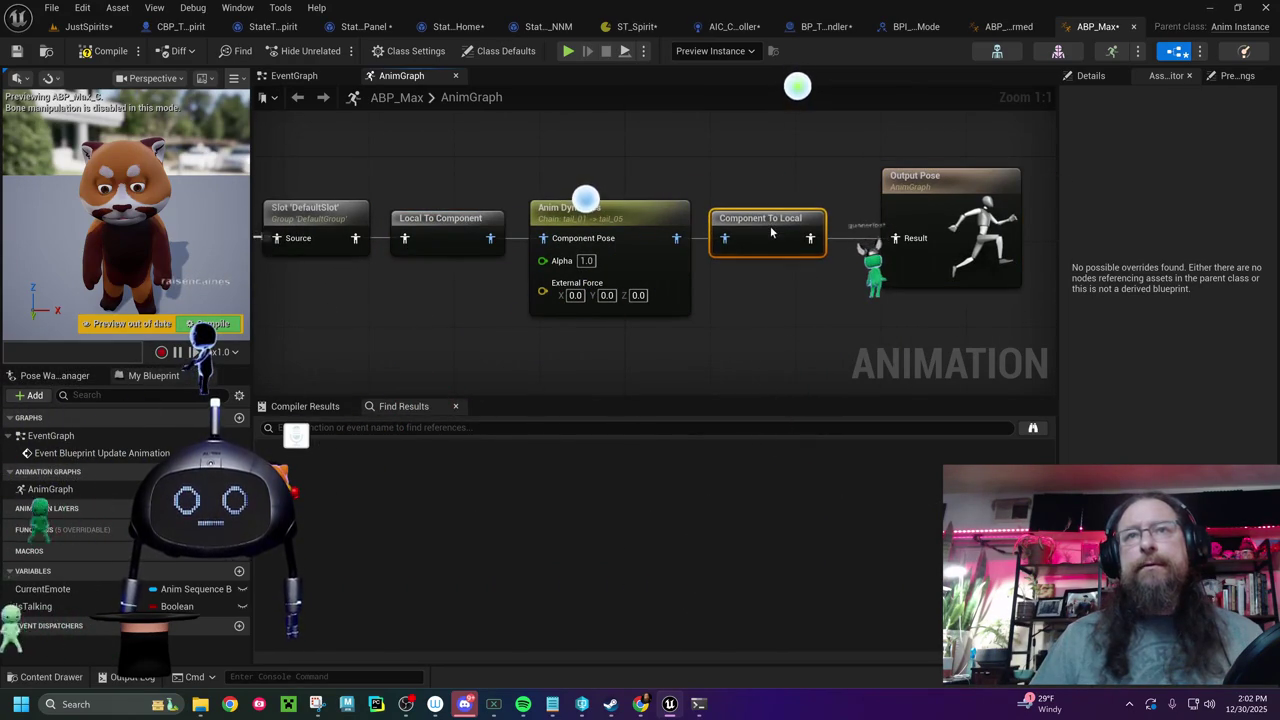
pyautogui.click(644, 201)
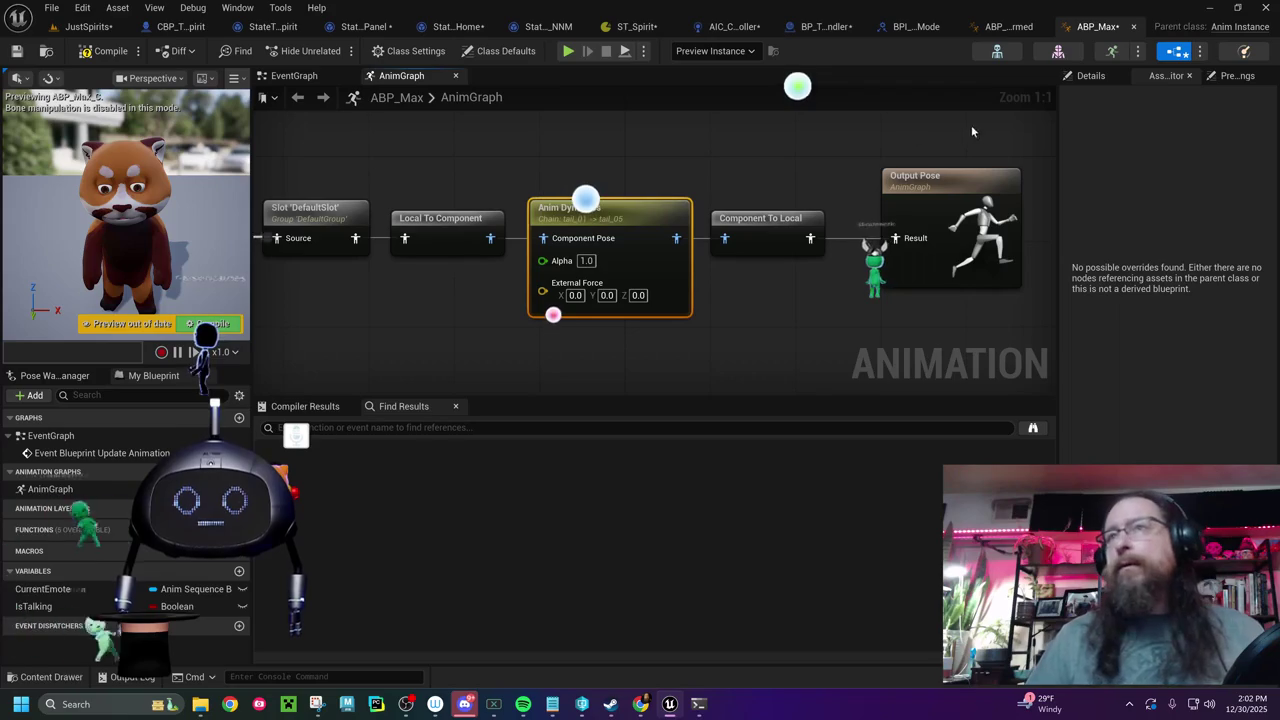
pyautogui.click(131, 58)
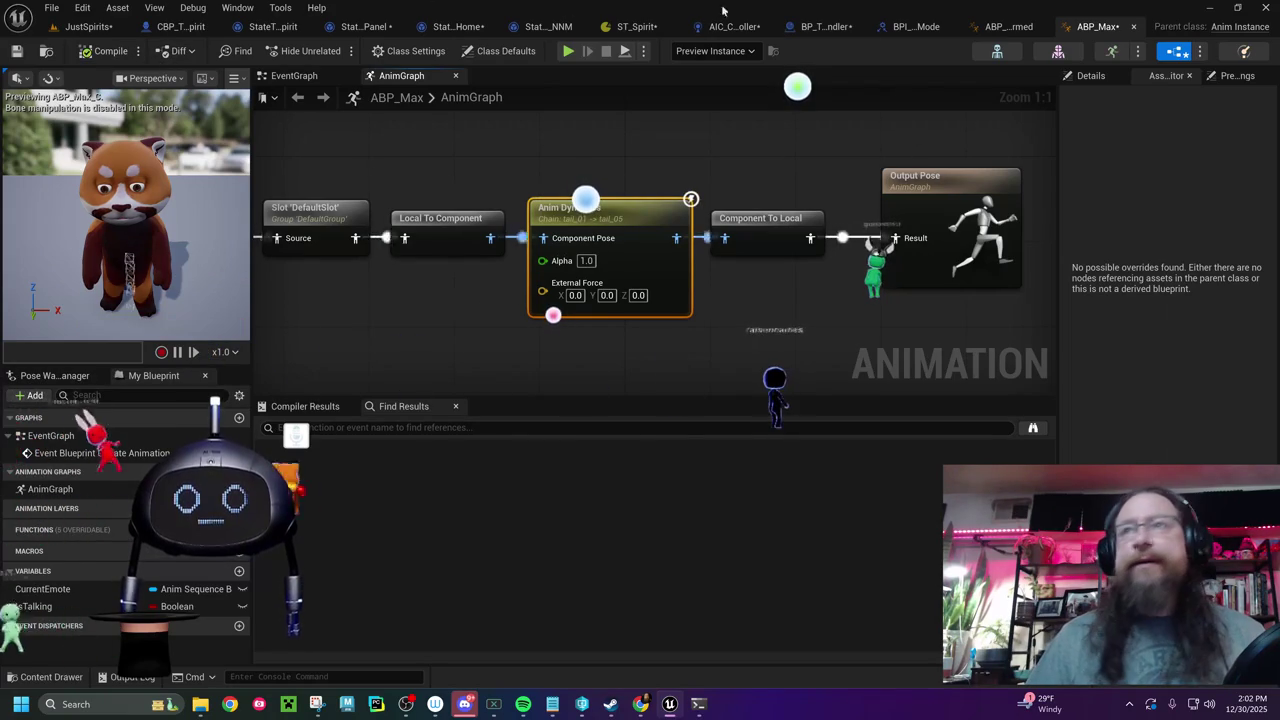
pyautogui.click(1097, 80)
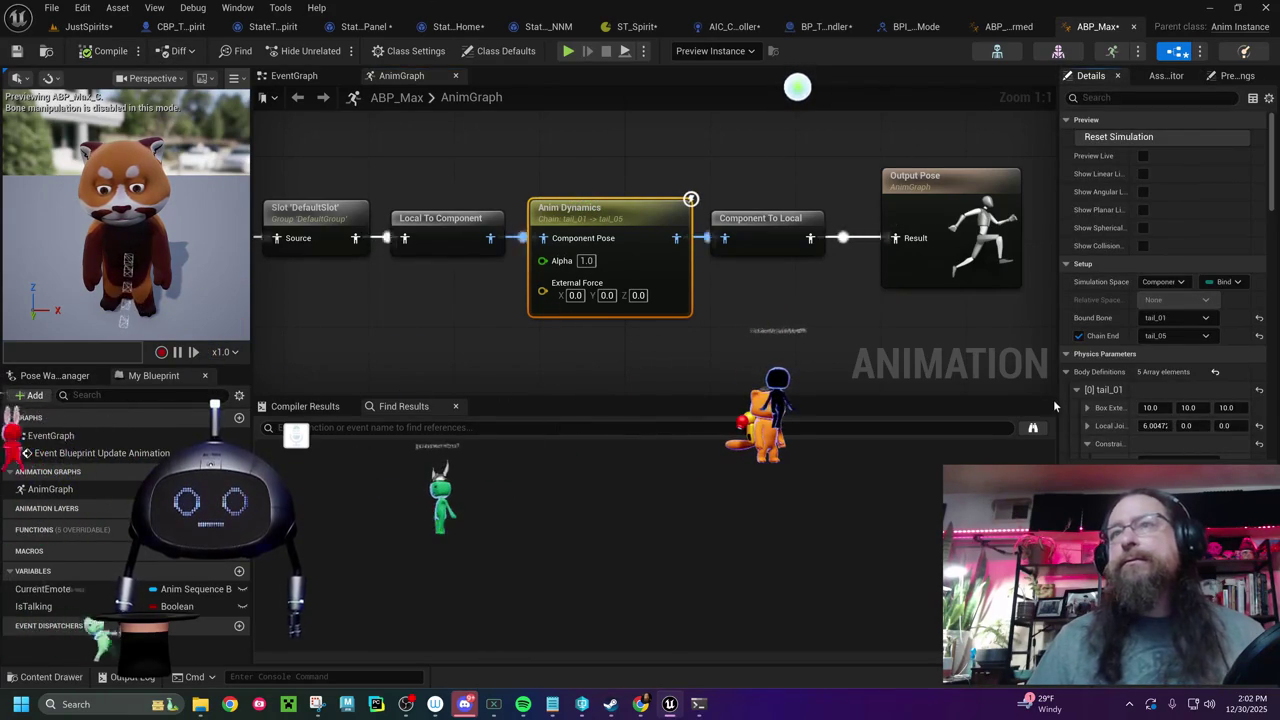
pyautogui.click(1186, 335)
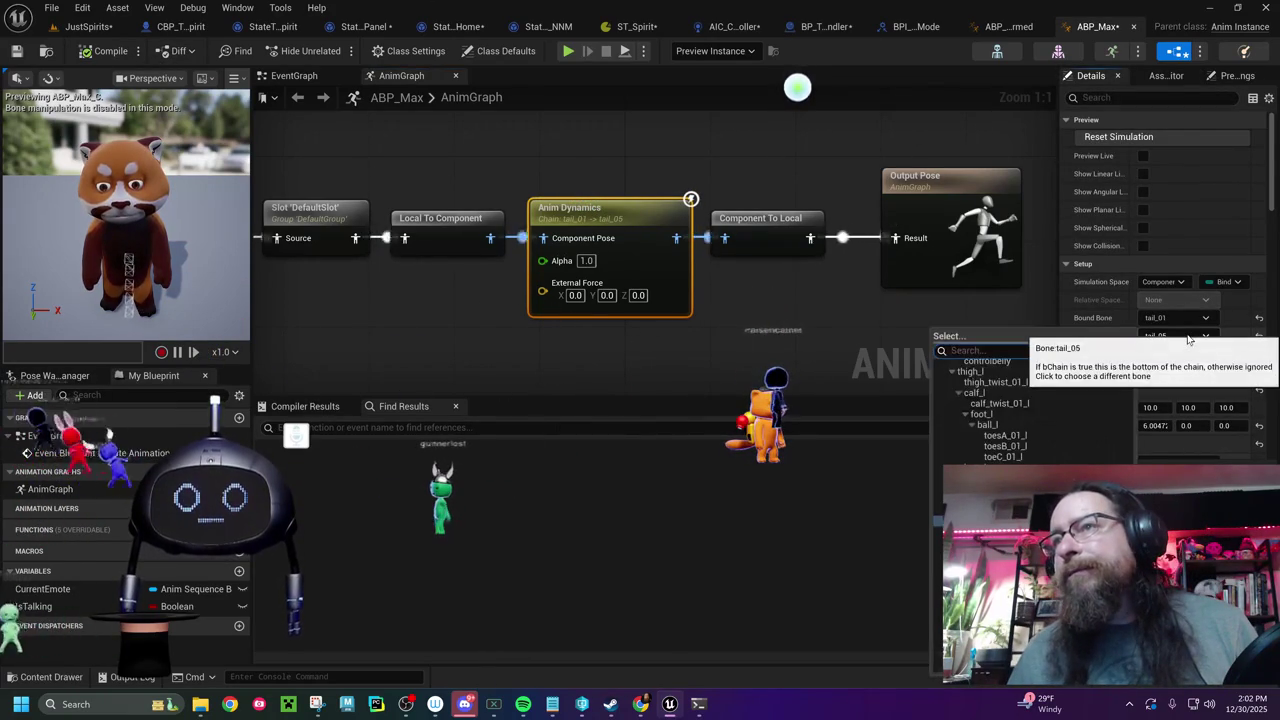
pyautogui.click(728, 289)
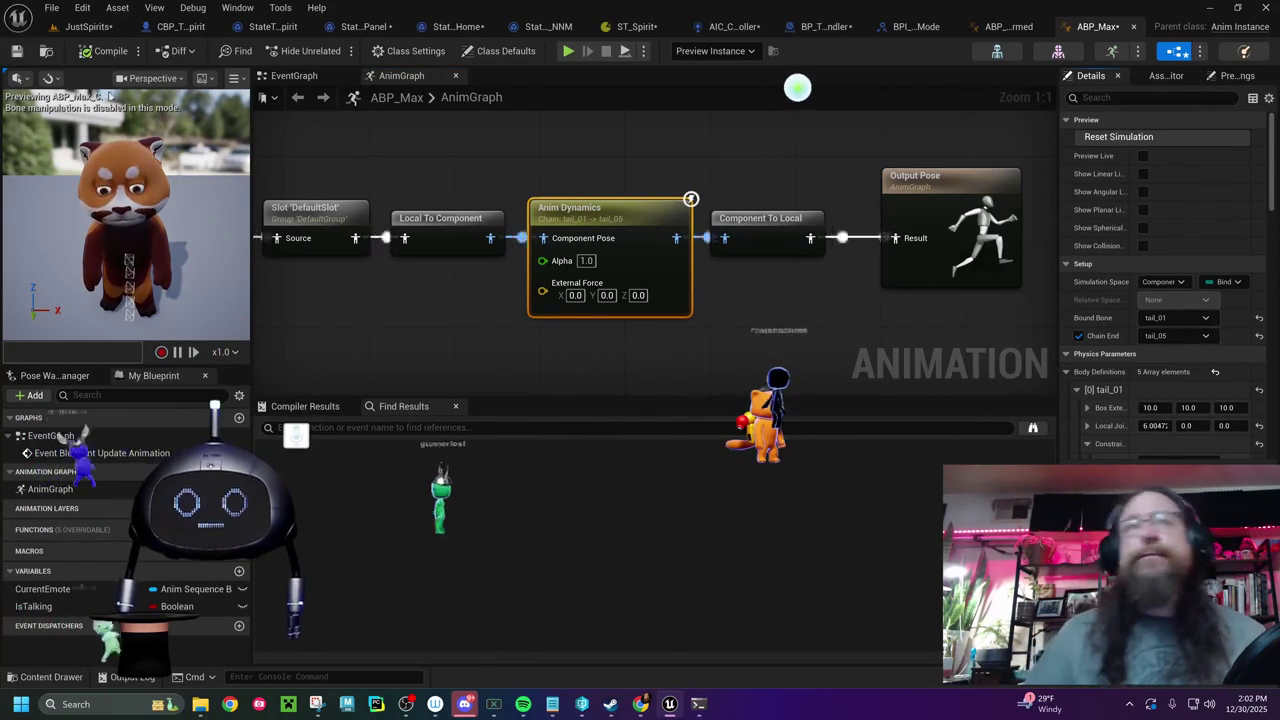
pyautogui.click(17, 51)
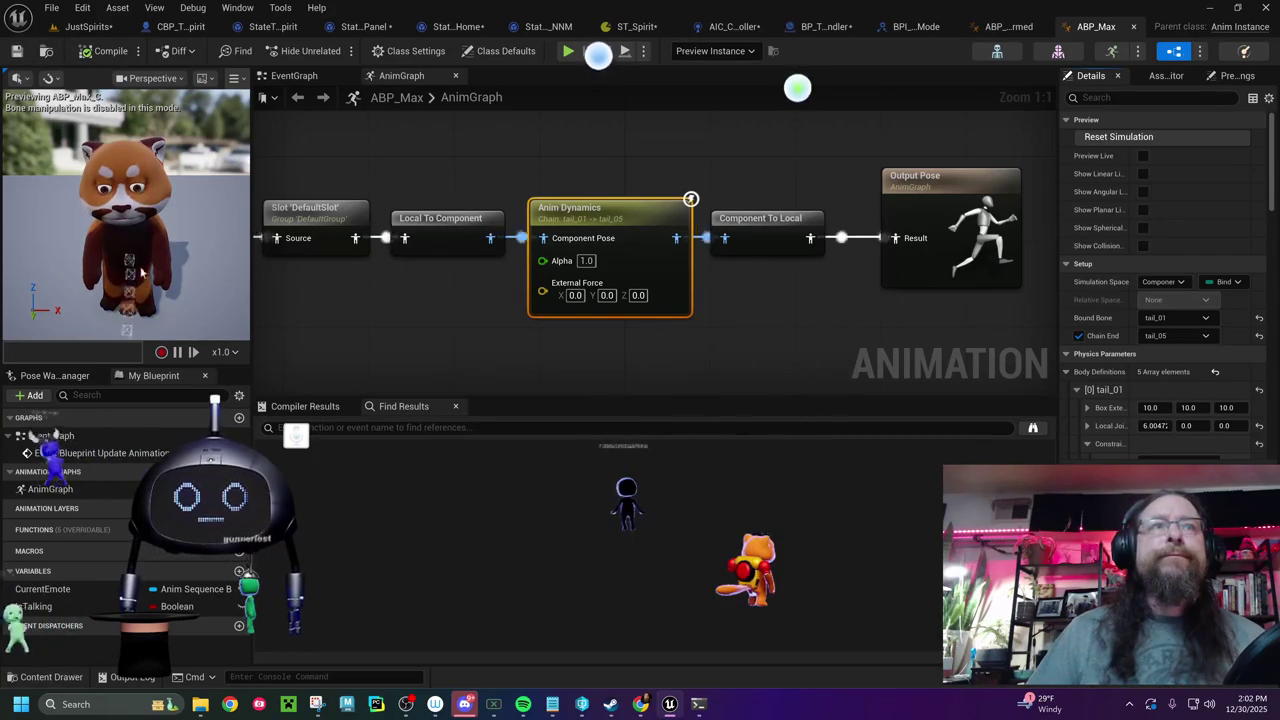
pyautogui.moveTo(116, 263); pyautogui.dragTo(122, 262)
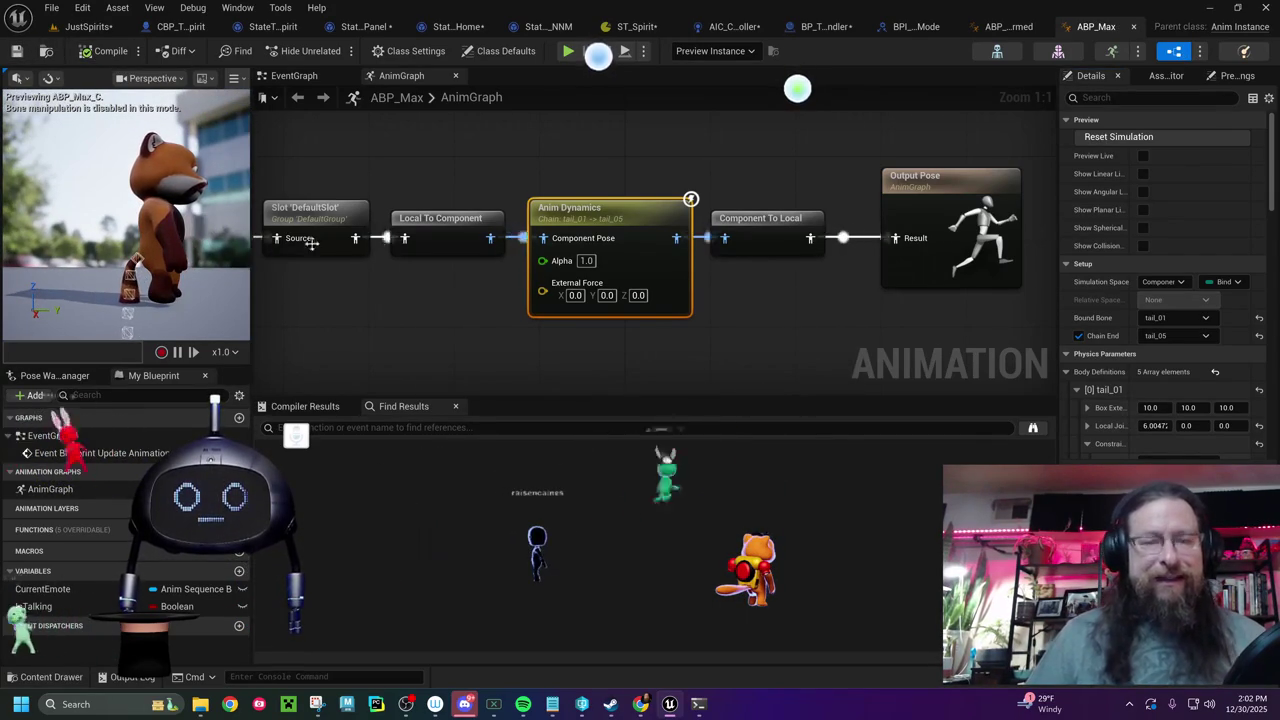
# - Close ABP_Max and ABP_Grif_Unarmed and return to the ST_Spirit state tree
pyautogui.click(1133, 28)
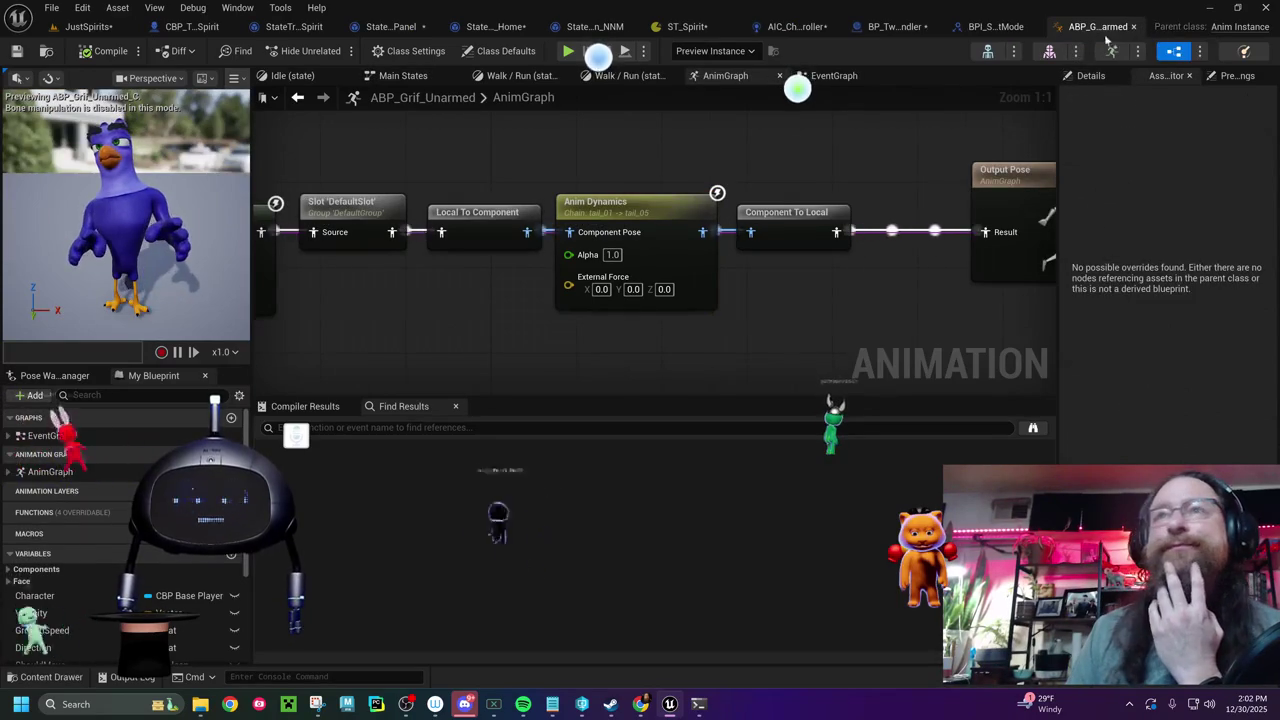
pyautogui.click(1133, 27)
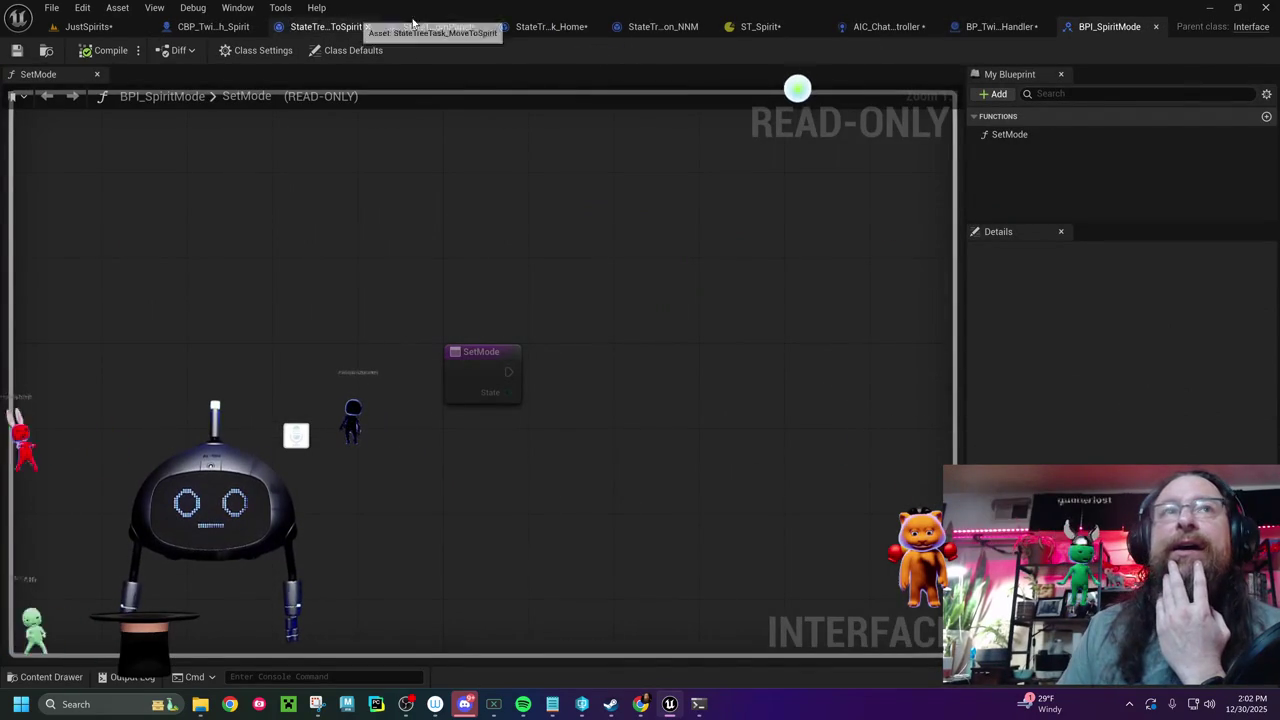
pyautogui.click(766, 28)
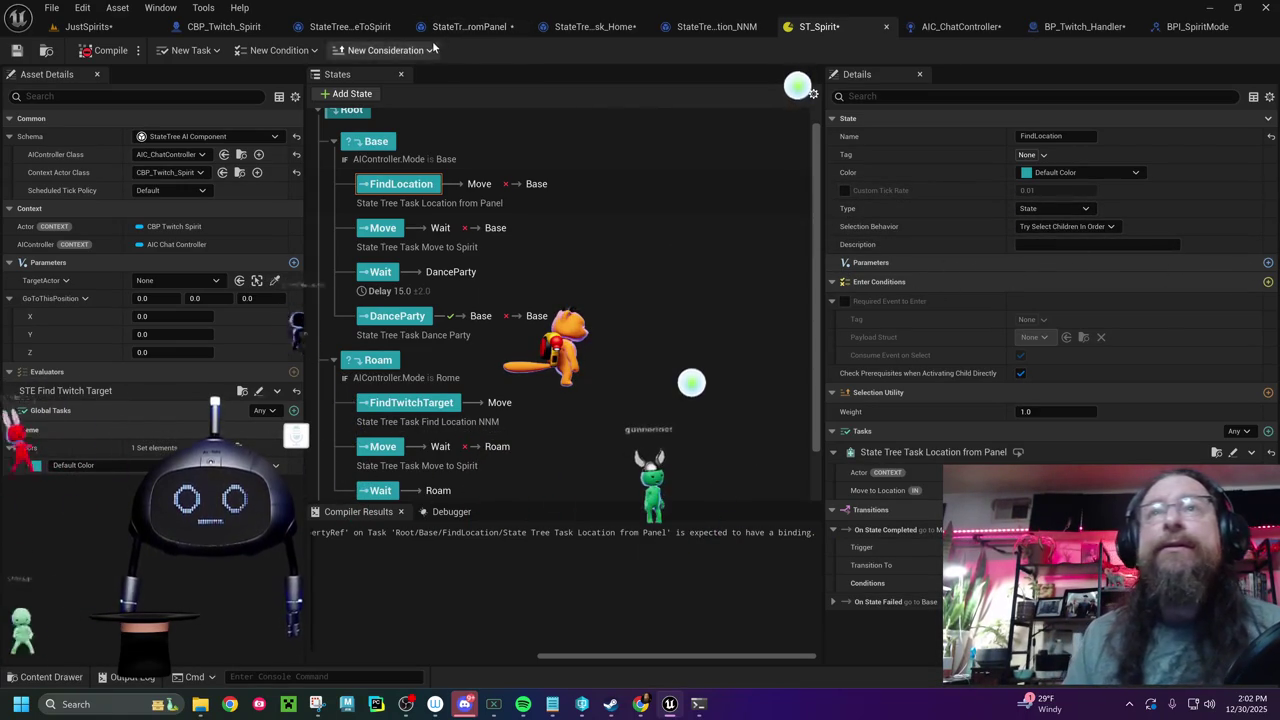
# - Select the FindLocation state and open its Location from Panel task's blueprint graph
pyautogui.click(419, 406)
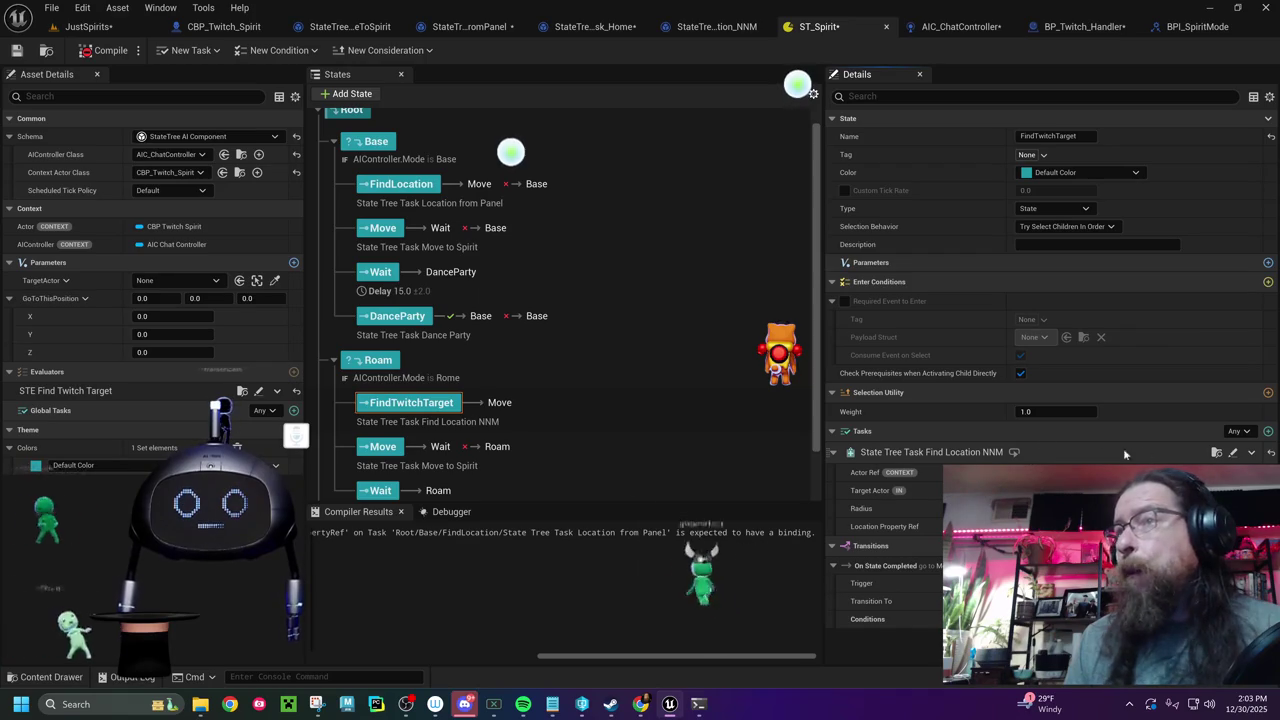
pyautogui.click(410, 184)
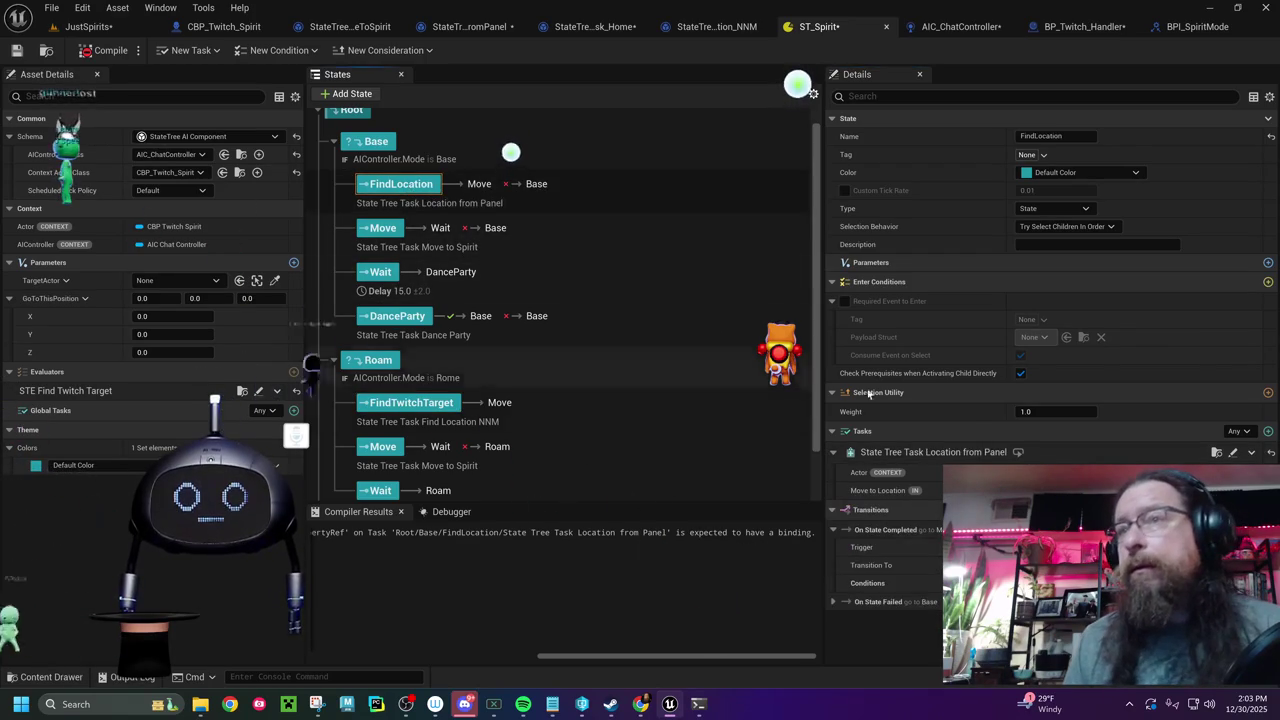
pyautogui.click(1018, 453)
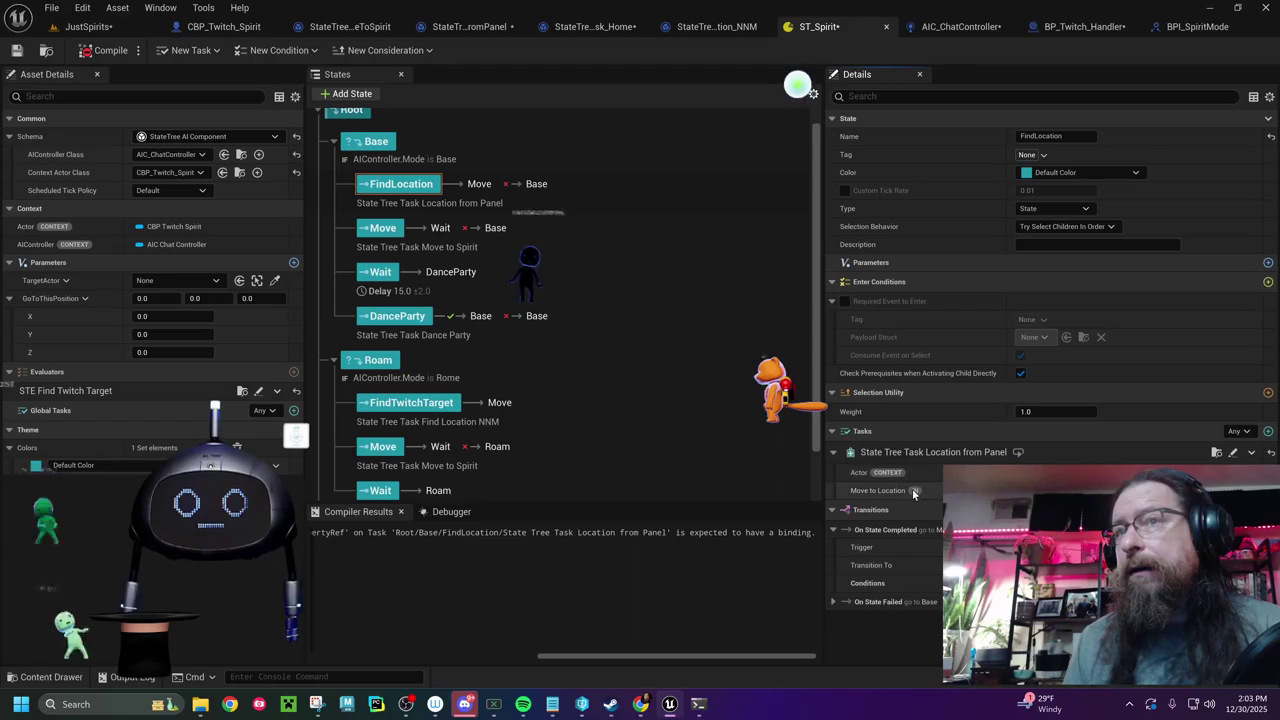
pyautogui.click(1233, 453)
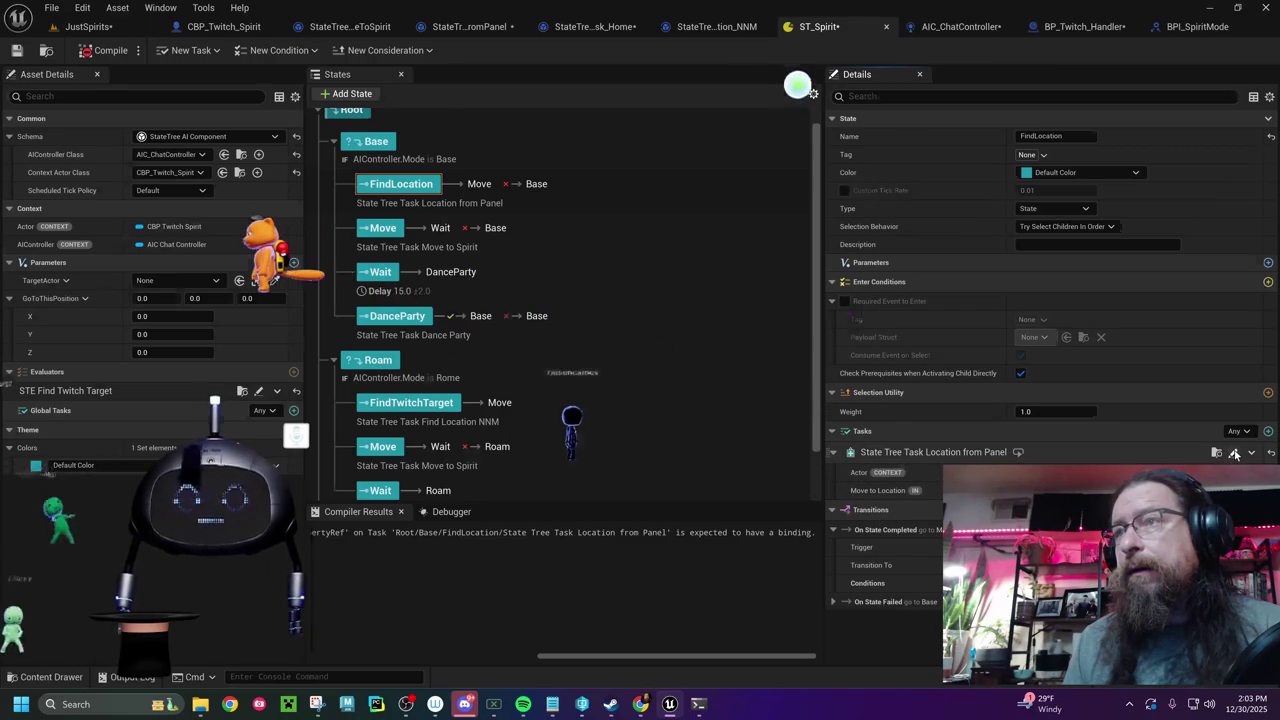
pyautogui.moveTo(483, 165)
pyautogui.mouseDown()
pyautogui.moveTo(760, 175)
pyautogui.moveTo(915, 160)
pyautogui.moveTo(565, 187)
pyautogui.mouseUp()
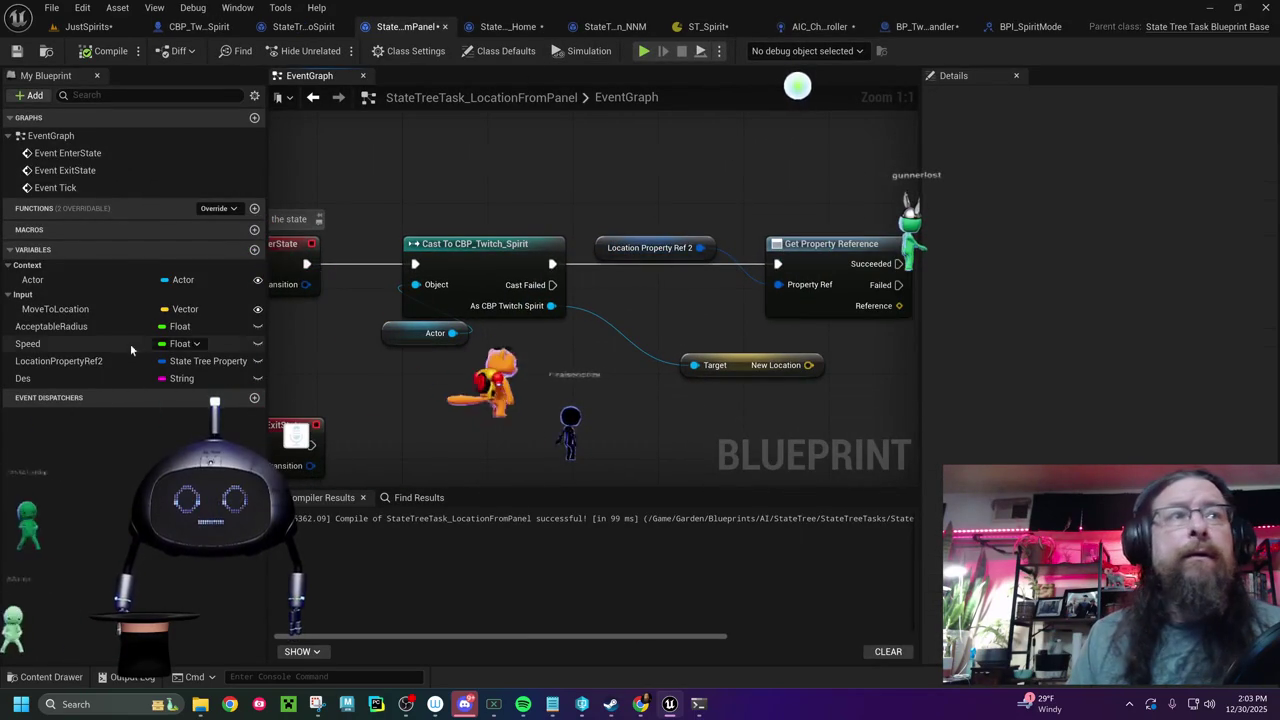
# - Compare LocationPropertyRef2 with the location variables in the MoveToSpirit, Home and FindLocation_NNM blueprints
pyautogui.click(76, 363)
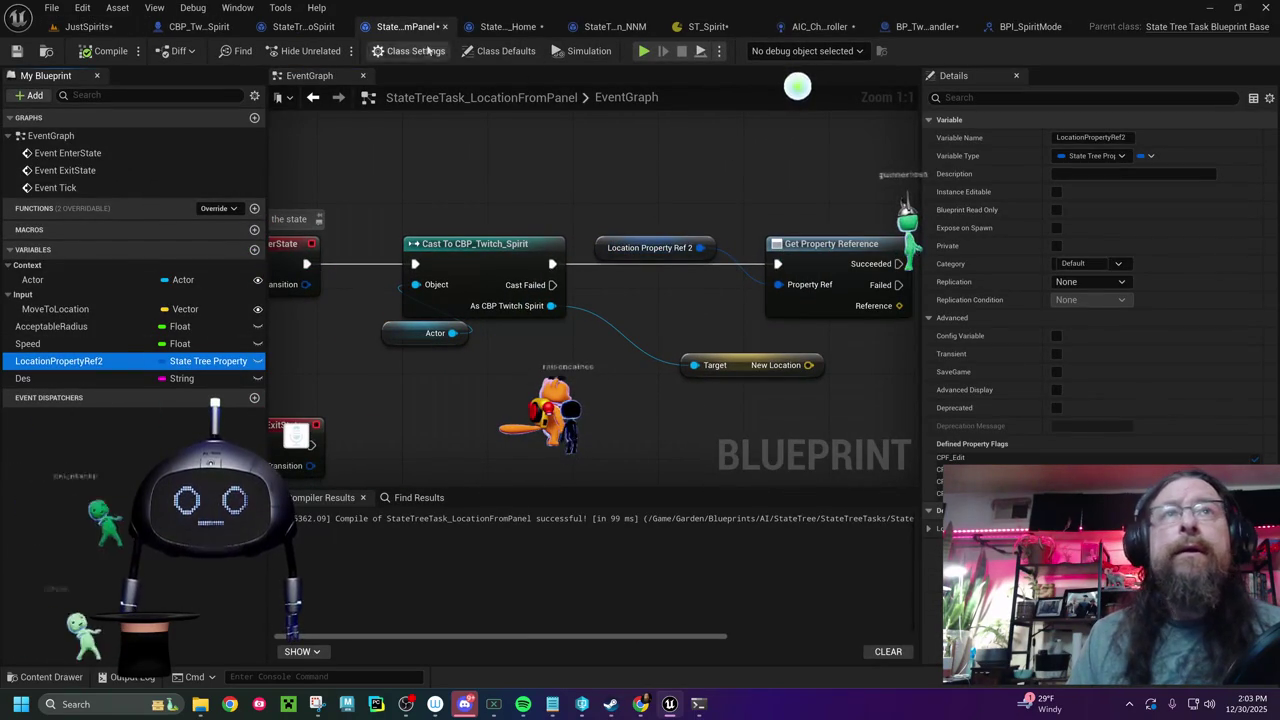
pyautogui.click(304, 28)
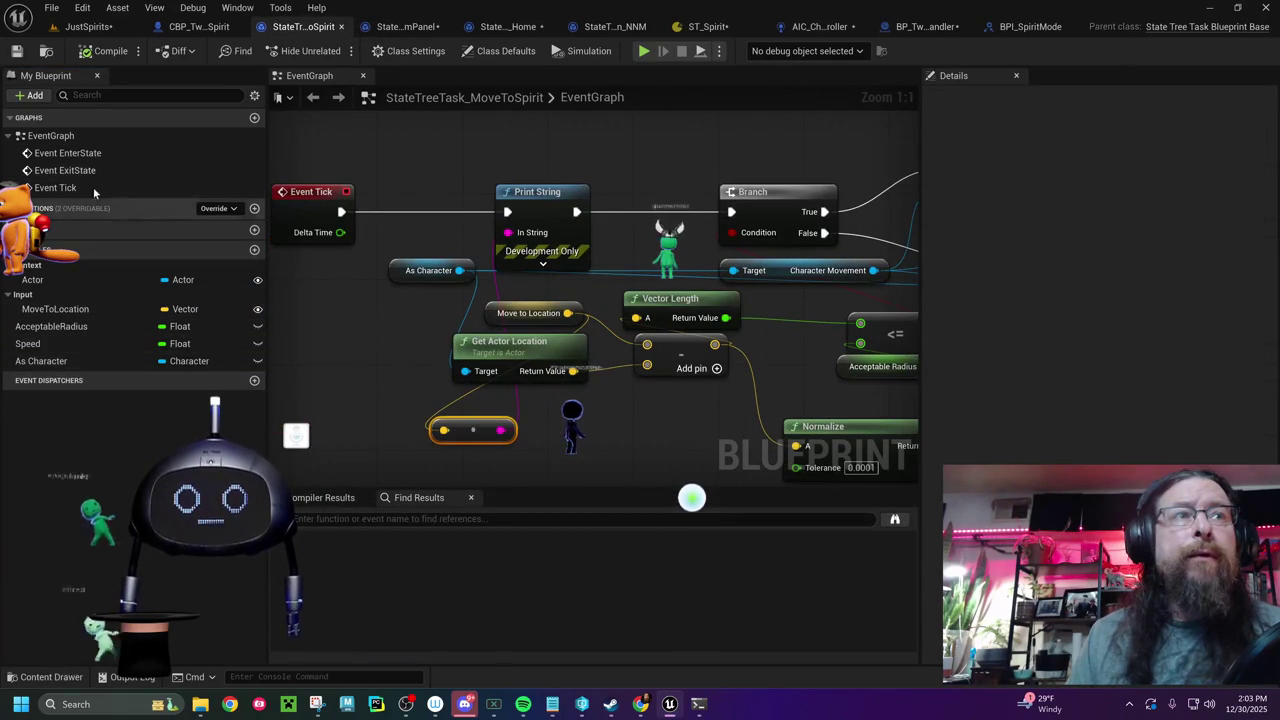
pyautogui.click(413, 27)
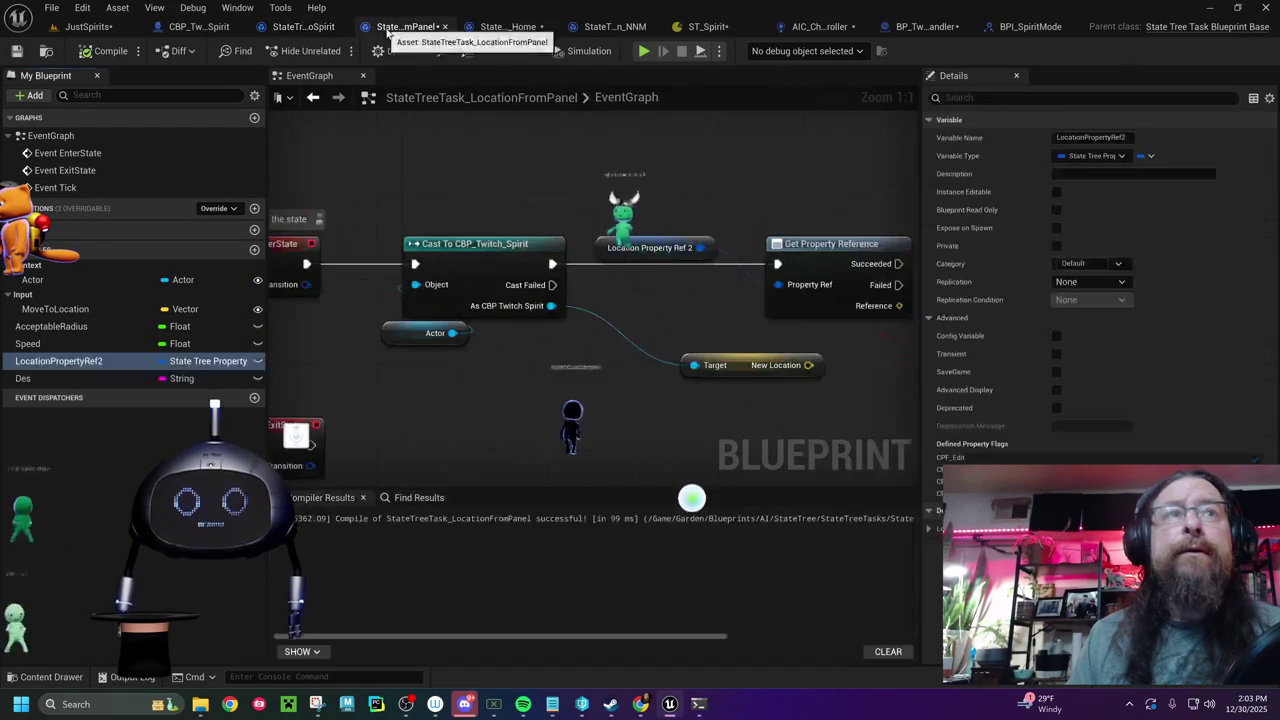
pyautogui.click(505, 27)
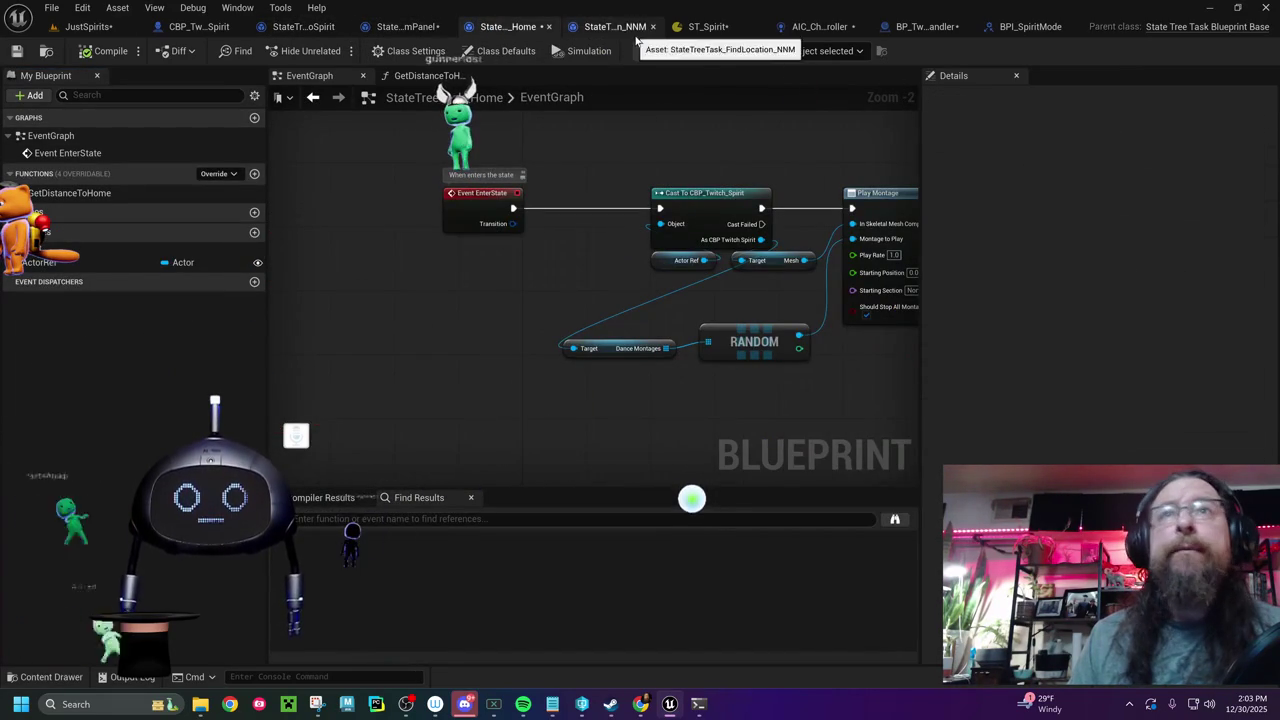
pyautogui.click(608, 27)
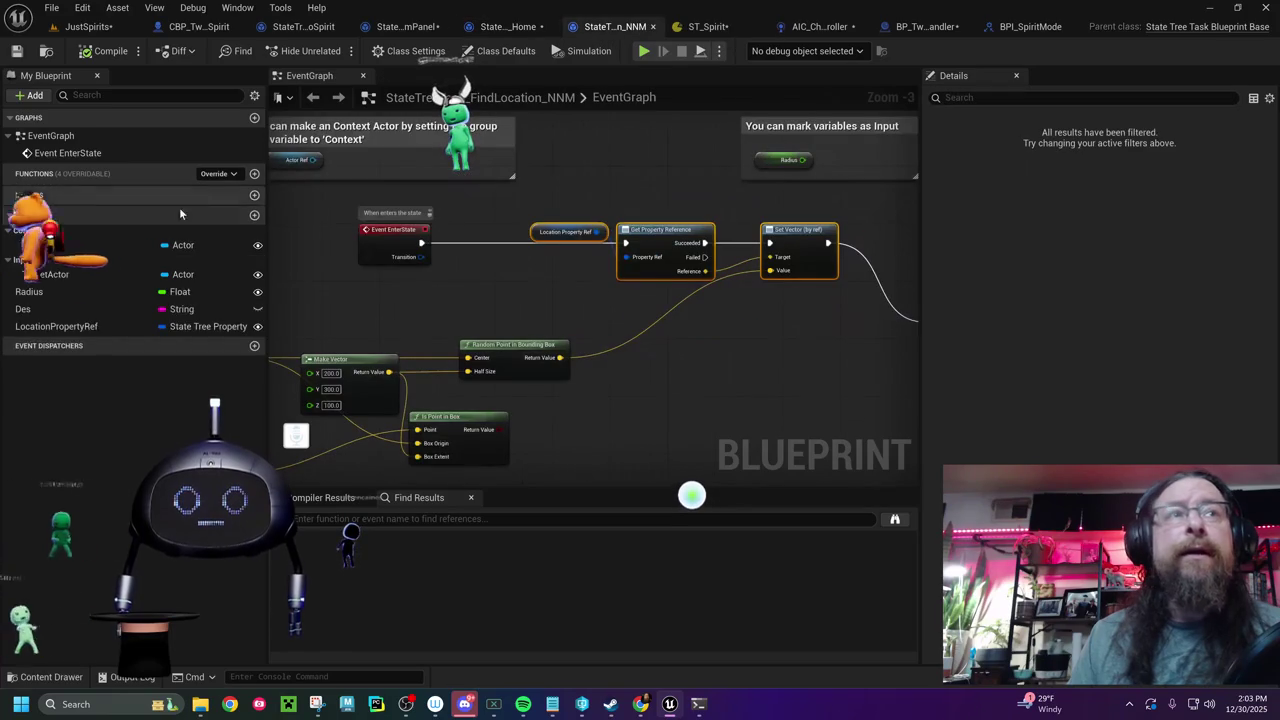
pyautogui.click(90, 326)
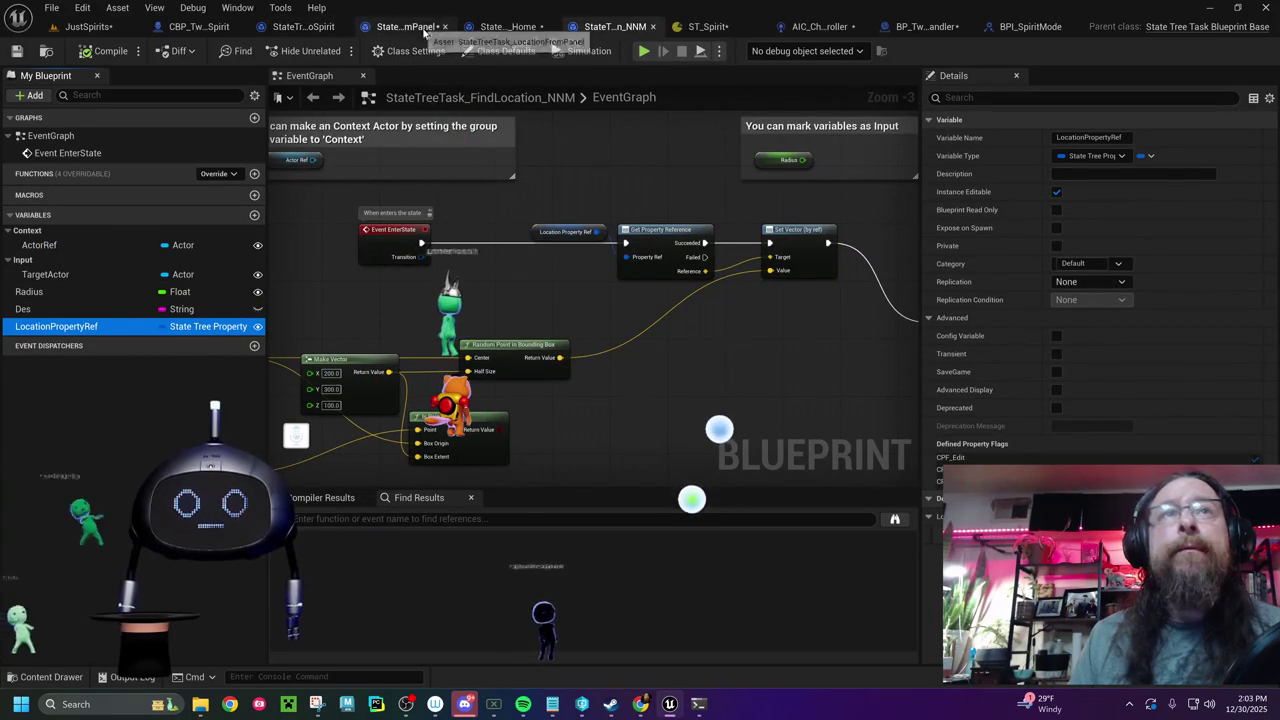
pyautogui.click(402, 27)
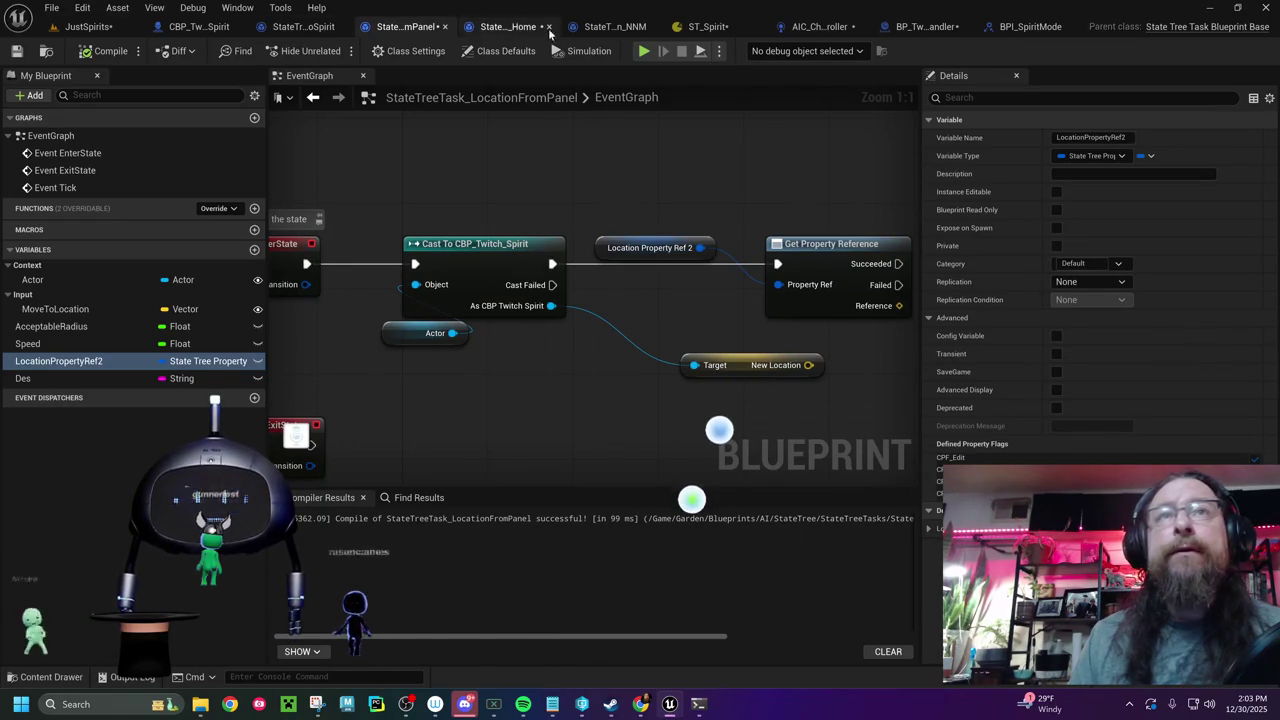
pyautogui.click(614, 30)
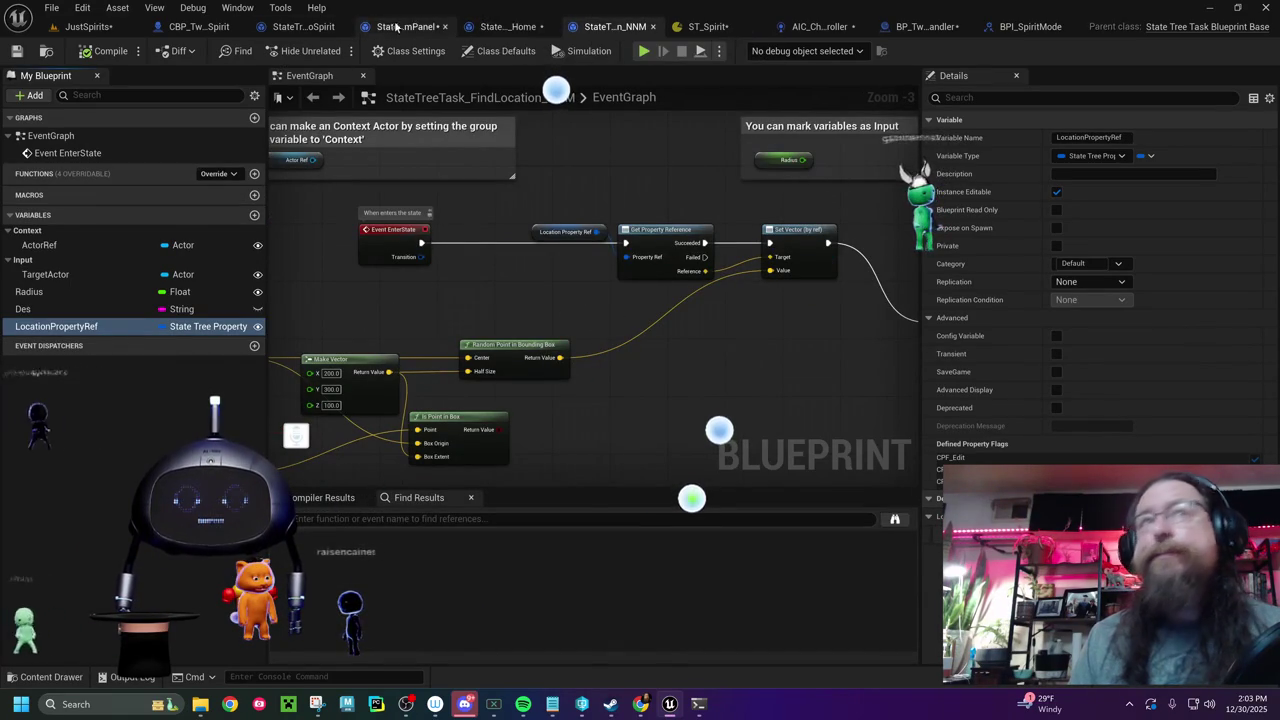
pyautogui.click(700, 28)
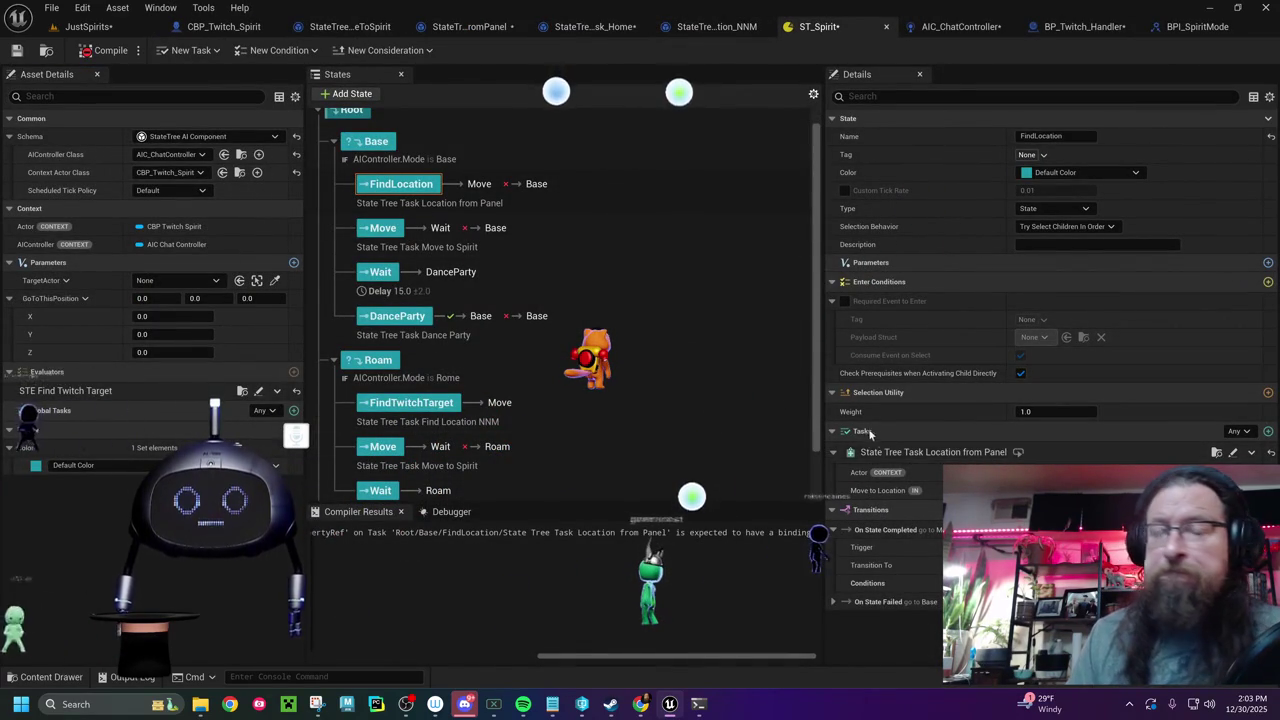
# - Widen the state Details panel and check the add-task list without adding anything
pyautogui.moveTo(821, 418); pyautogui.dragTo(722, 411)
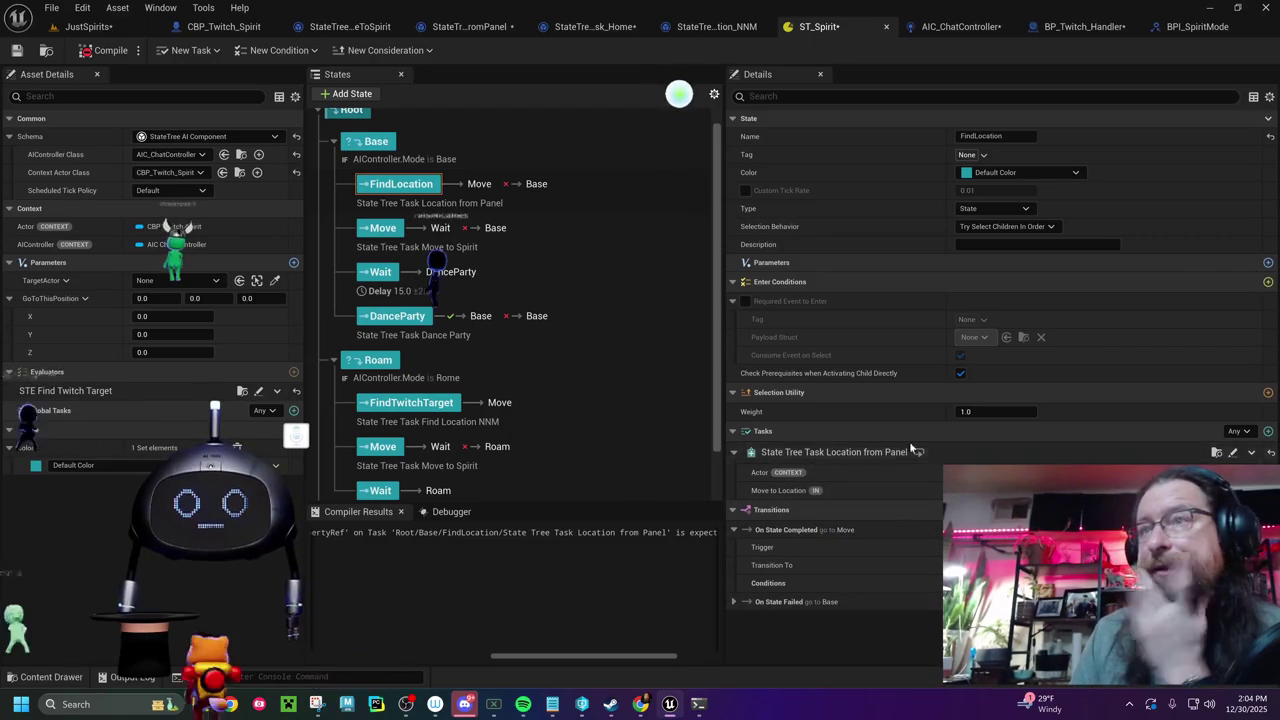
pyautogui.click(1268, 432)
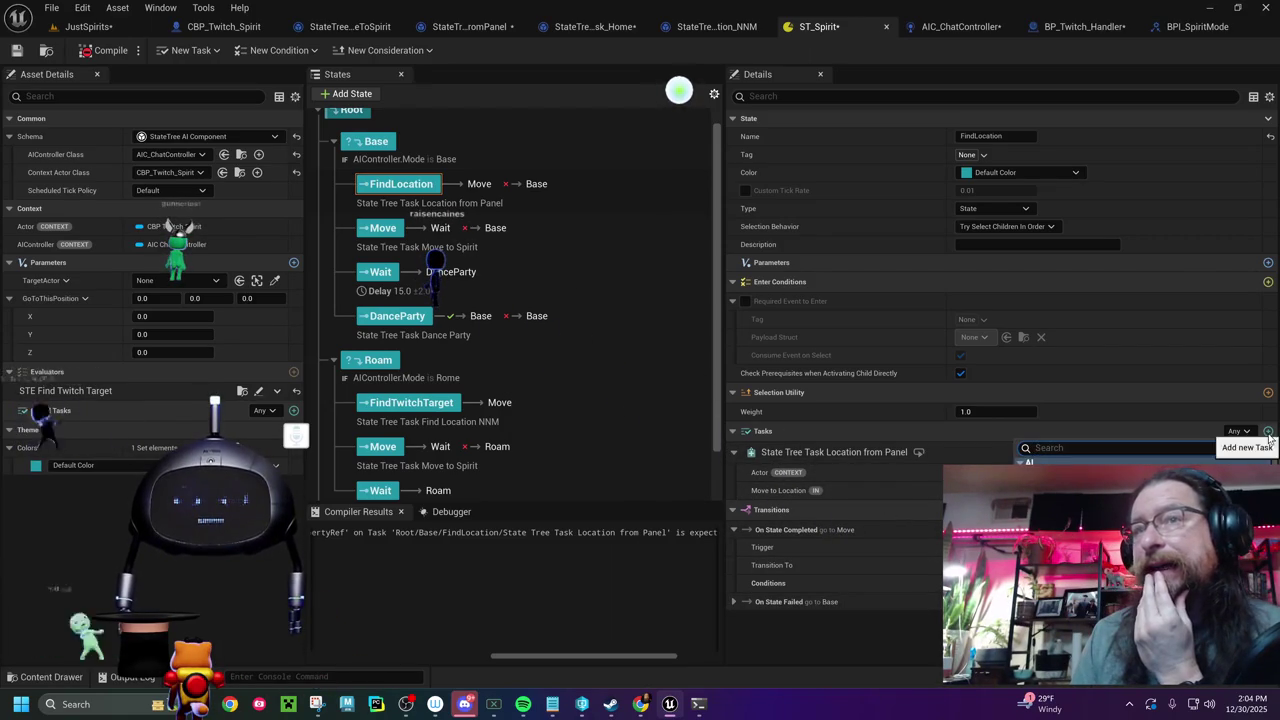
pyautogui.click(957, 433)
pyautogui.click(808, 452)
pyautogui.click(763, 432)
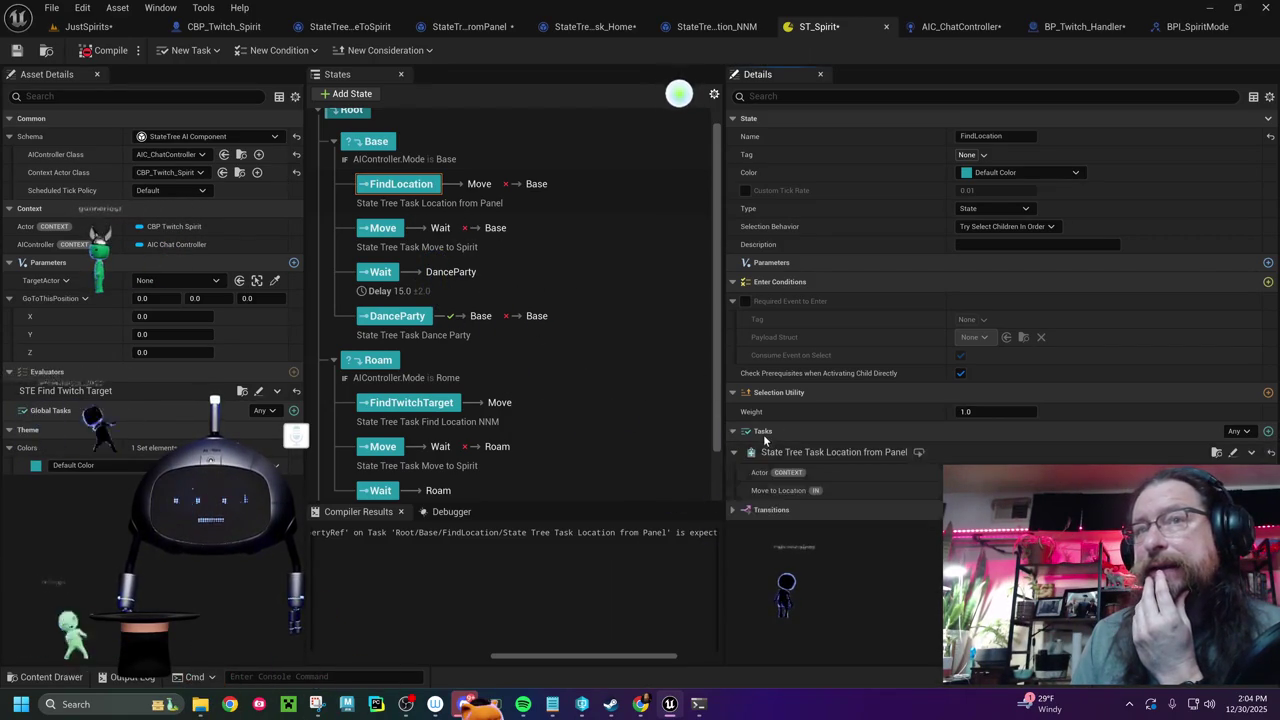
# - Review the Location from Panel task's option menus and the FindTwitchTarget state, changing nothing
pyautogui.rightClick(818, 457)
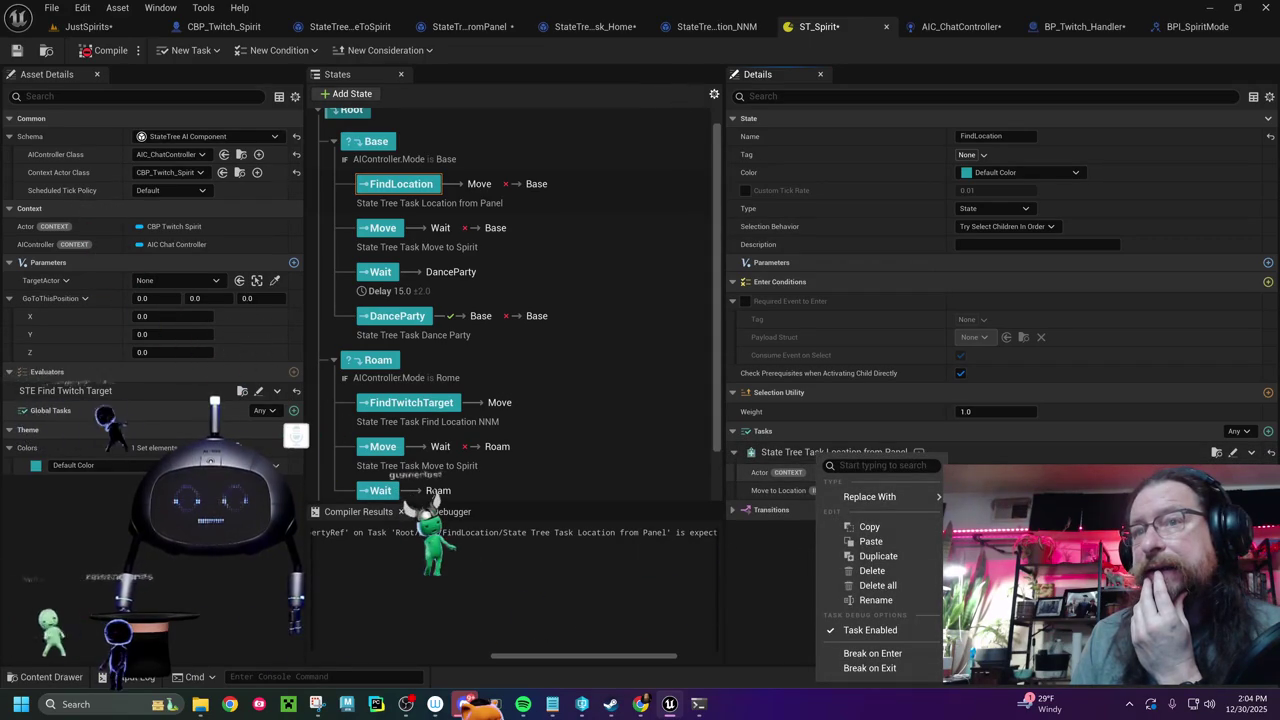
pyautogui.press('Escape')
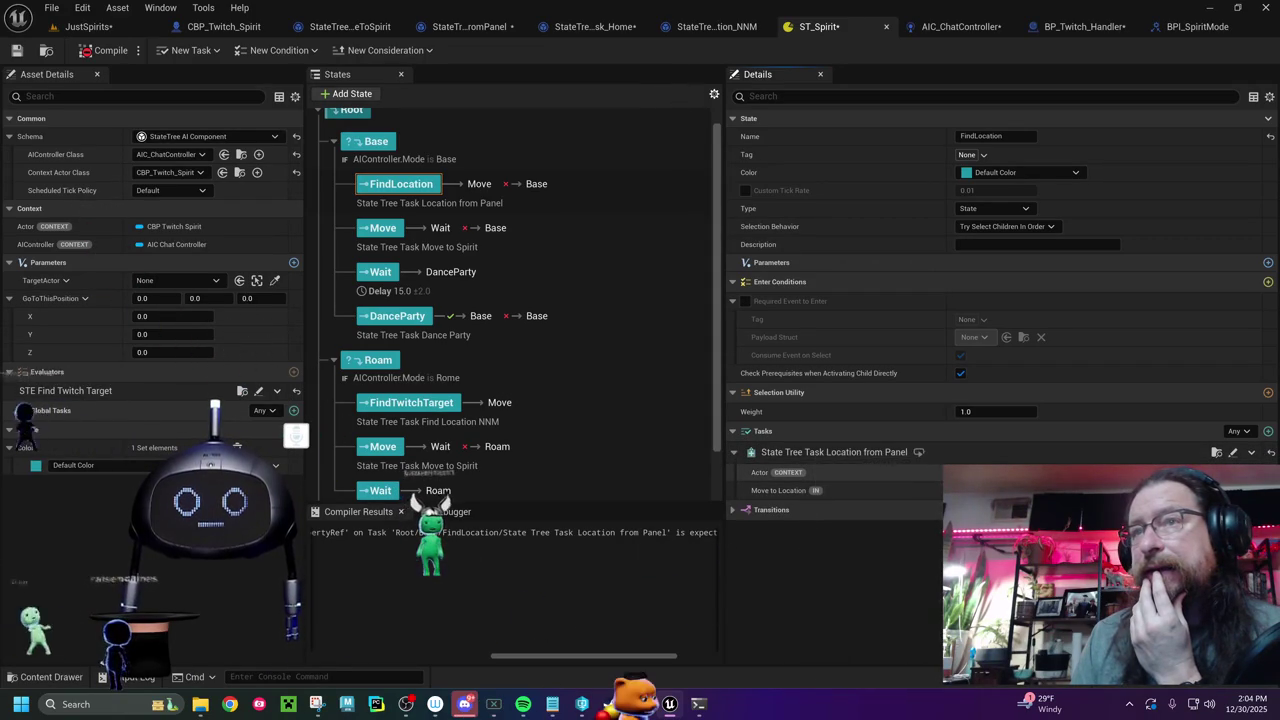
pyautogui.click(1251, 453)
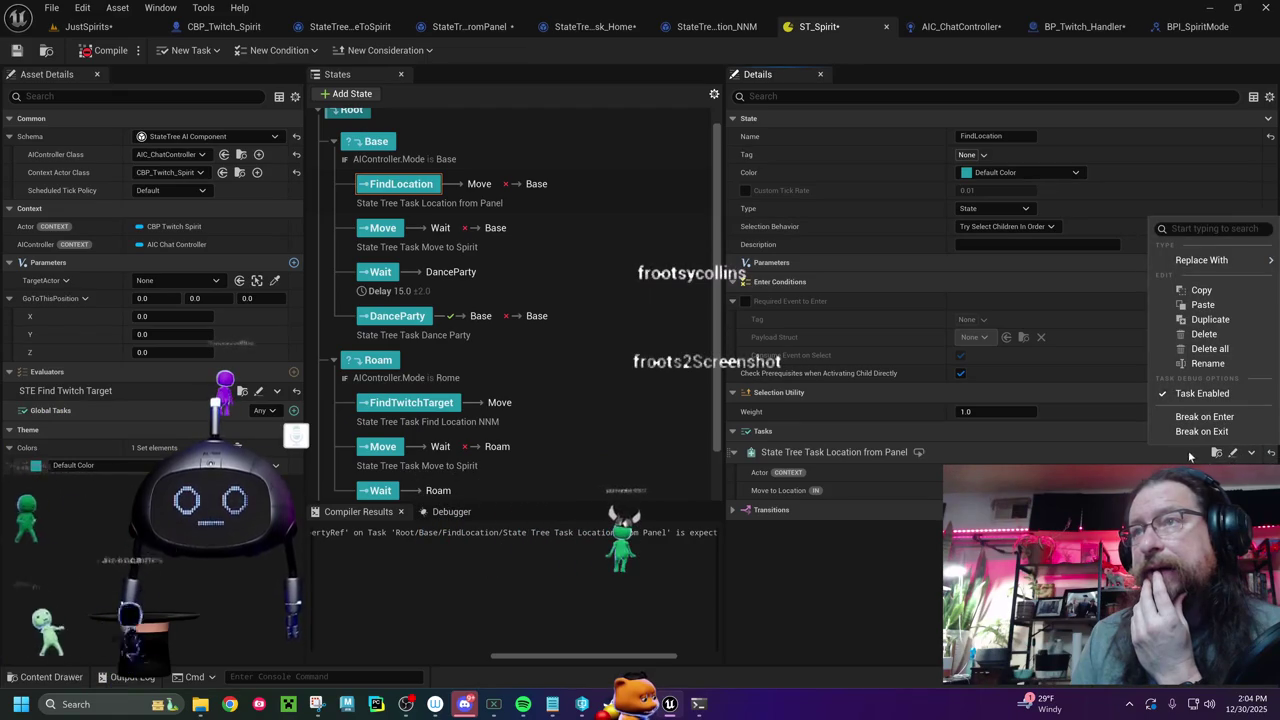
pyautogui.click(487, 104)
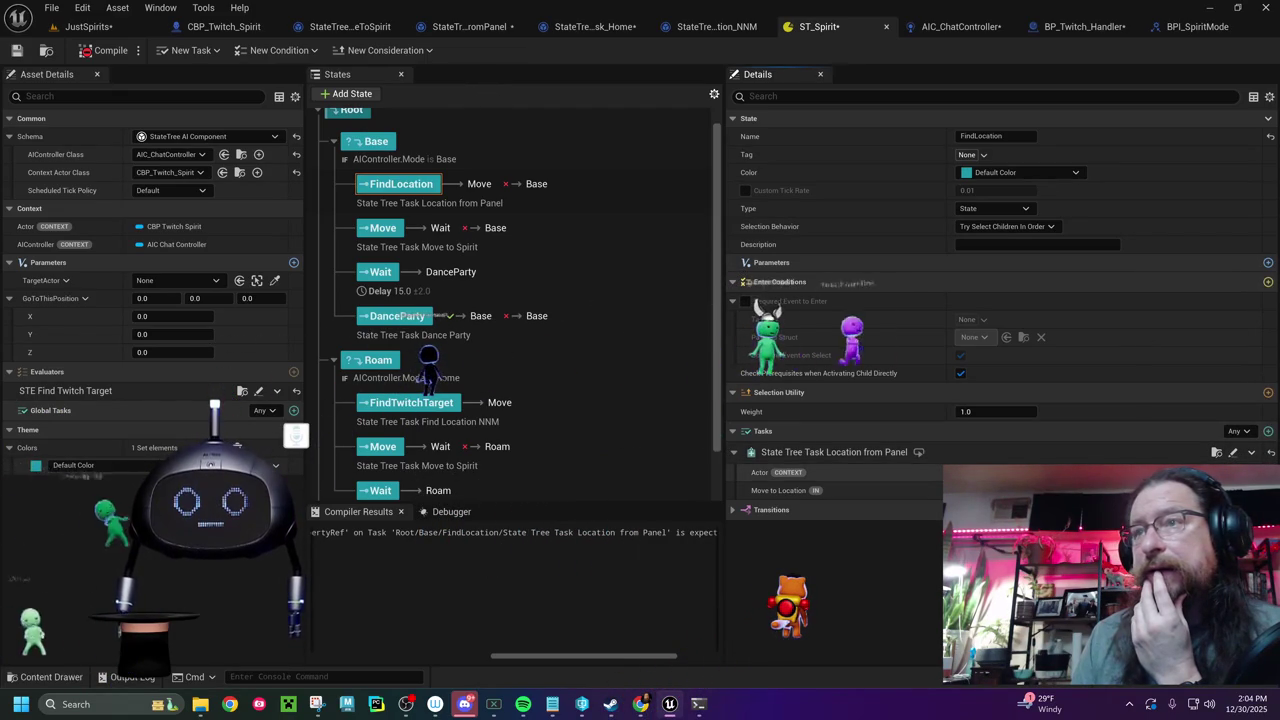
pyautogui.click(437, 409)
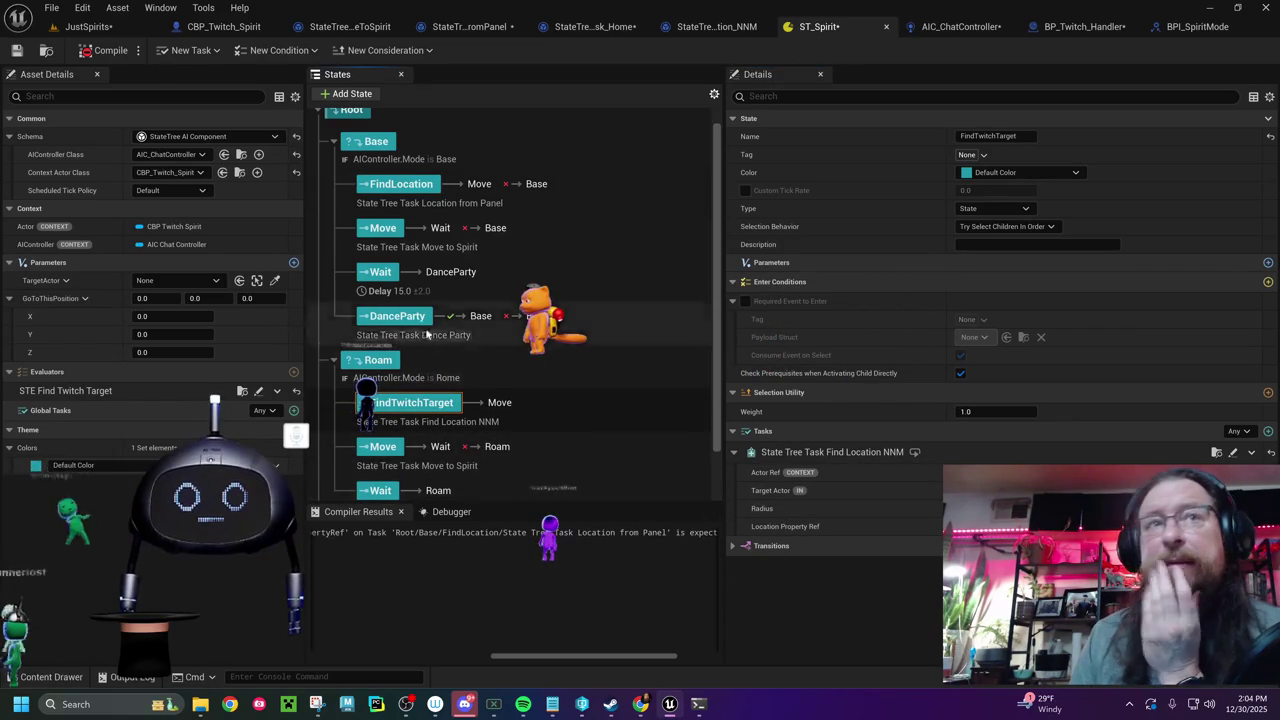
pyautogui.click(405, 188)
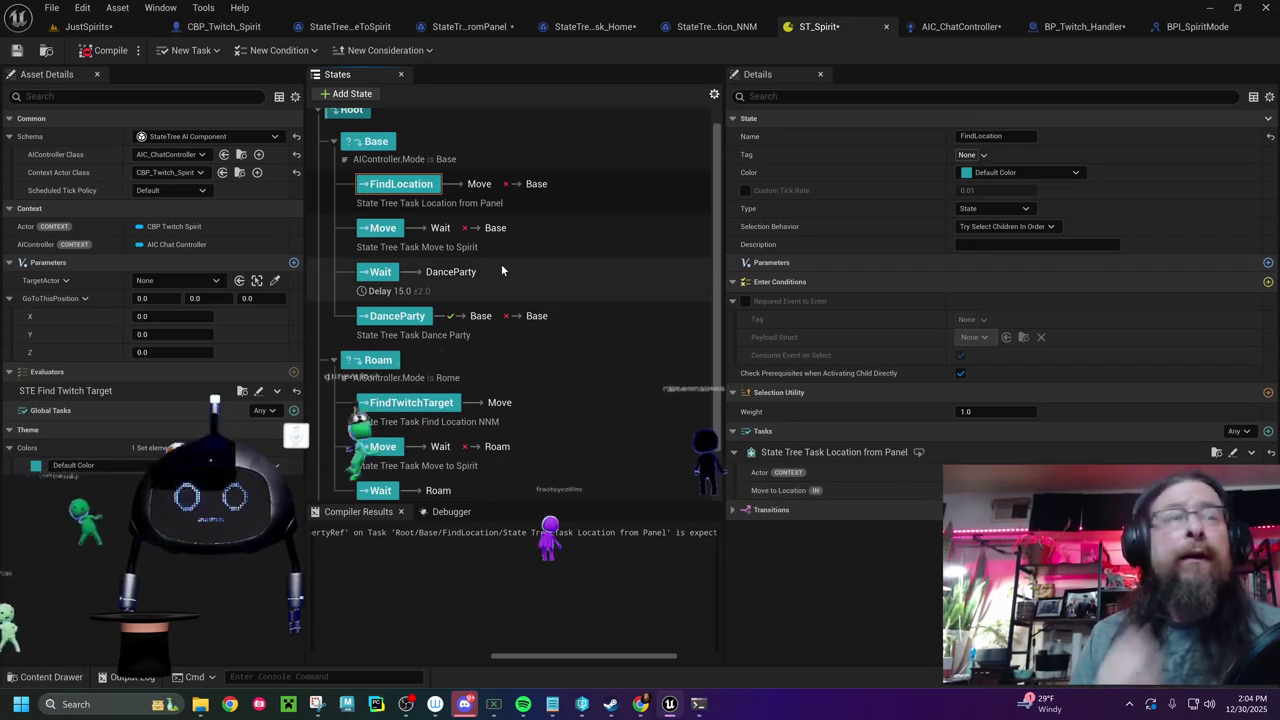
# - Make LocationPropertyRef2 instance editable in the LocationFromPanel blueprint and recompile it
pyautogui.click(470, 27)
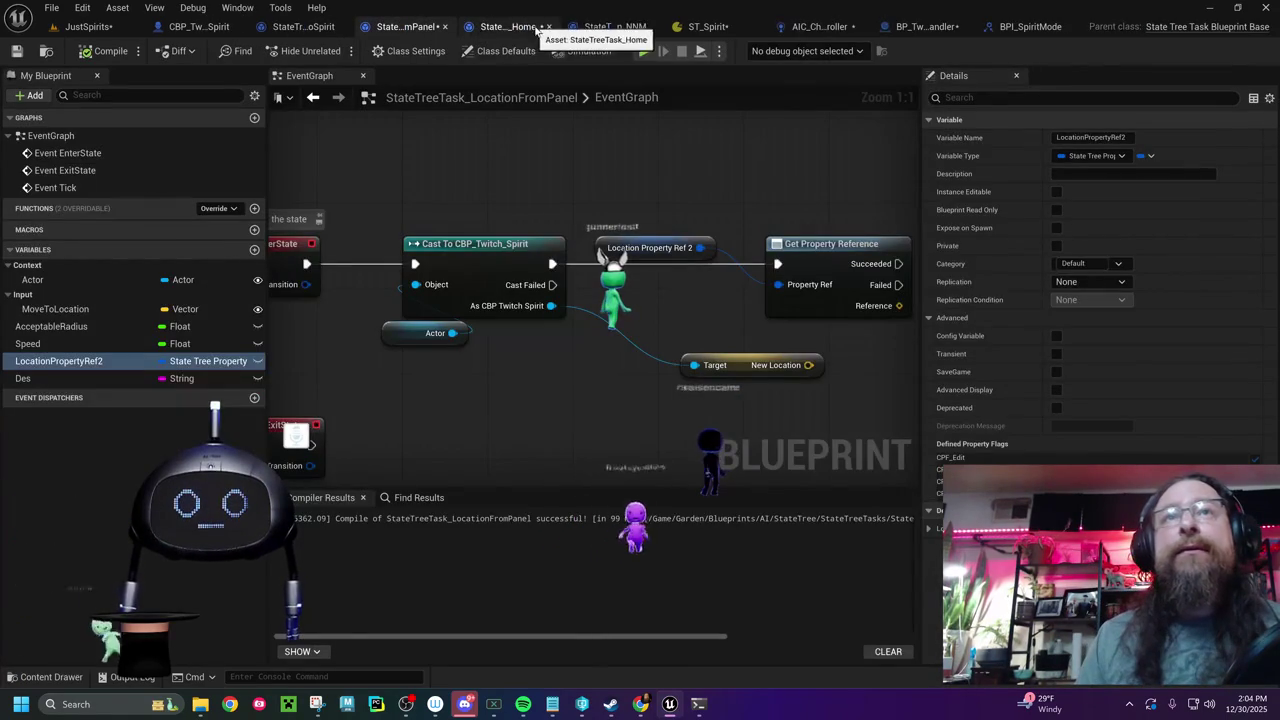
pyautogui.click(257, 363)
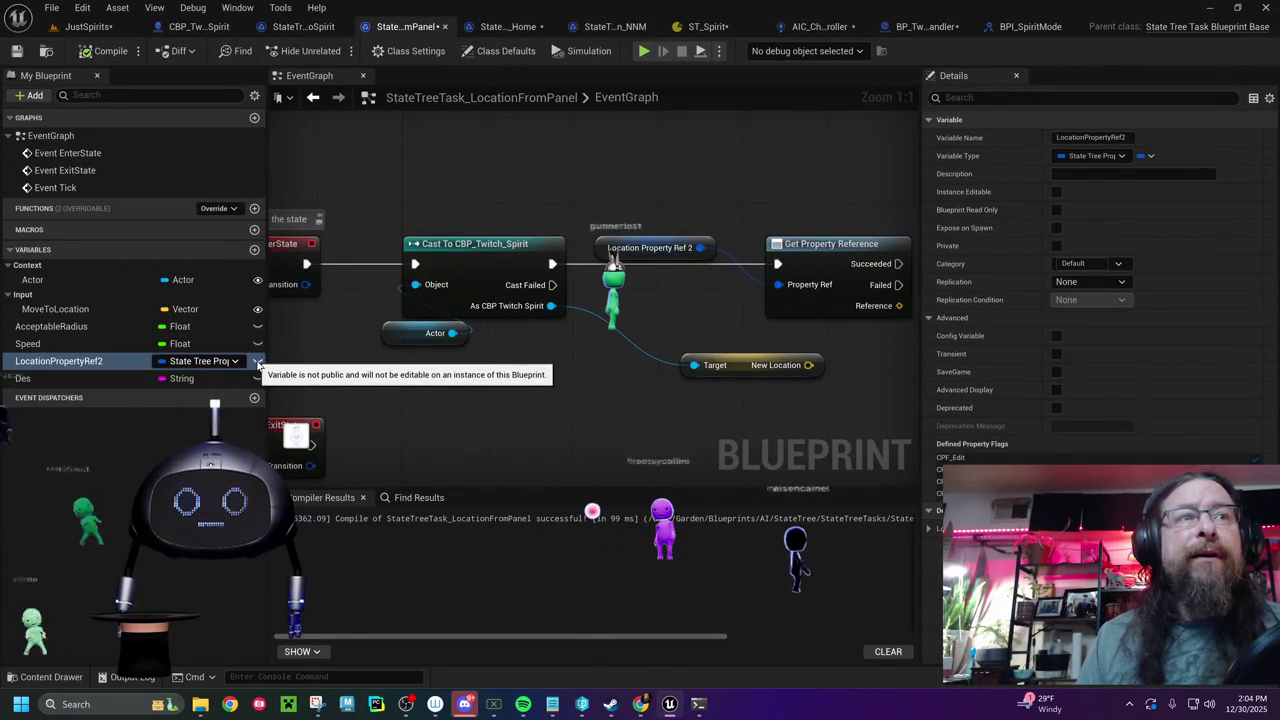
pyautogui.click(85, 54)
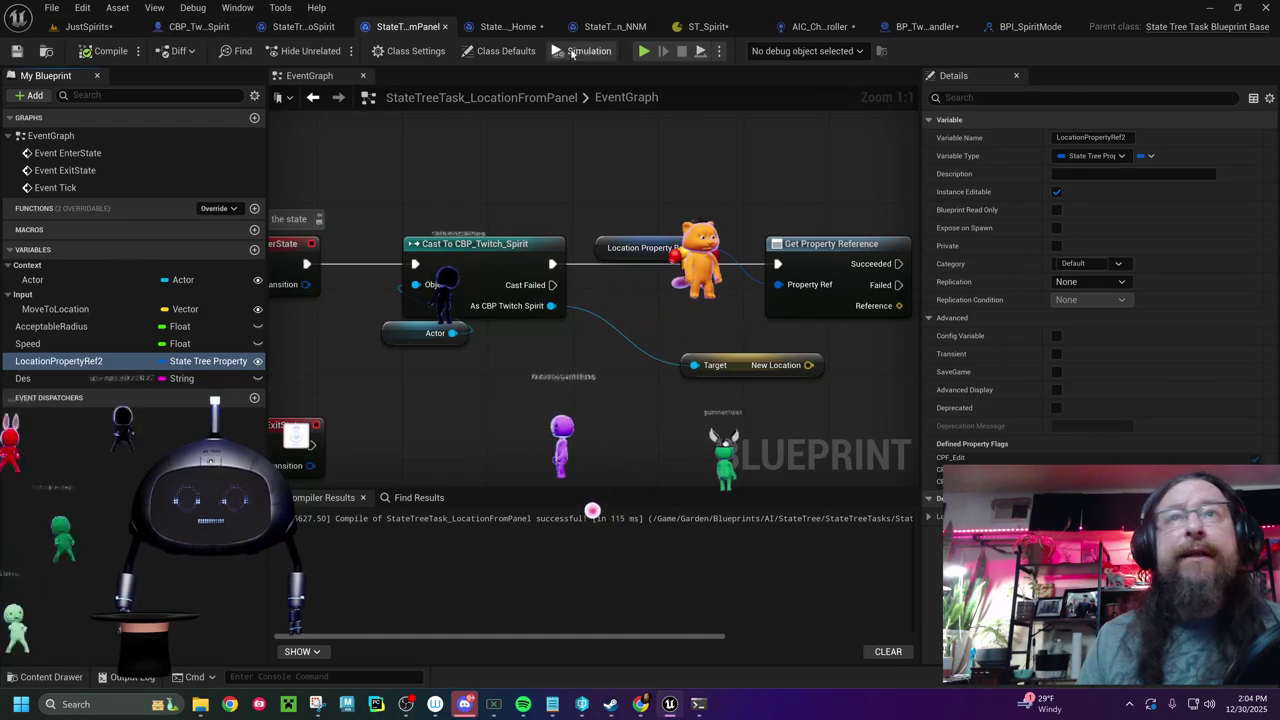
pyautogui.click(706, 28)
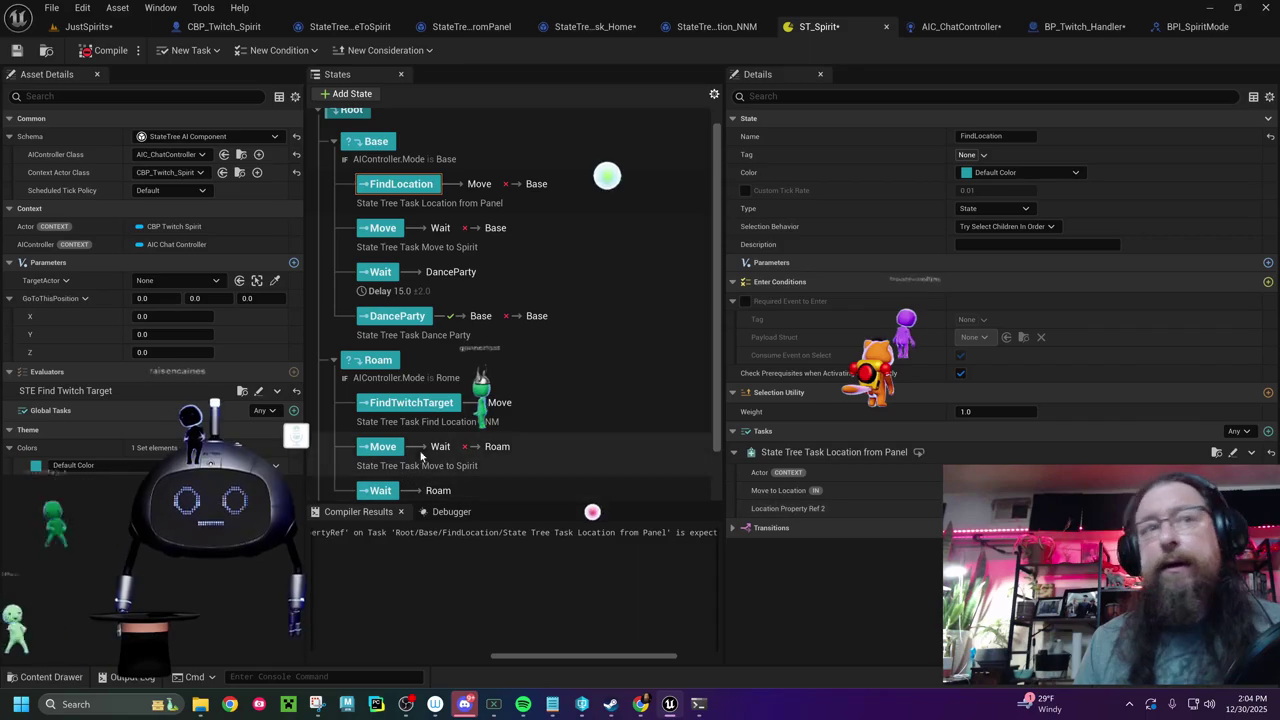
# - Review the FindTwitchTarget, Move and FindLocation states, recompile ST_Spirit, and return to LocationFromPanel
pyautogui.click(410, 402)
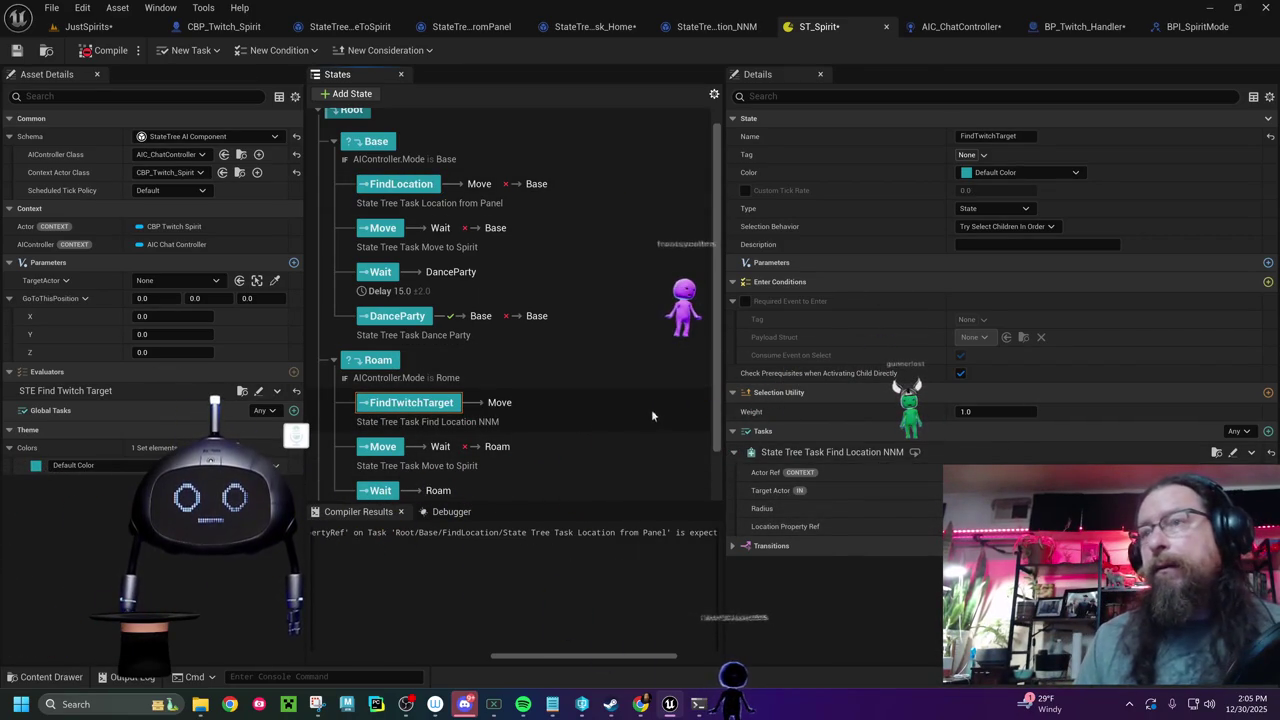
pyautogui.click(383, 228)
pyautogui.click(391, 185)
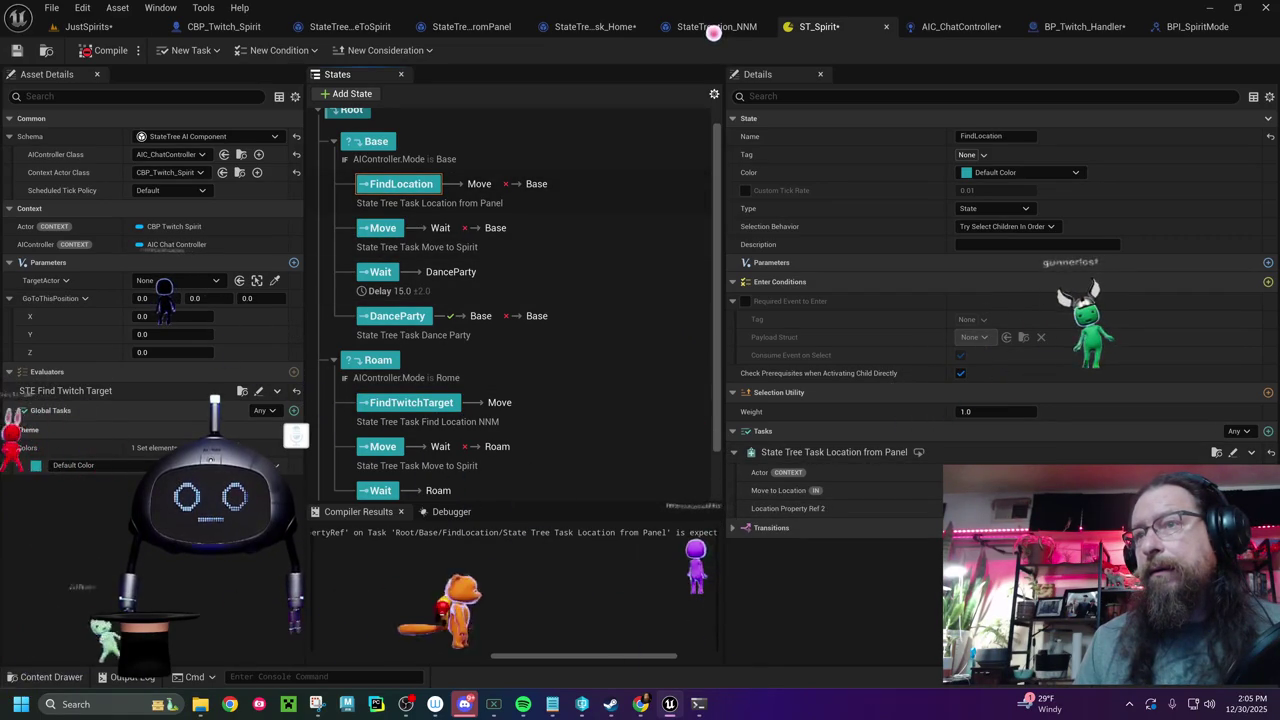
pyautogui.click(110, 51)
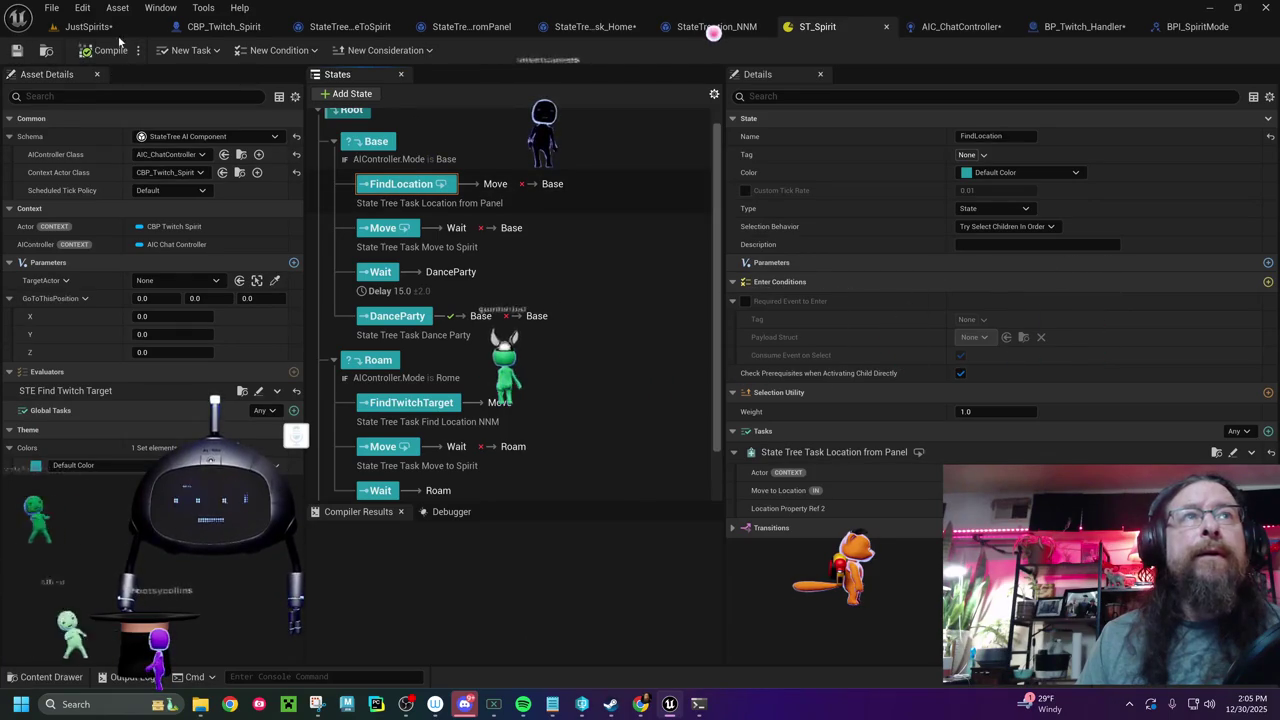
pyautogui.click(116, 30)
pyautogui.click(471, 28)
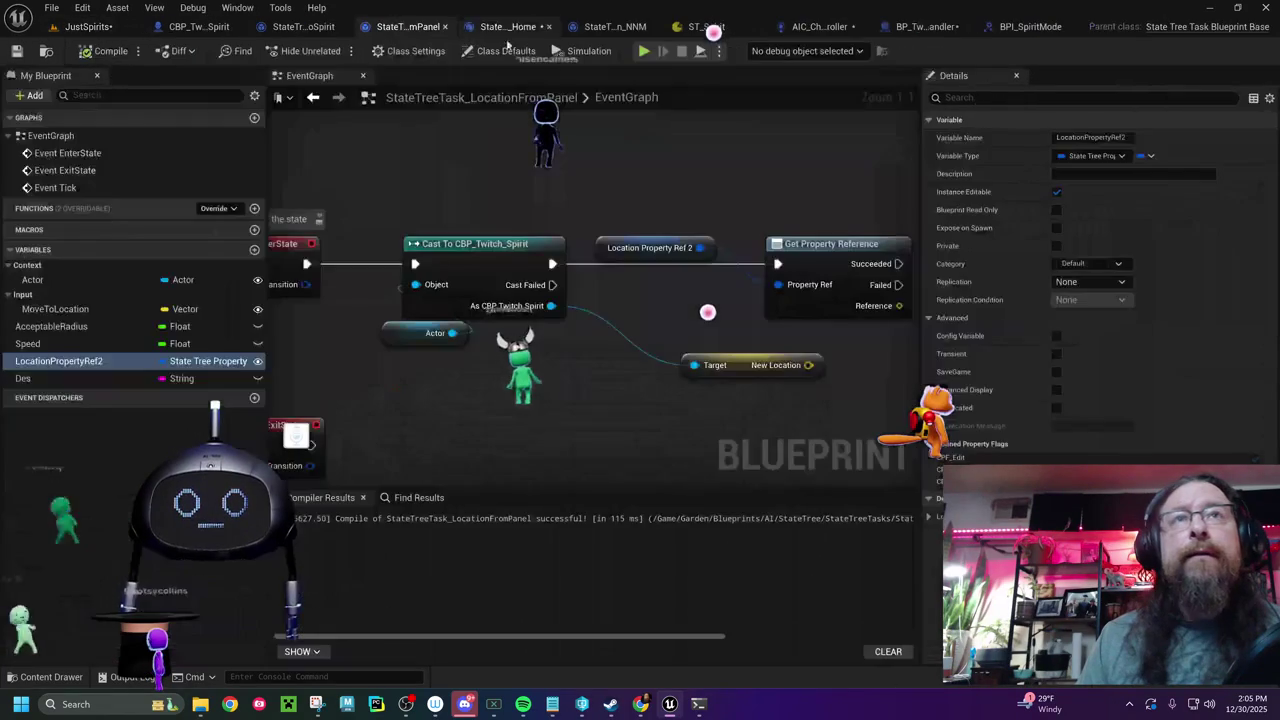
# - Browse the MoveToSpirit, LocationFromPanel, Home and FindLocation_NNM task graphs
pyautogui.moveTo(686, 267)
pyautogui.mouseDown()
pyautogui.moveTo(478, 204)
pyautogui.moveTo(60, 189)
pyautogui.moveTo(378, 181)
pyautogui.mouseUp()
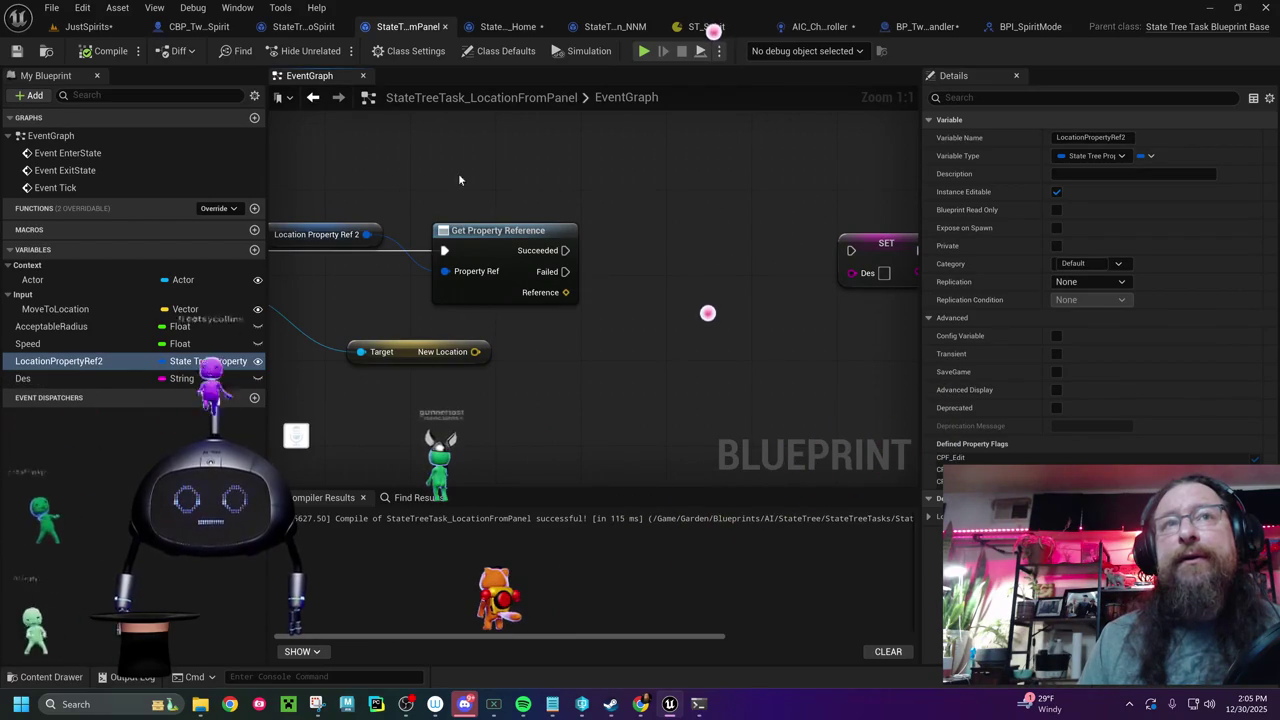
pyautogui.click(297, 28)
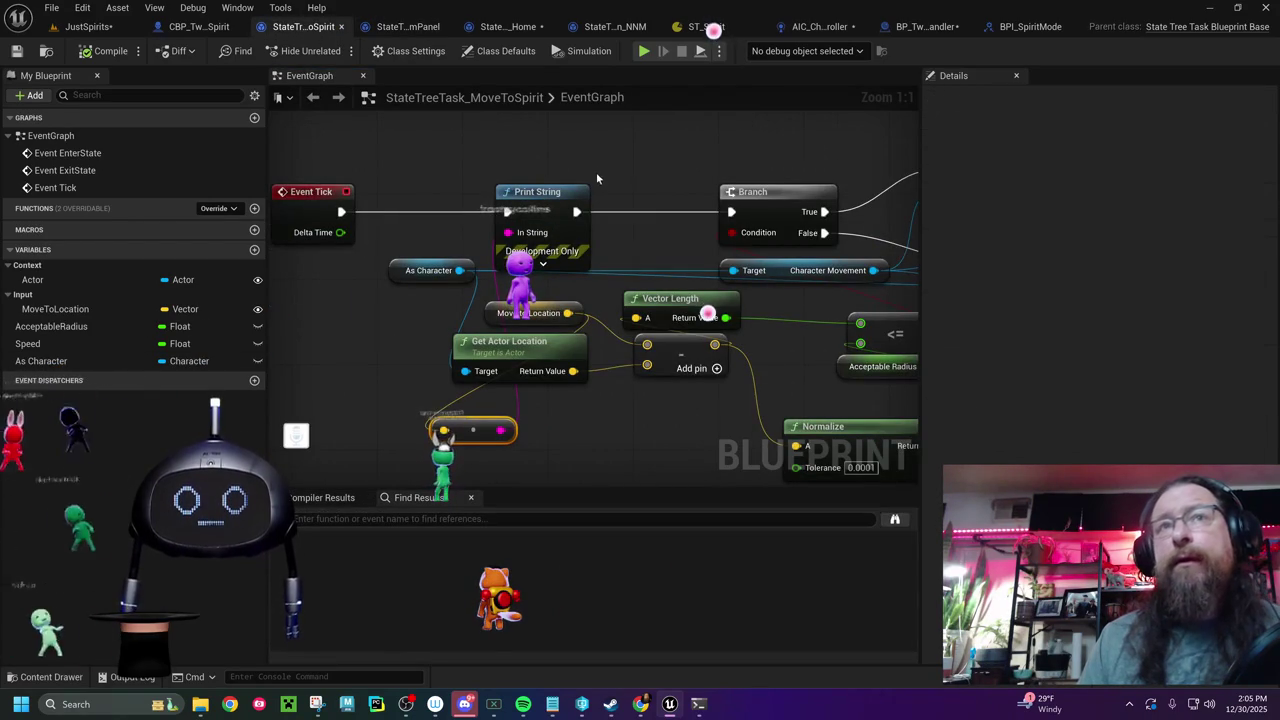
pyautogui.click(600, 33)
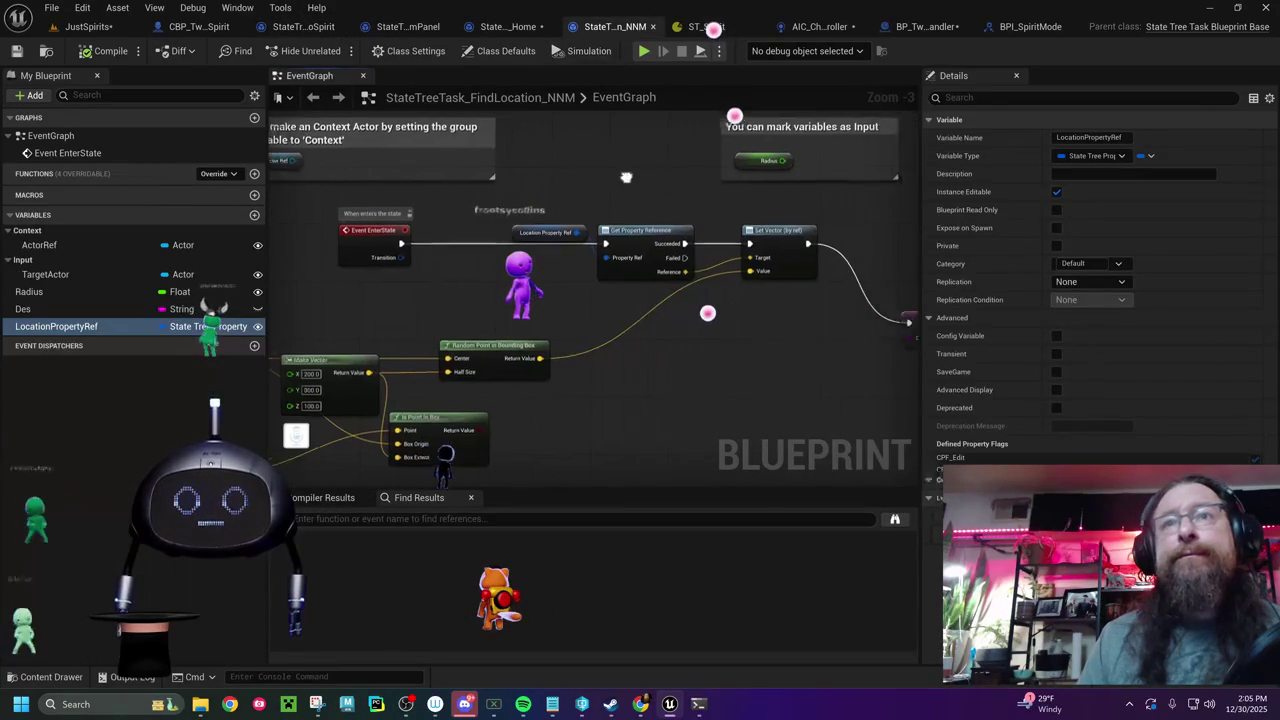
pyautogui.click(297, 27)
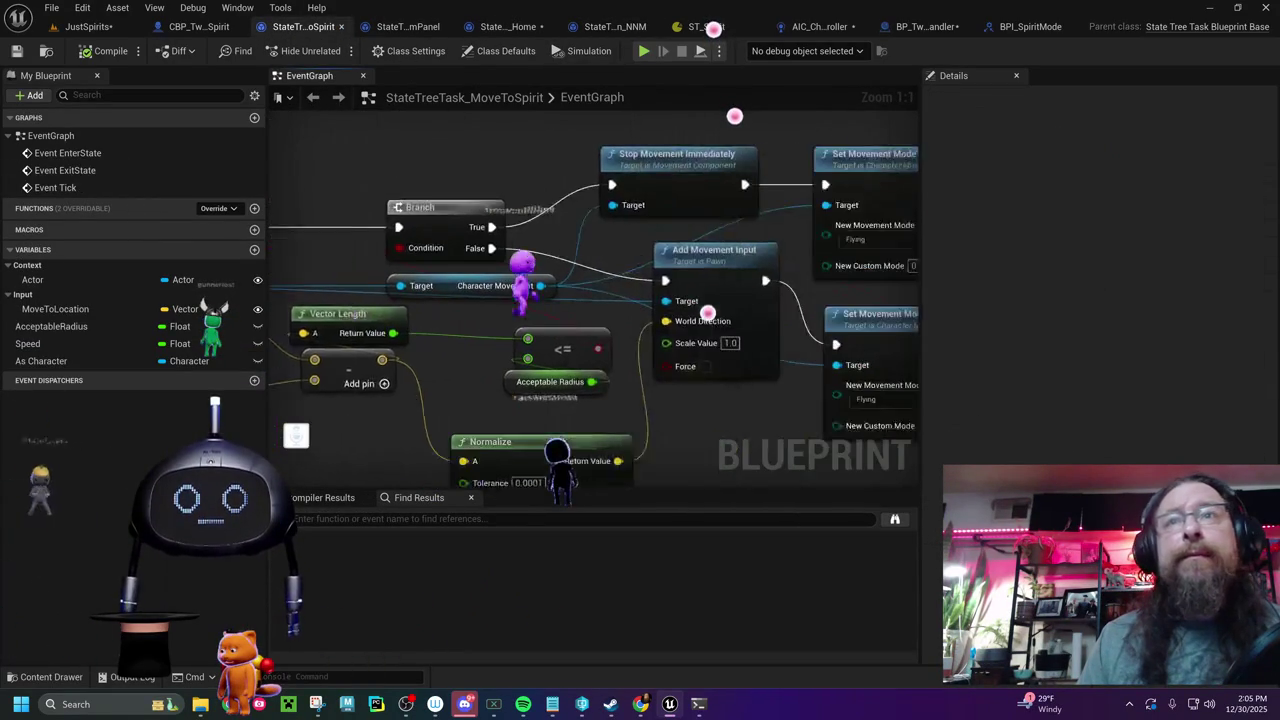
pyautogui.click(407, 27)
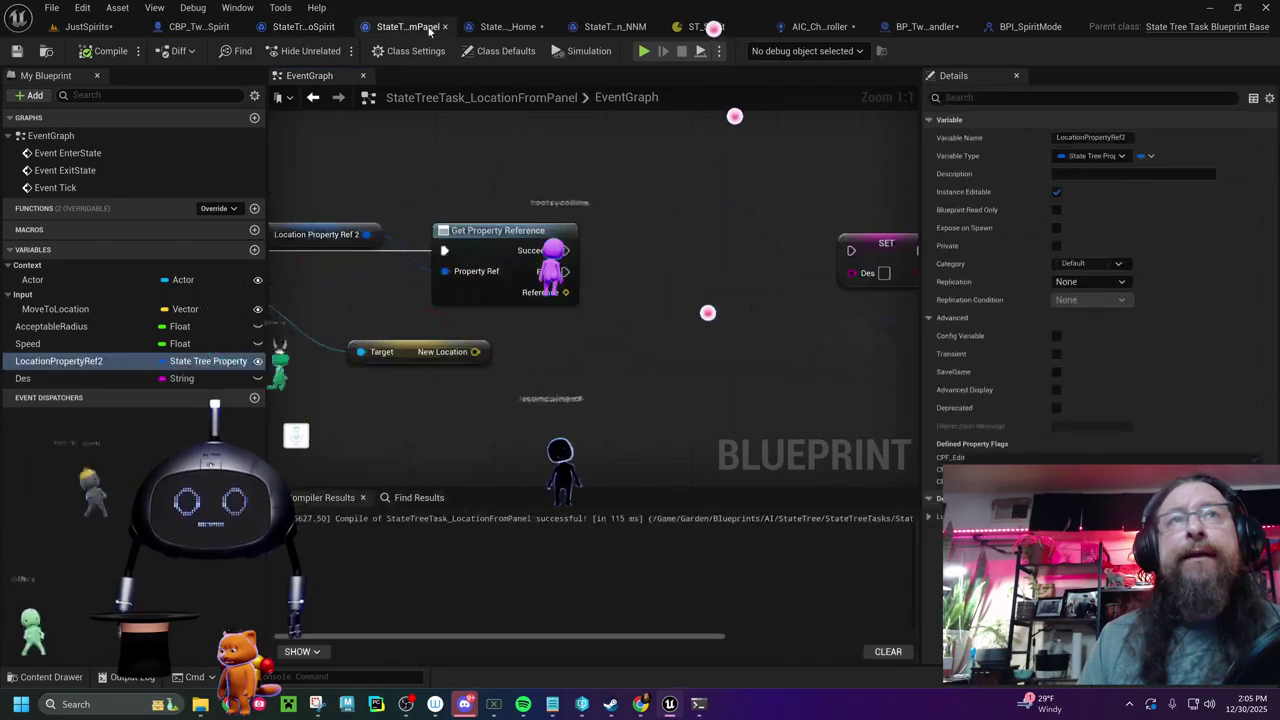
pyautogui.click(508, 27)
pyautogui.click(597, 30)
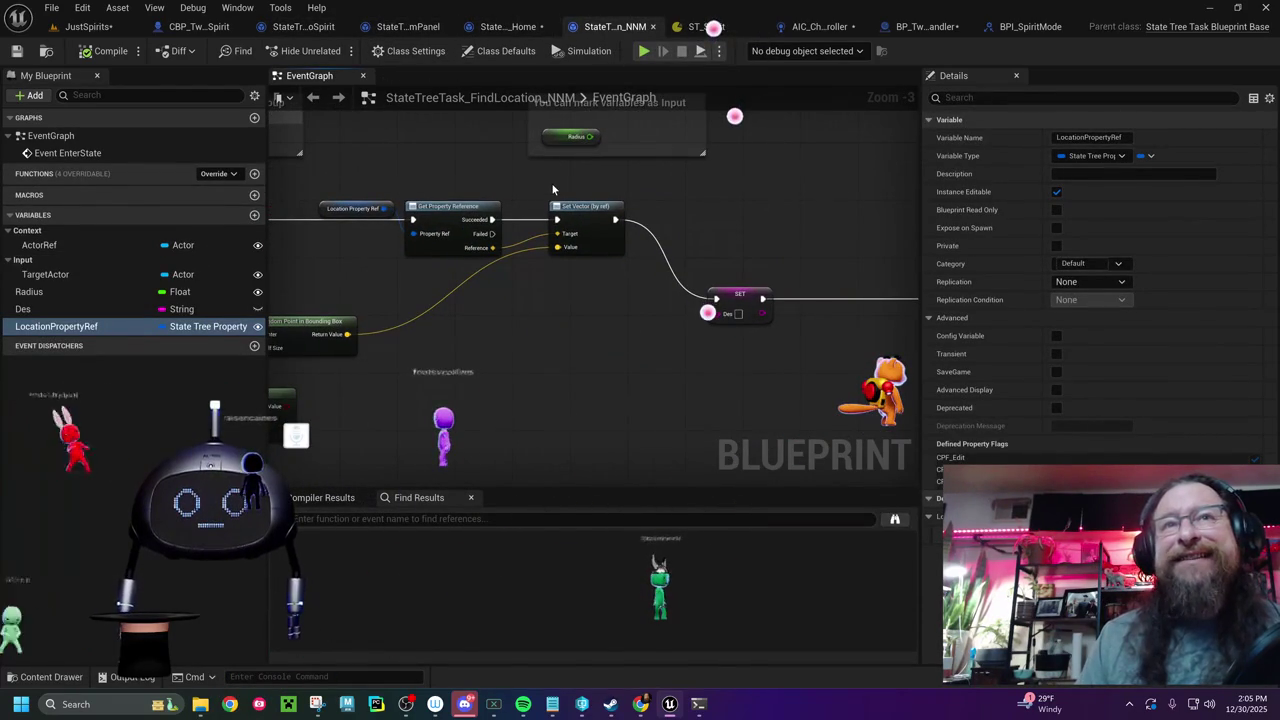
# - Return to the LocationFromPanel graph and drag a wire from the Reference output
pyautogui.click(590, 236)
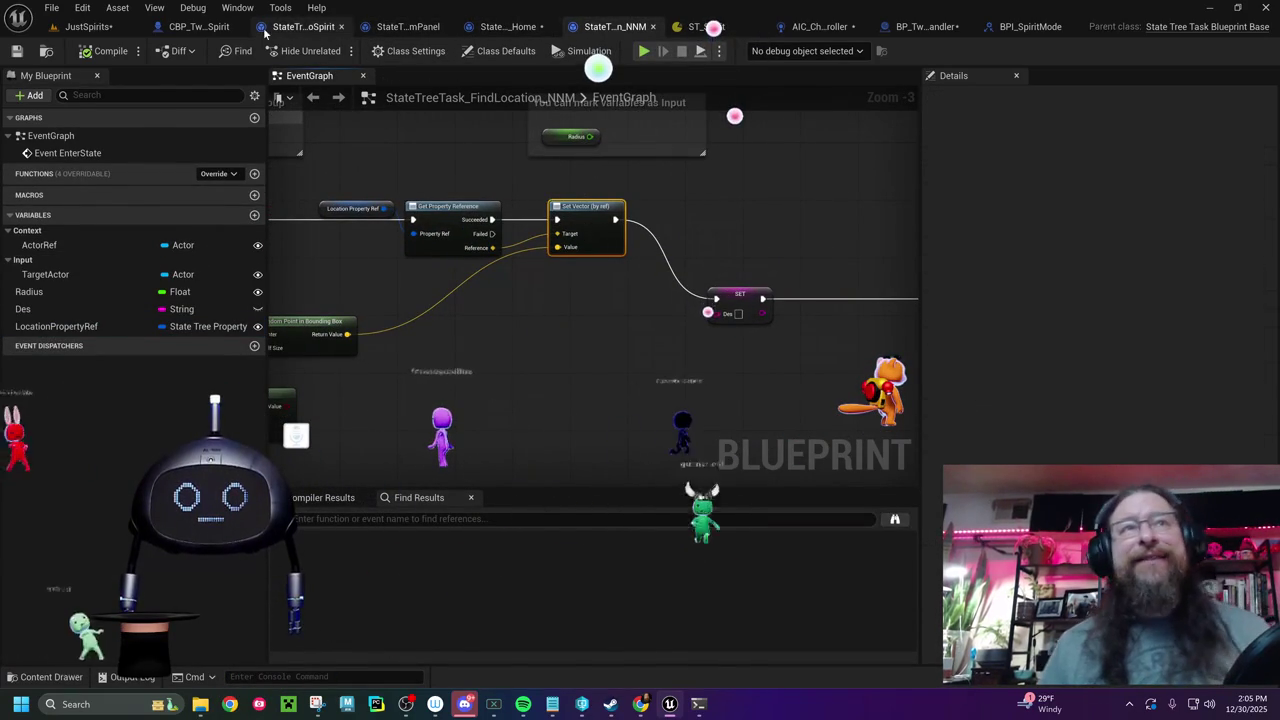
pyautogui.click(410, 30)
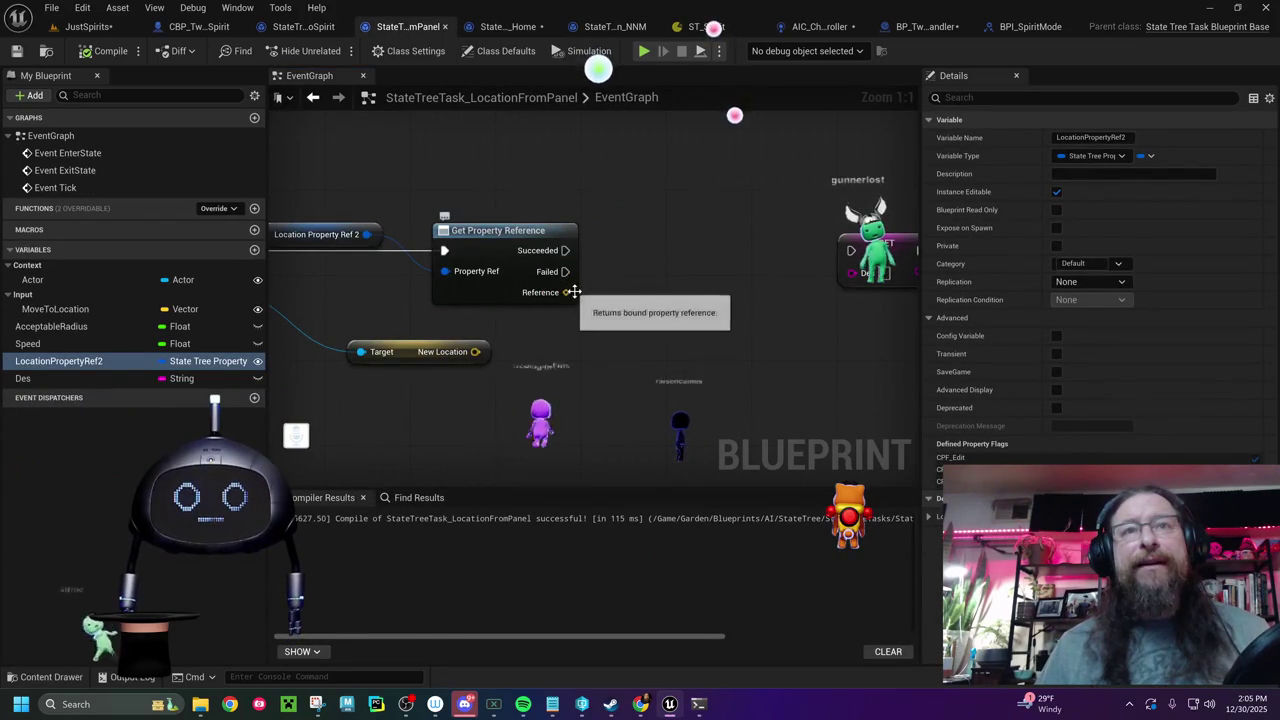
pyautogui.moveTo(565, 292); pyautogui.dragTo(717, 252)
# - Add a Set Vector (by ref) node on Get Property Reference's Reference output
pyautogui.write('w')
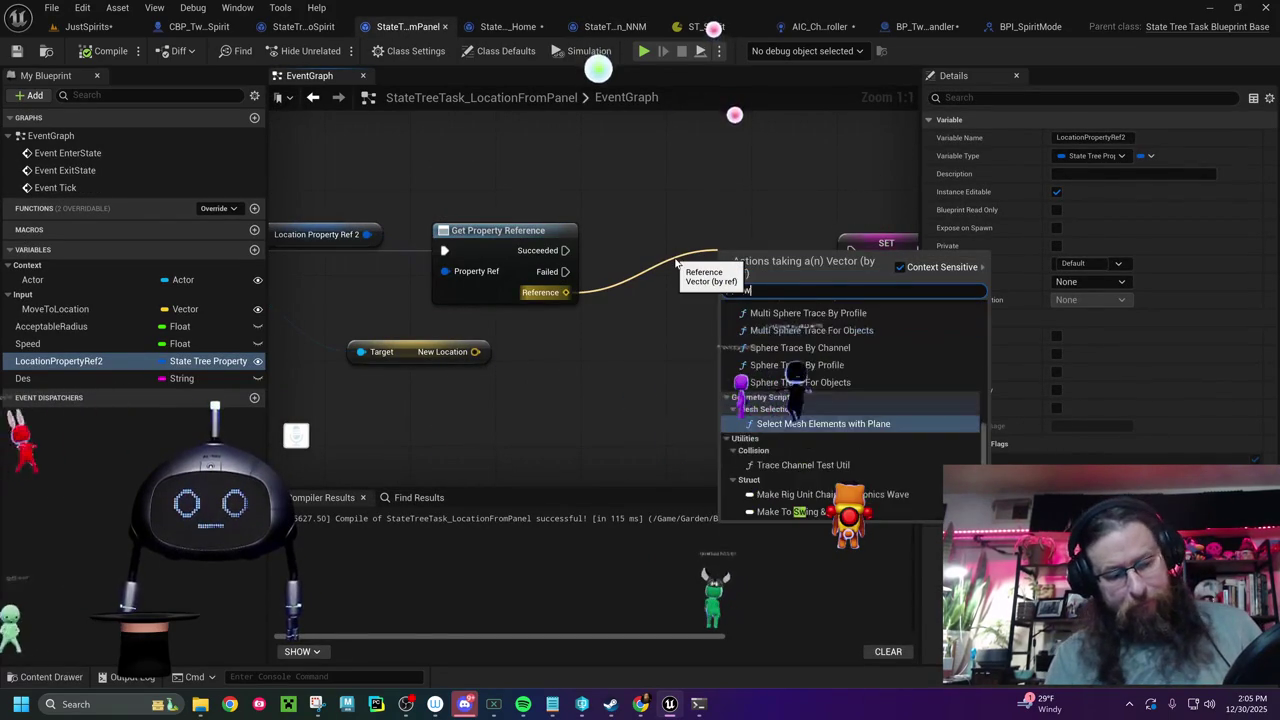
pyautogui.press('BackSpace')
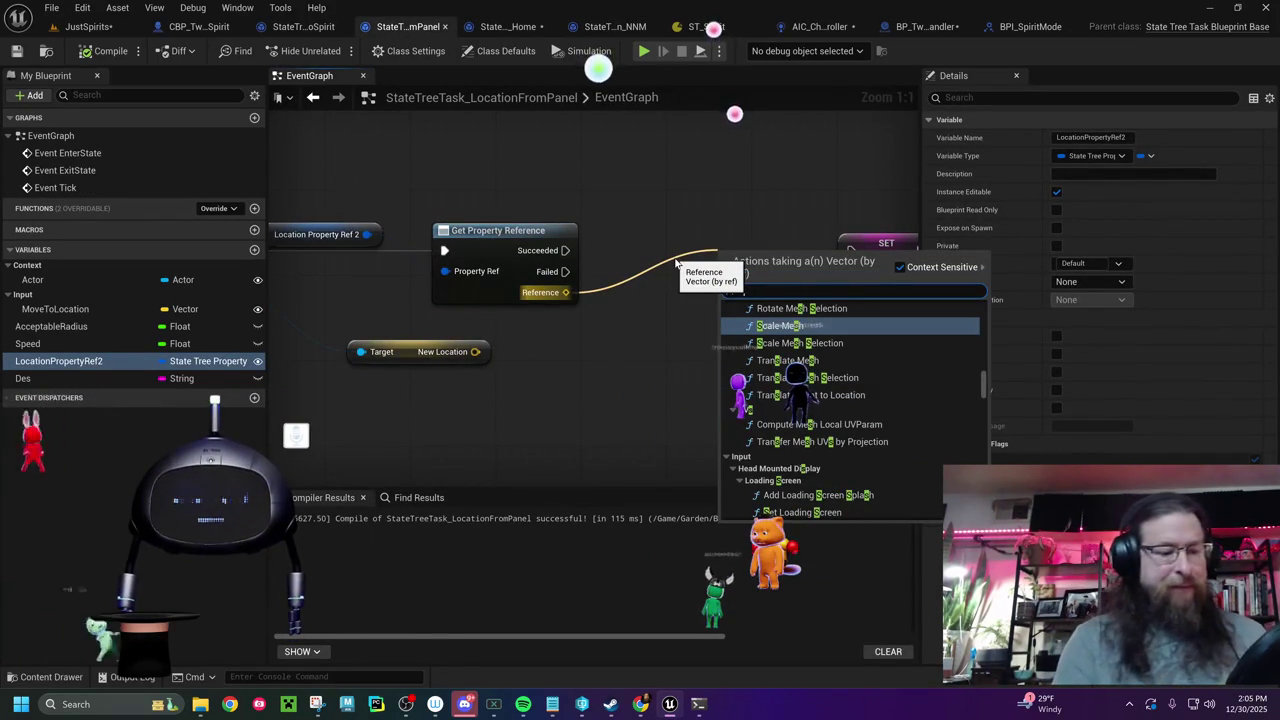
pyautogui.write('et ')
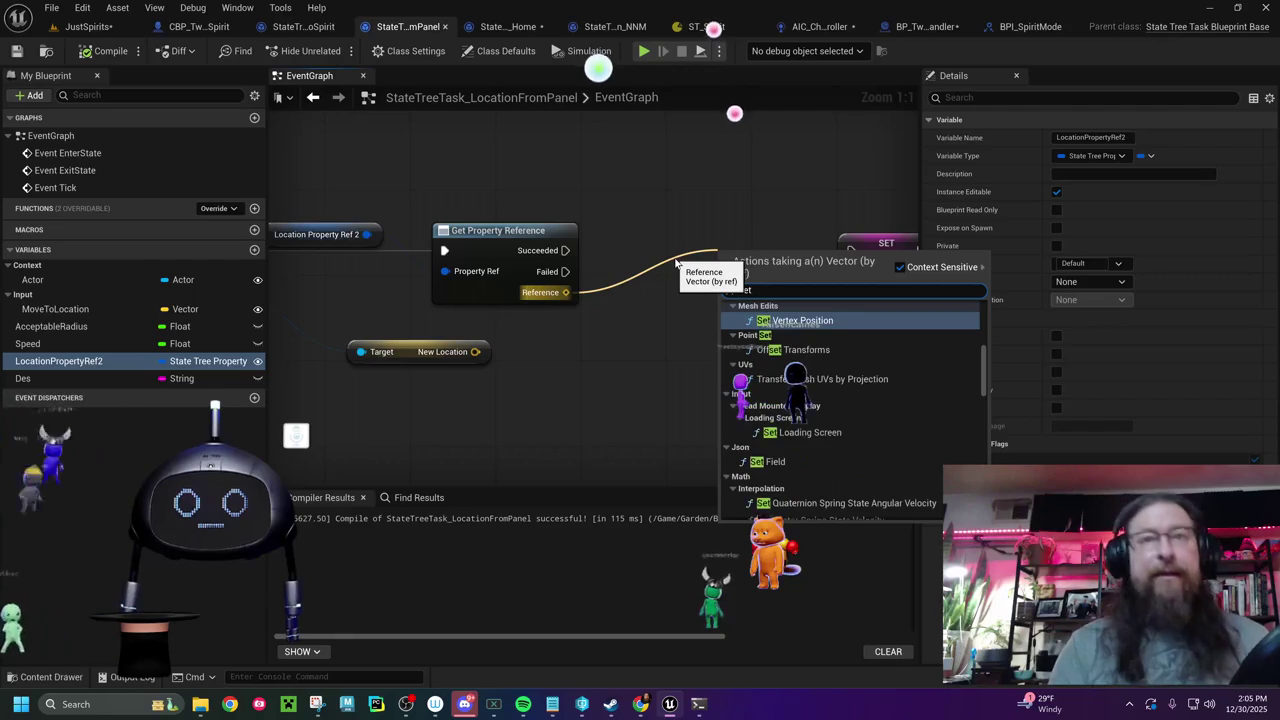
pyautogui.write('vecto')
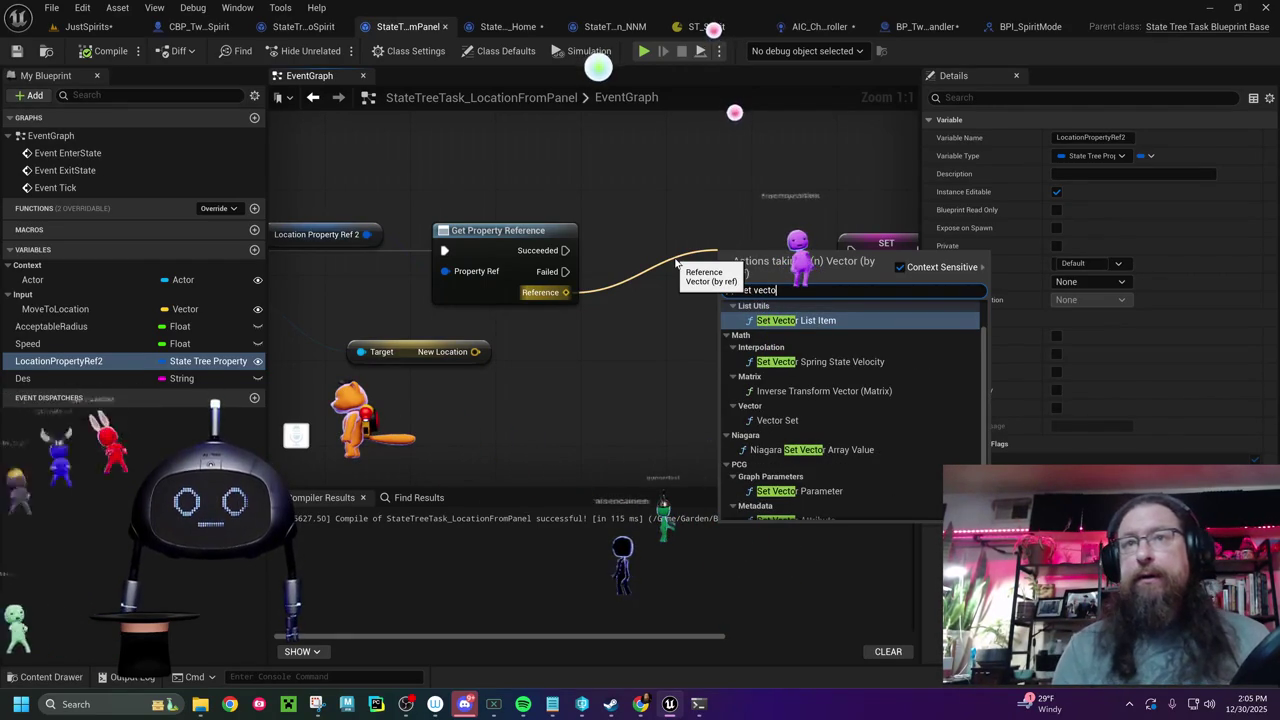
pyautogui.press('BackSpace')
pyautogui.press('BackSpace')
pyautogui.write('to by ref')
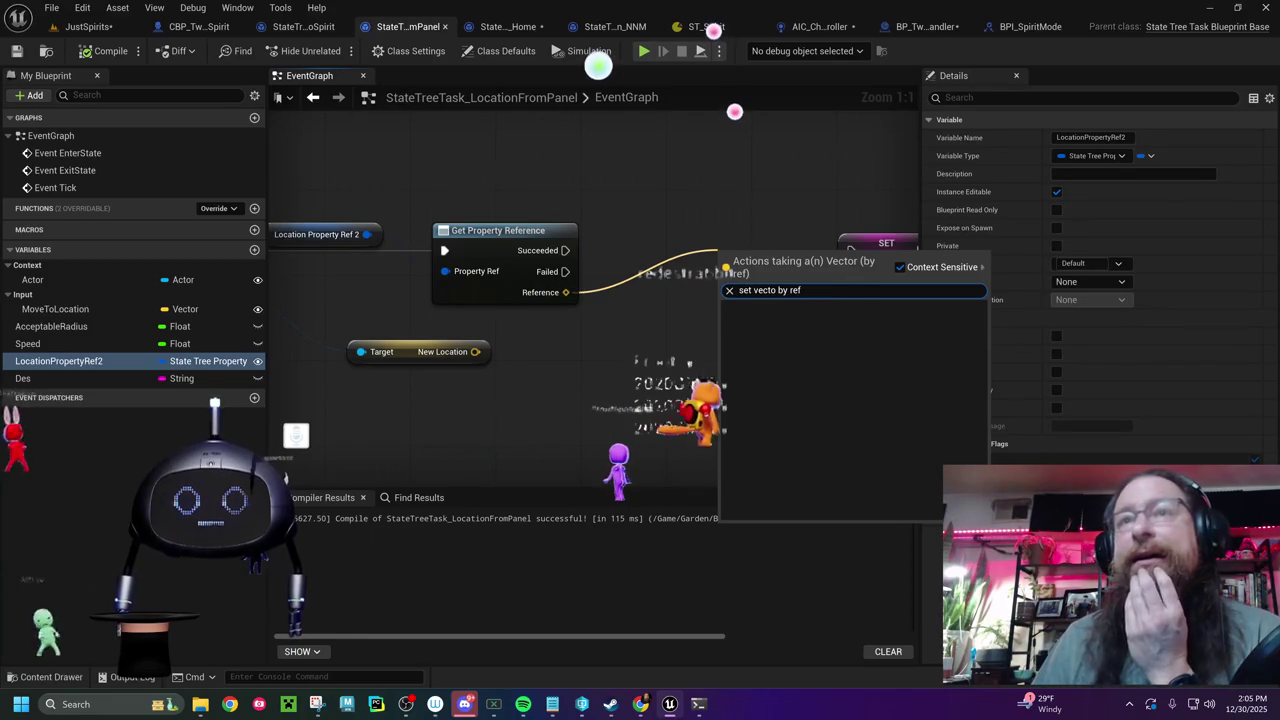
pyautogui.click(775, 290)
pyautogui.write('r')
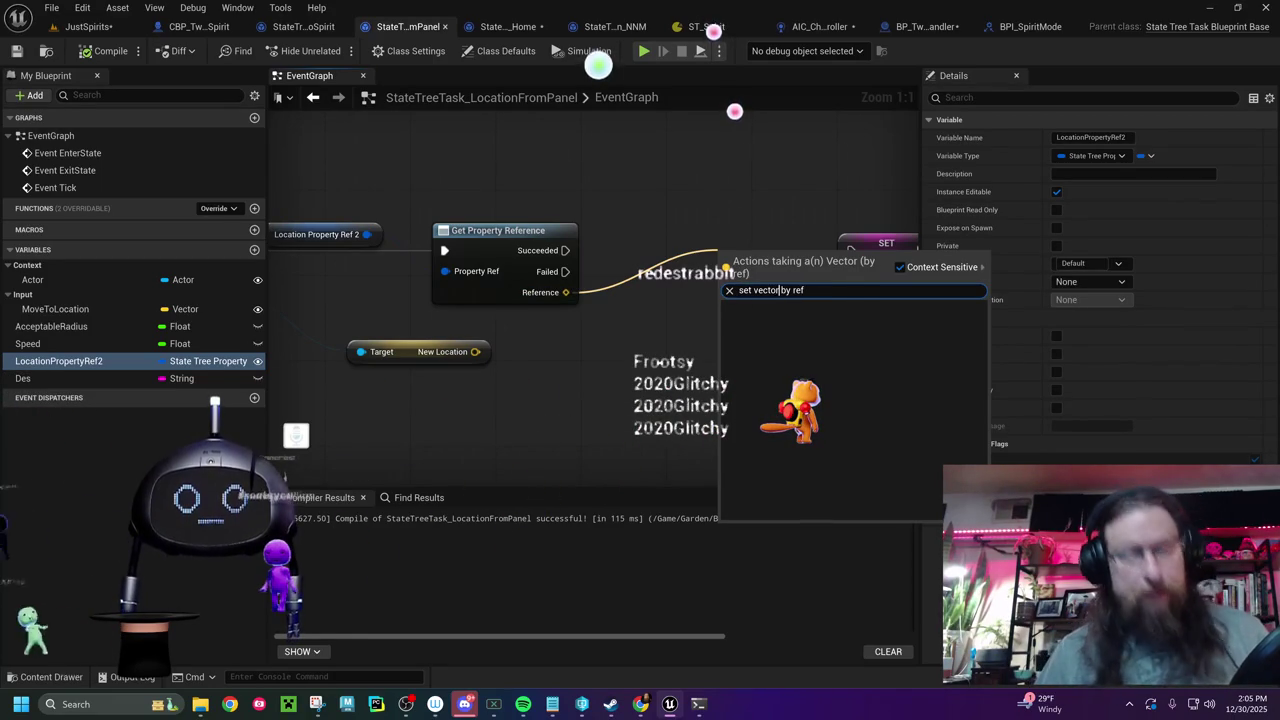
pyautogui.click(899, 262)
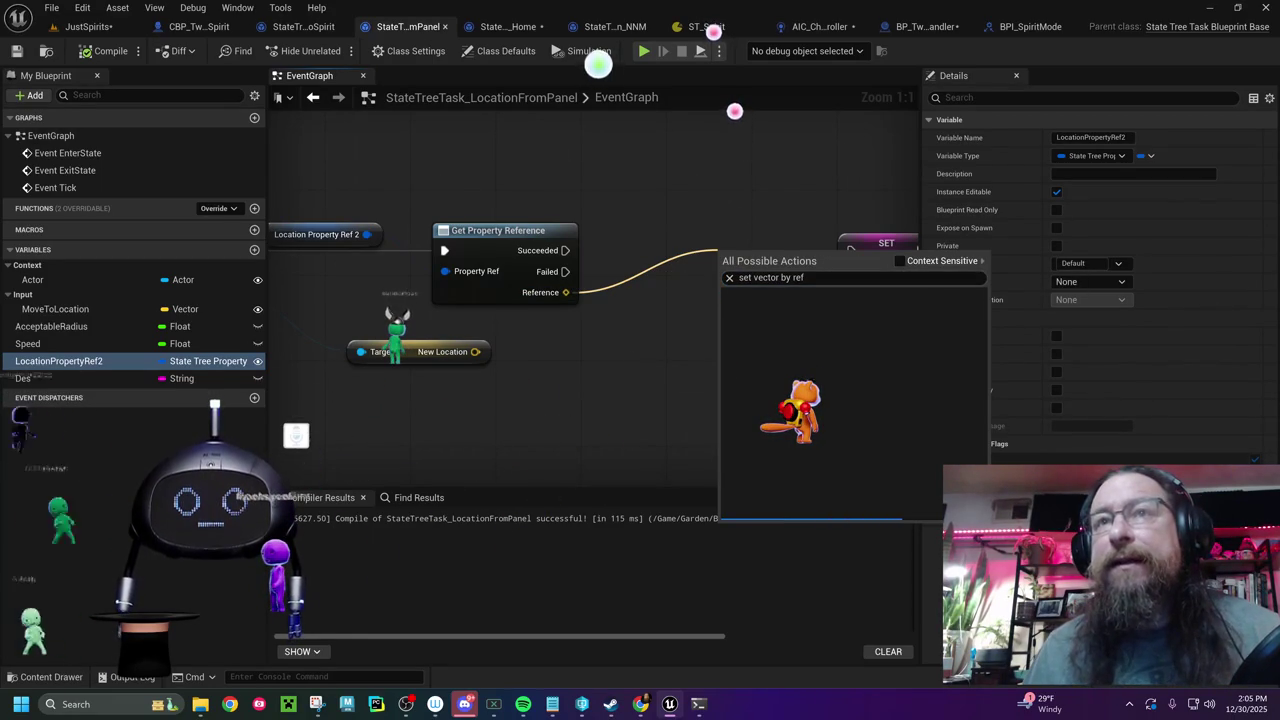
pyautogui.click(899, 262)
pyautogui.click(655, 223)
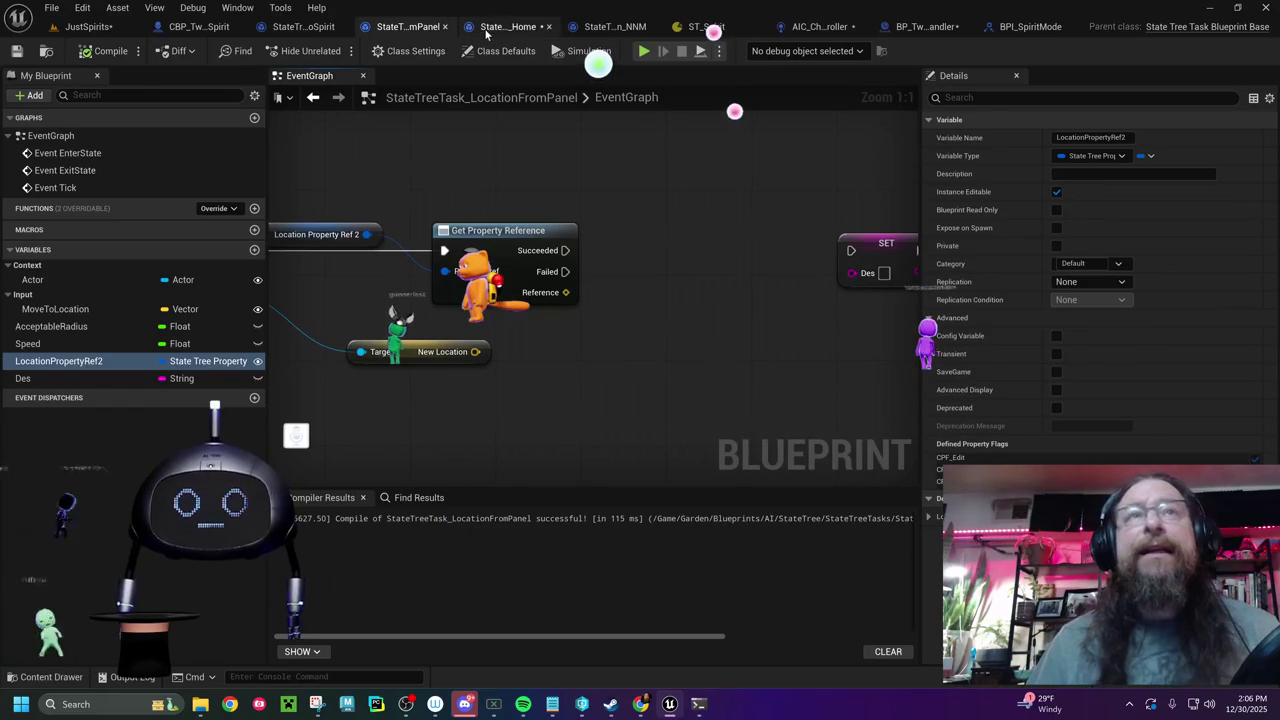
# - Compare with FindLocation_NNM, then wire New Location into Set Vector's Value and compile
pyautogui.click(613, 26)
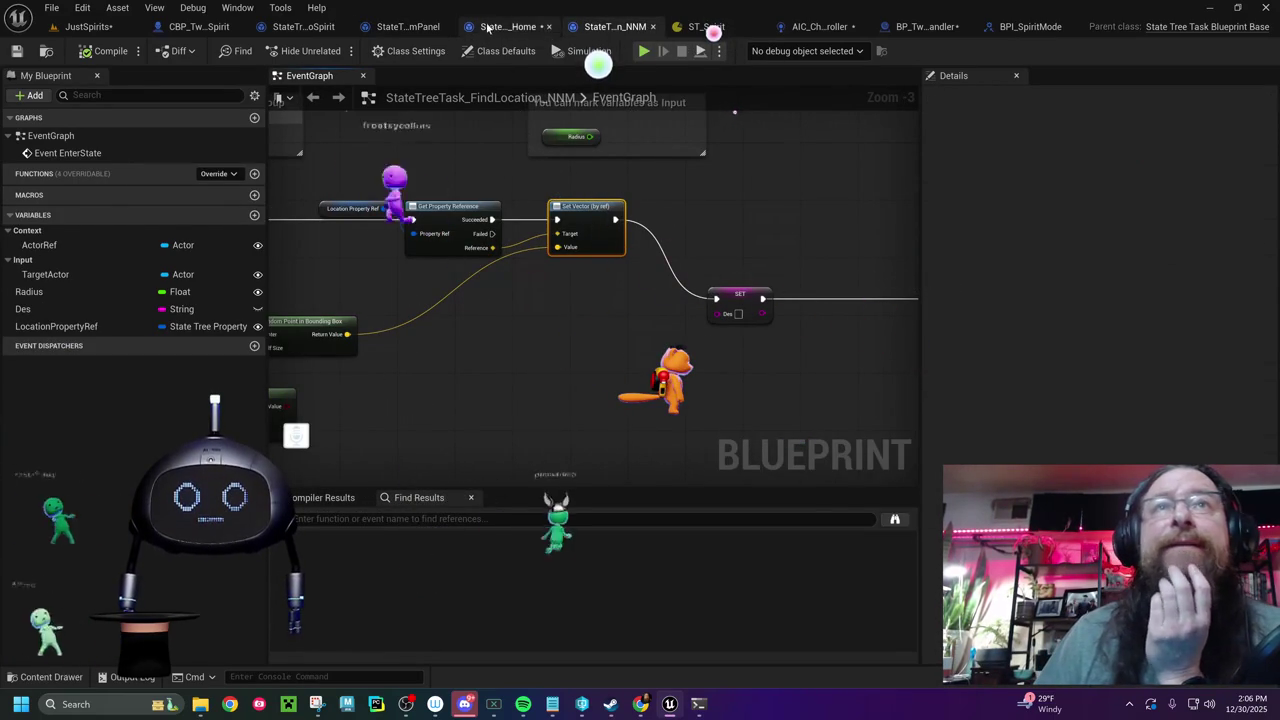
pyautogui.click(408, 26)
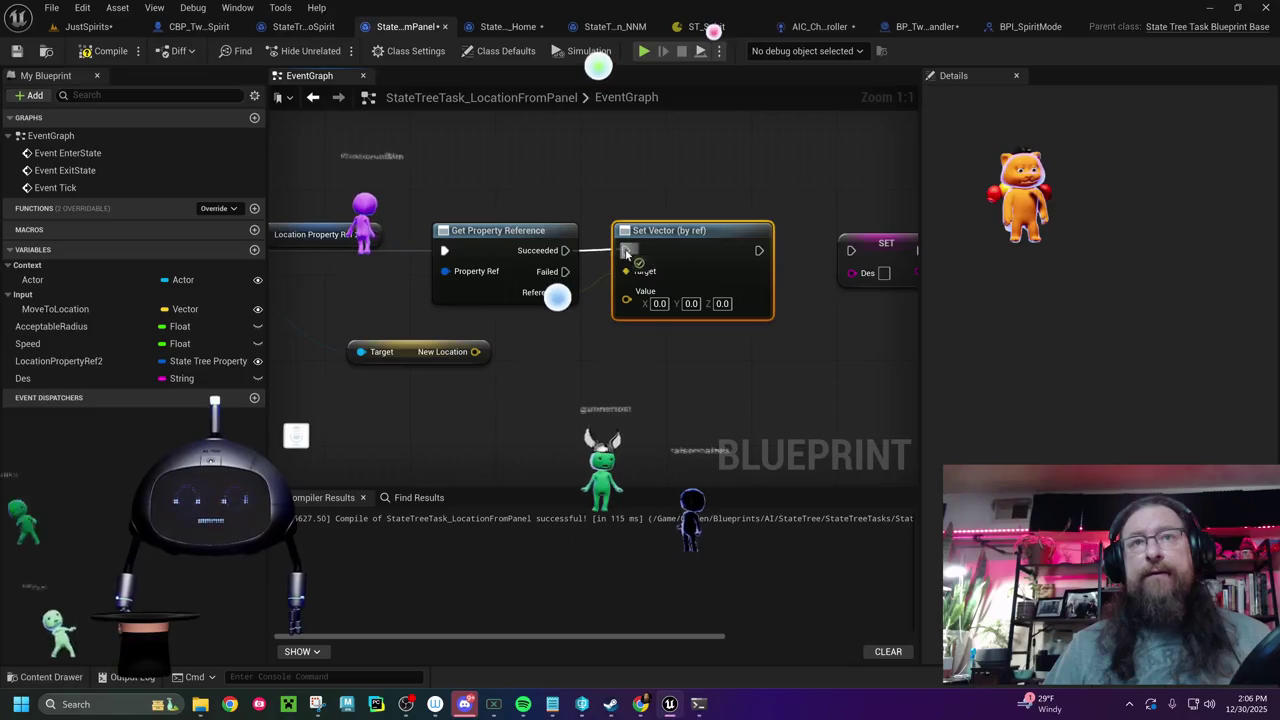
pyautogui.moveTo(475, 351); pyautogui.dragTo(626, 299)
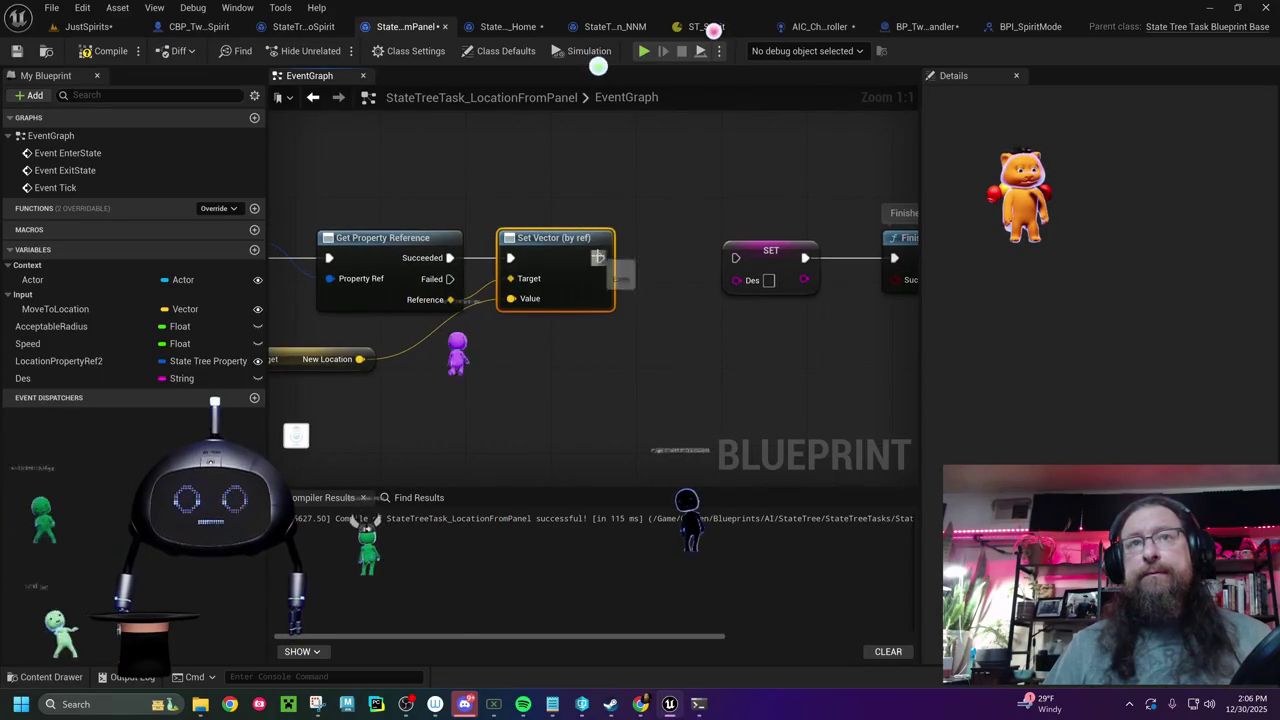
pyautogui.click(118, 57)
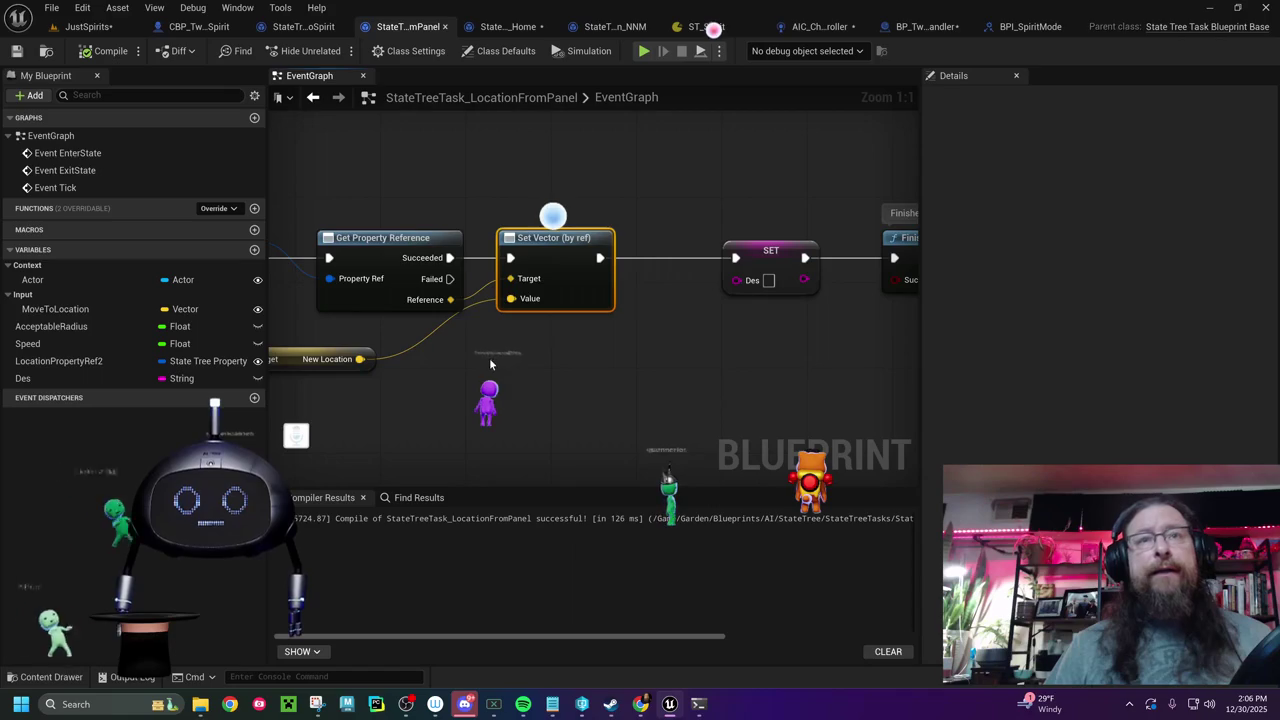
pyautogui.click(88, 26)
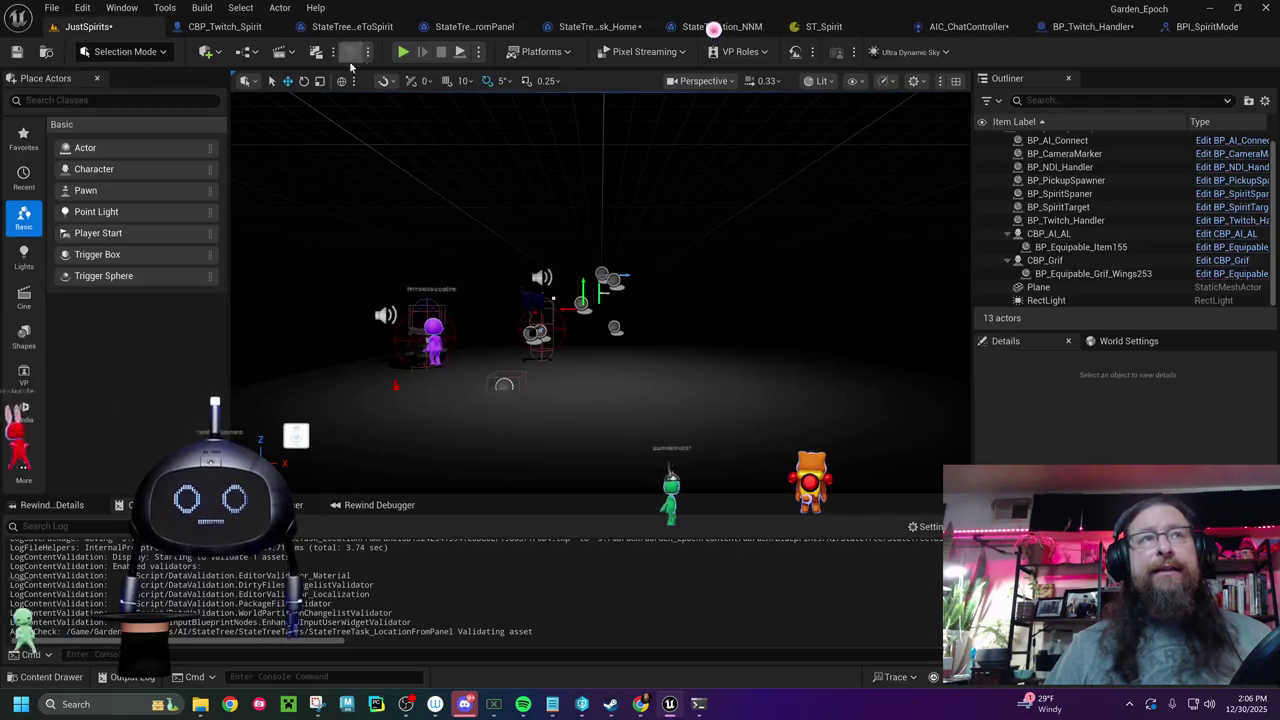
# - Start Play In Editor on the JustSpirits level with Alt+P
pyautogui.hotkey('alt', 'p')
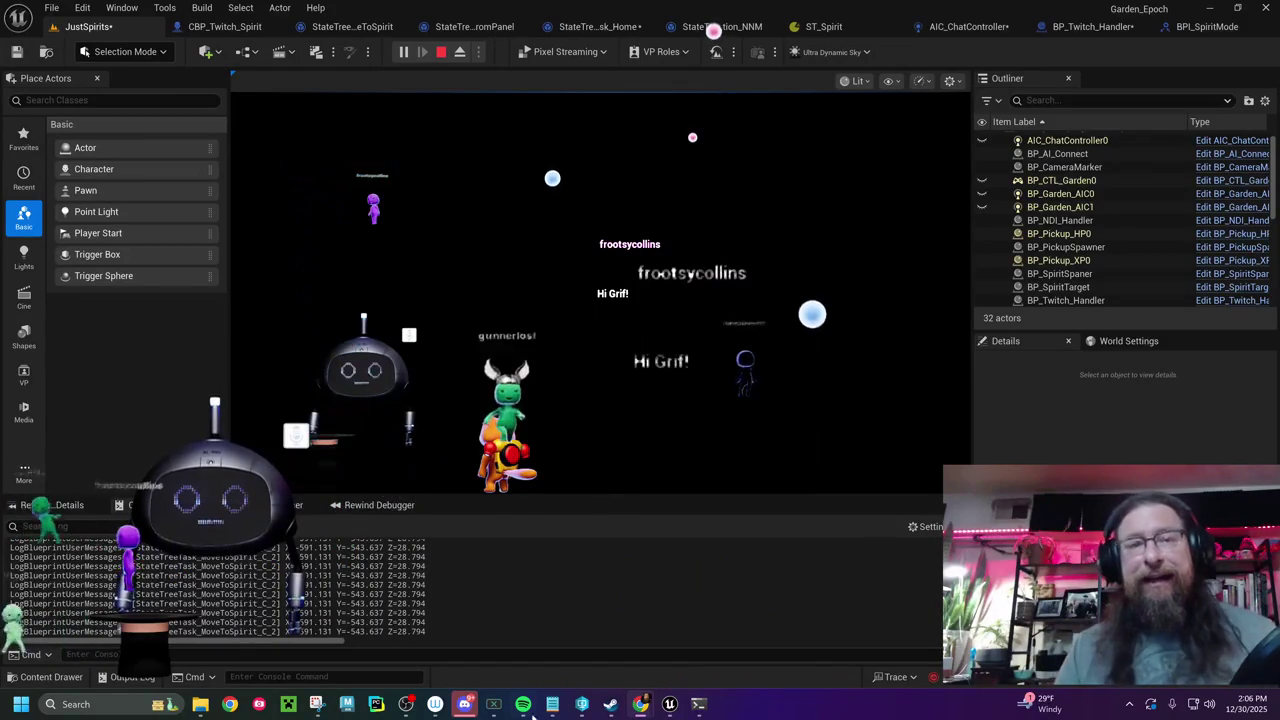
# - In Garden Spirit Controller, choose the chainsaw hat and send the Change Hat request
pyautogui.moveTo(644, 706)
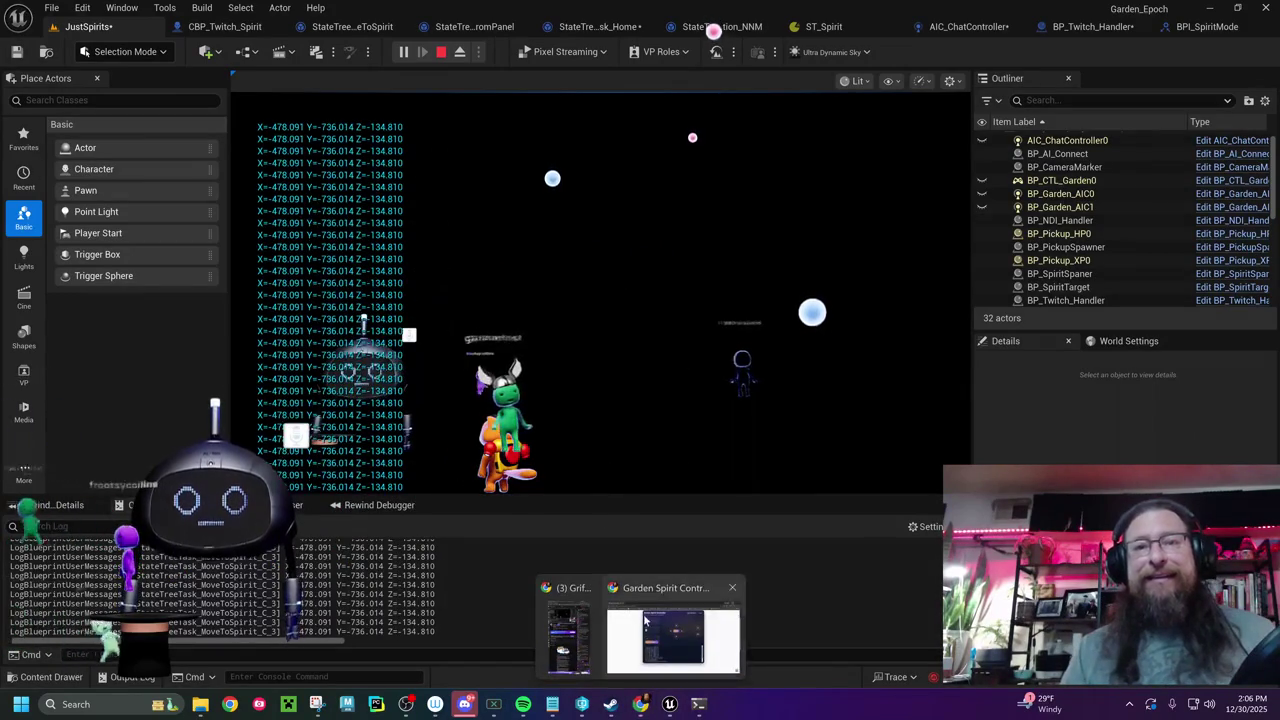
pyautogui.click(673, 640)
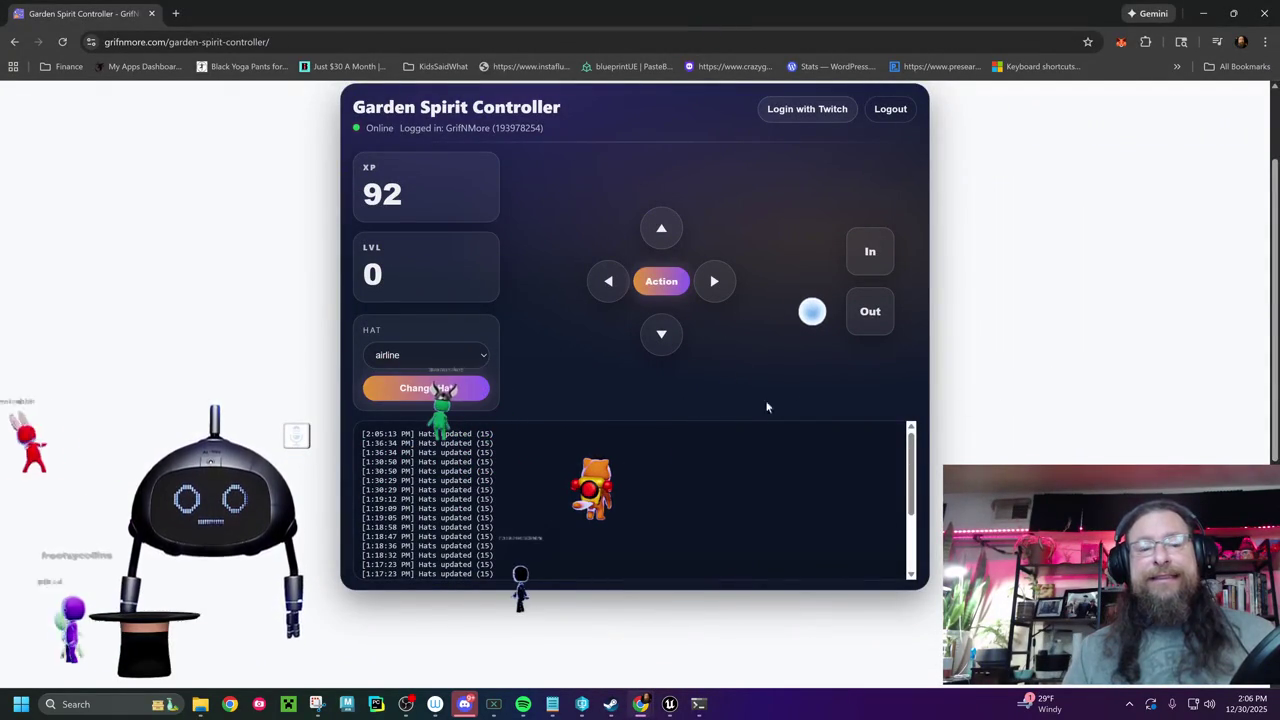
pyautogui.click(445, 358)
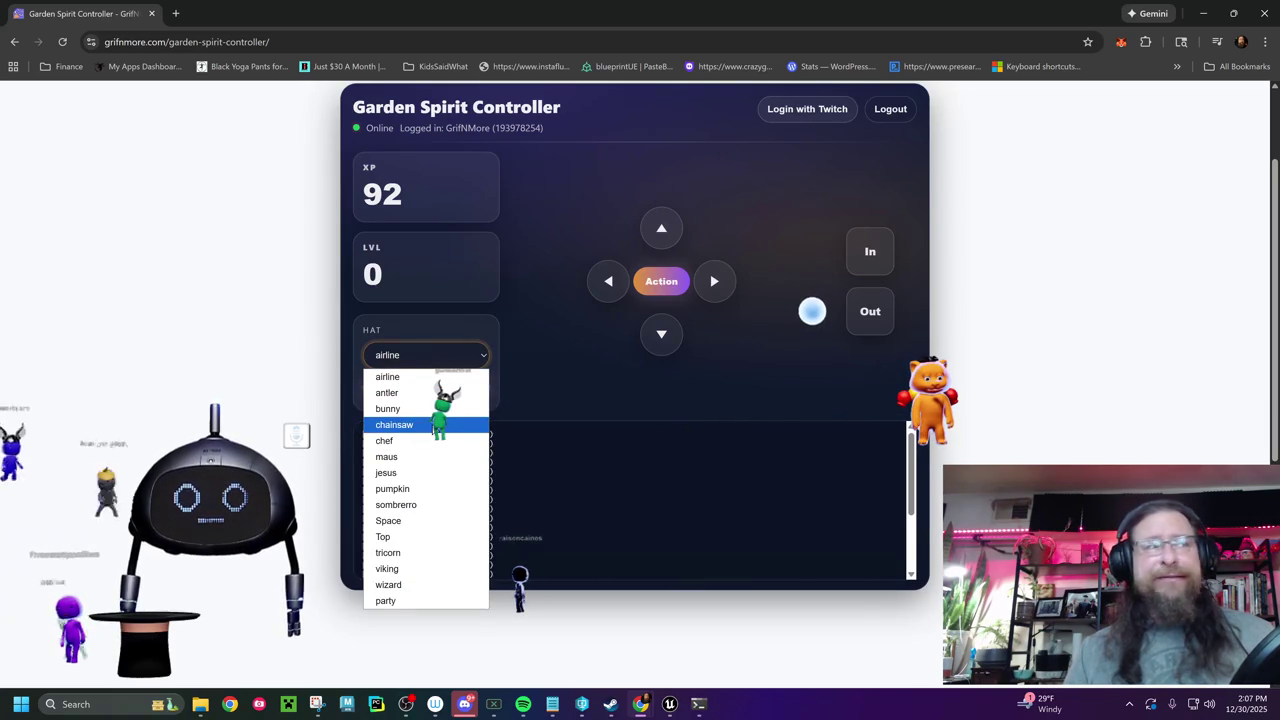
pyautogui.click(437, 424)
pyautogui.click(425, 389)
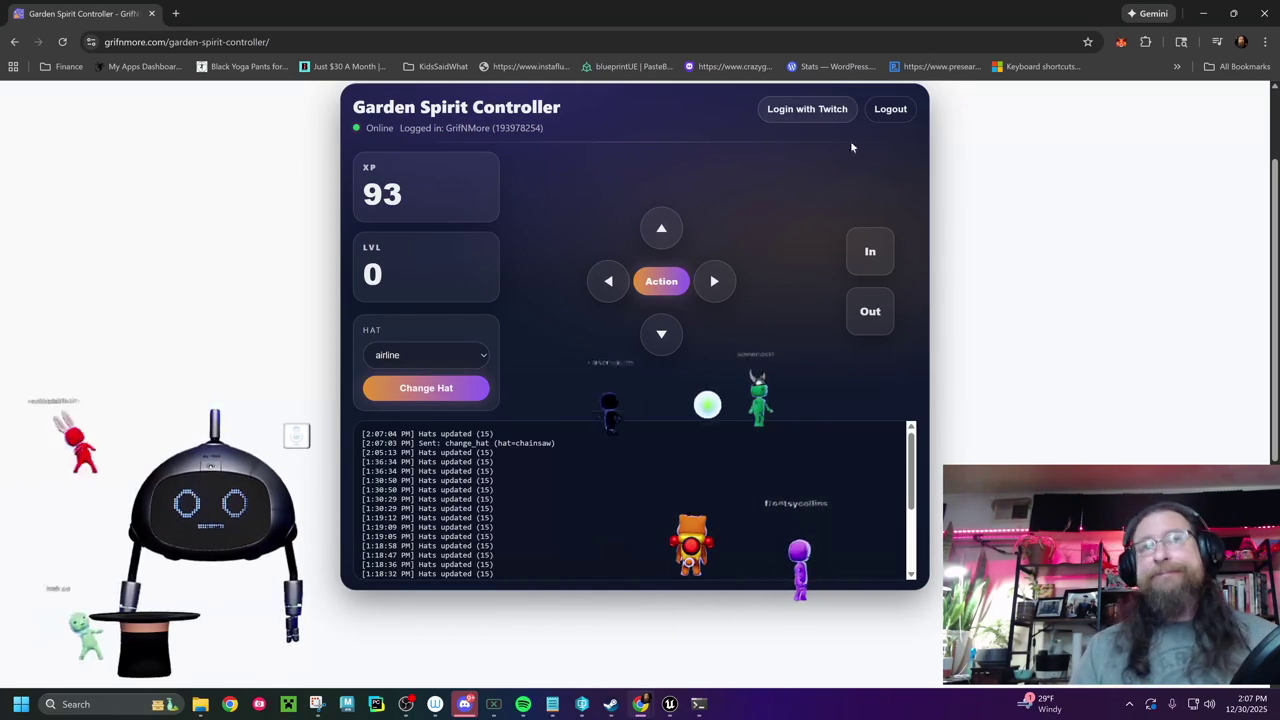
pyautogui.click(1205, 14)
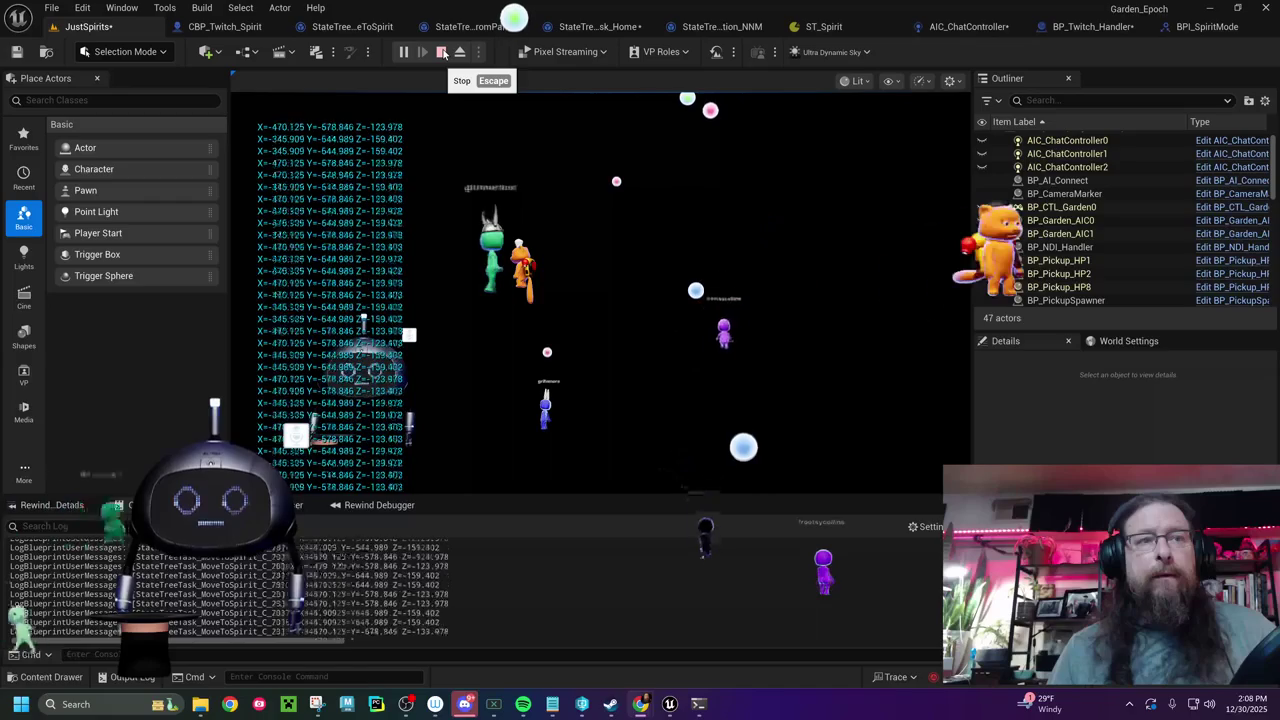
# - Stop and restart the play session, then use the Output Log's context menu
pyautogui.click(443, 53)
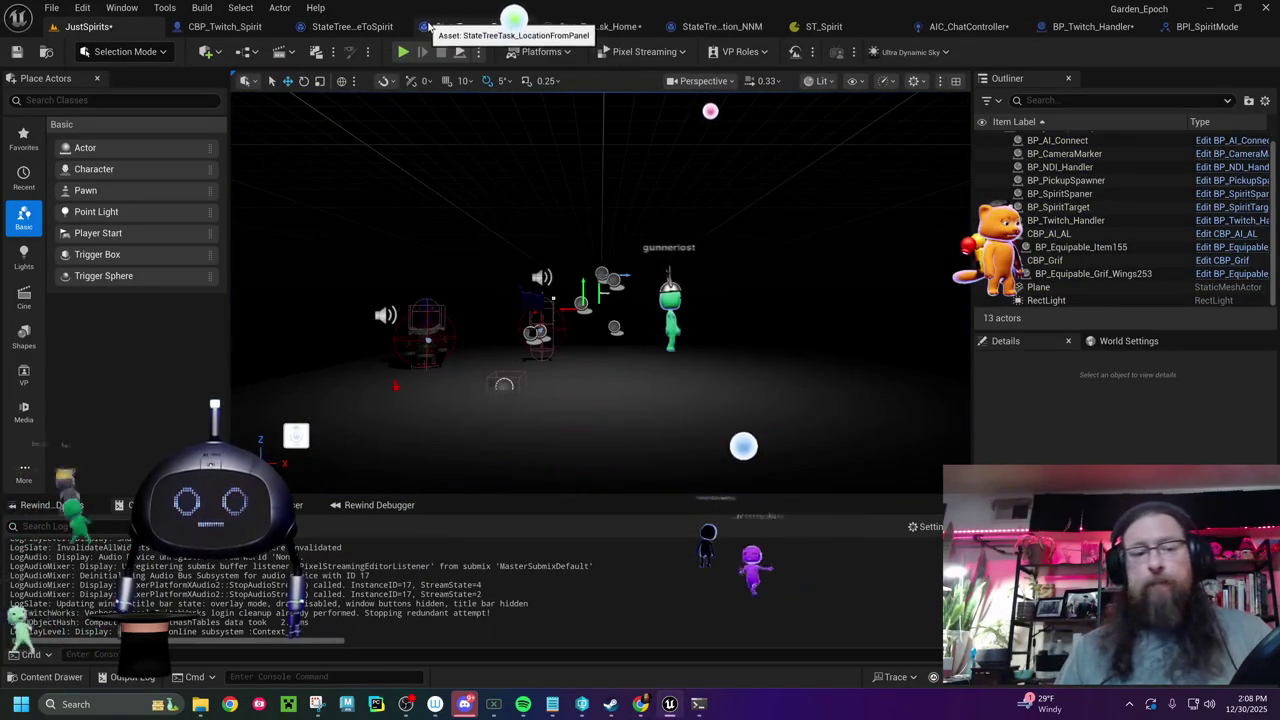
pyautogui.click(400, 54)
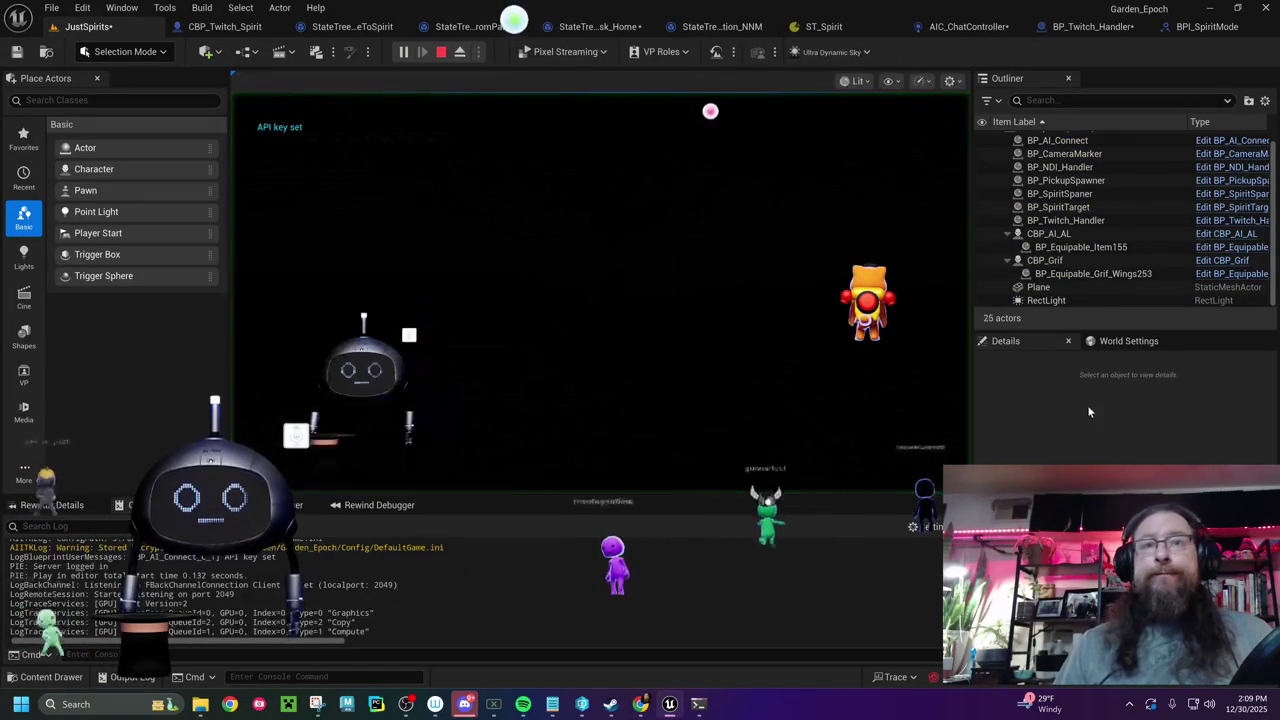
pyautogui.rightClick(476, 428)
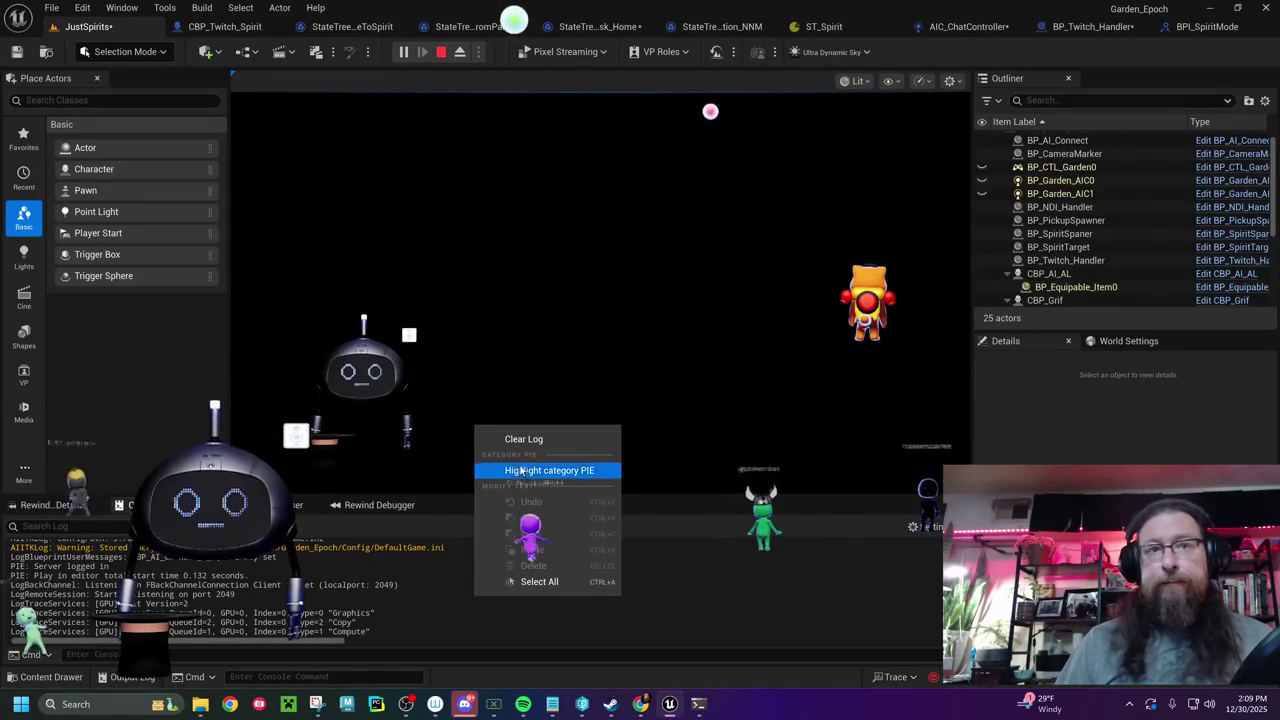
pyautogui.click(554, 440)
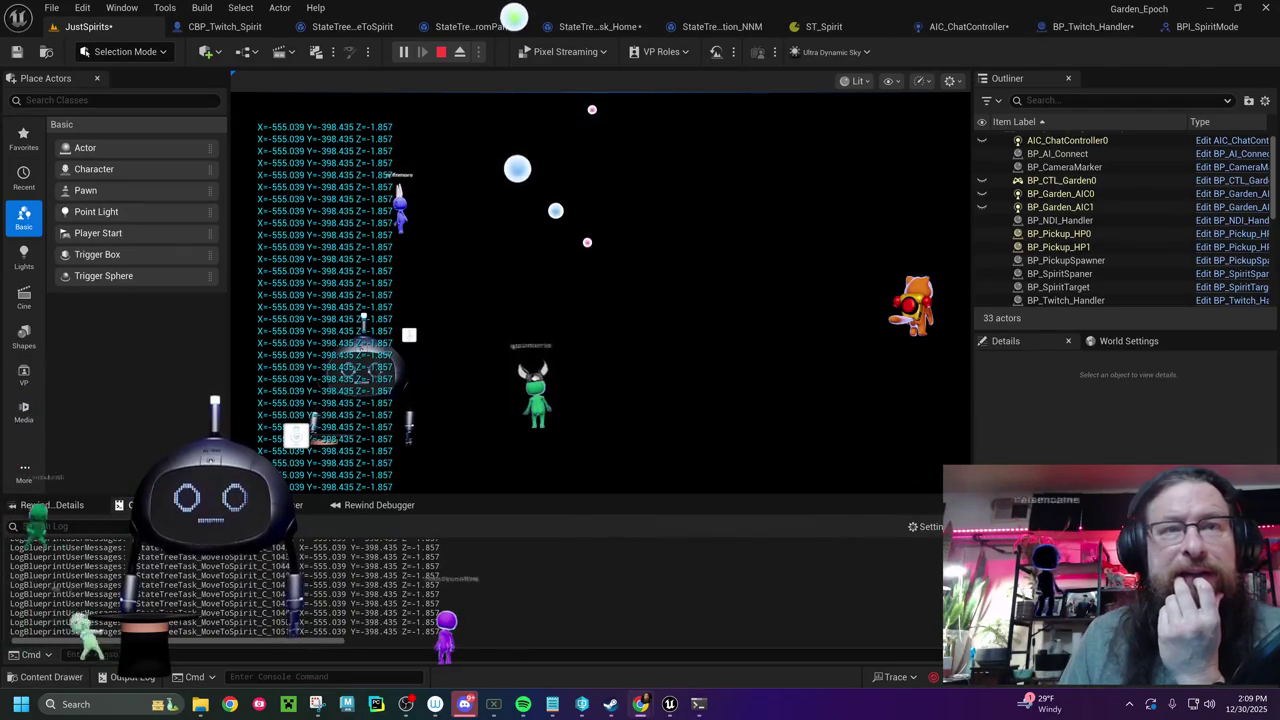
# - Stop play and return to the LocationFromPanel task's event graph
pyautogui.click(440, 51)
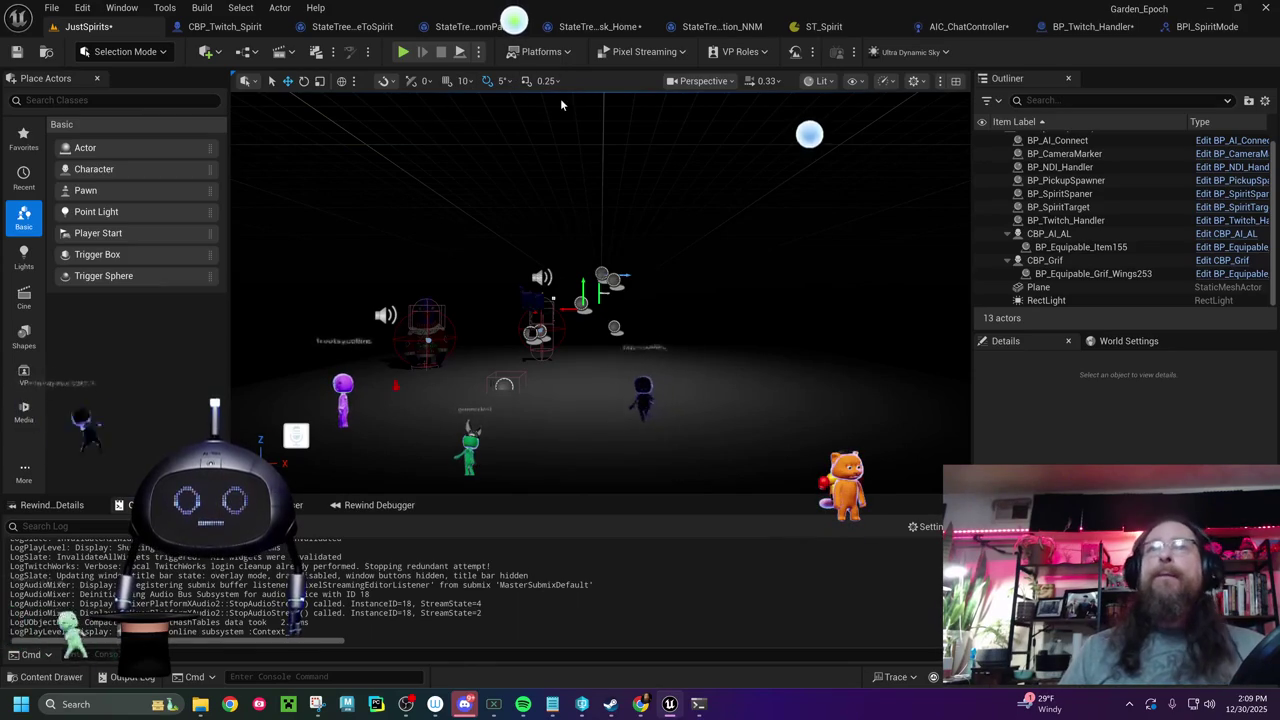
pyautogui.click(850, 27)
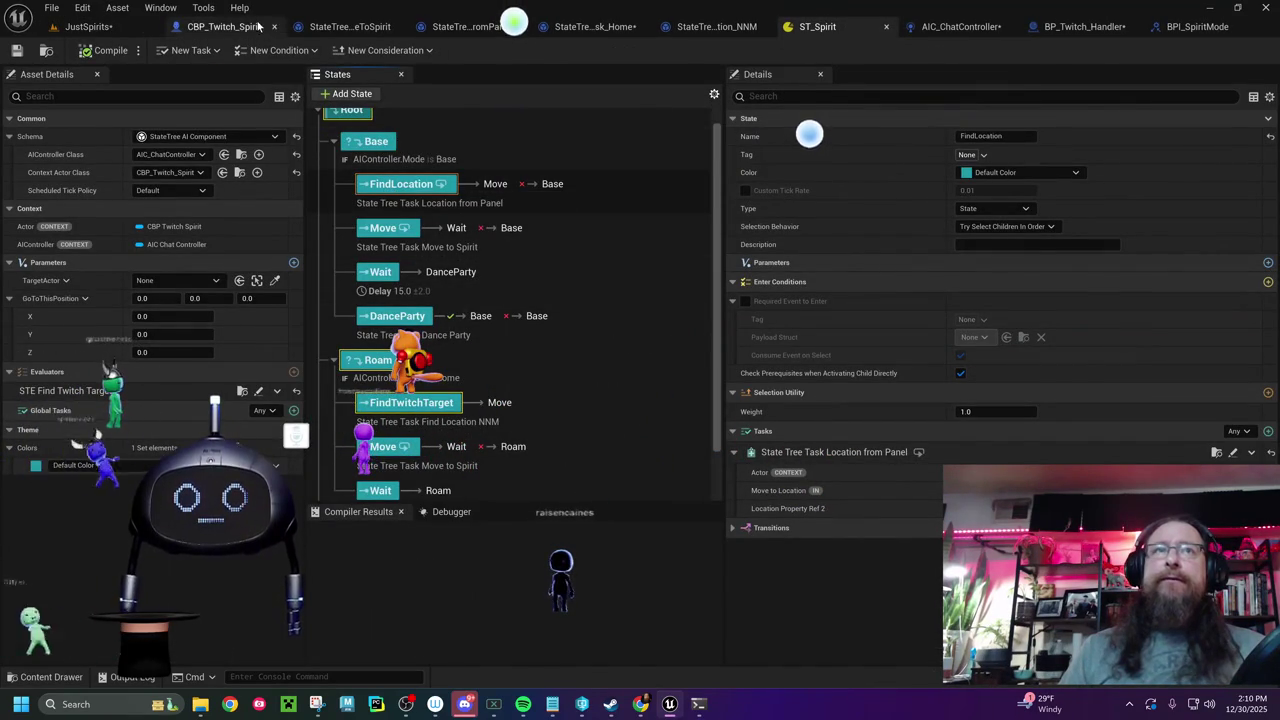
pyautogui.click(505, 24)
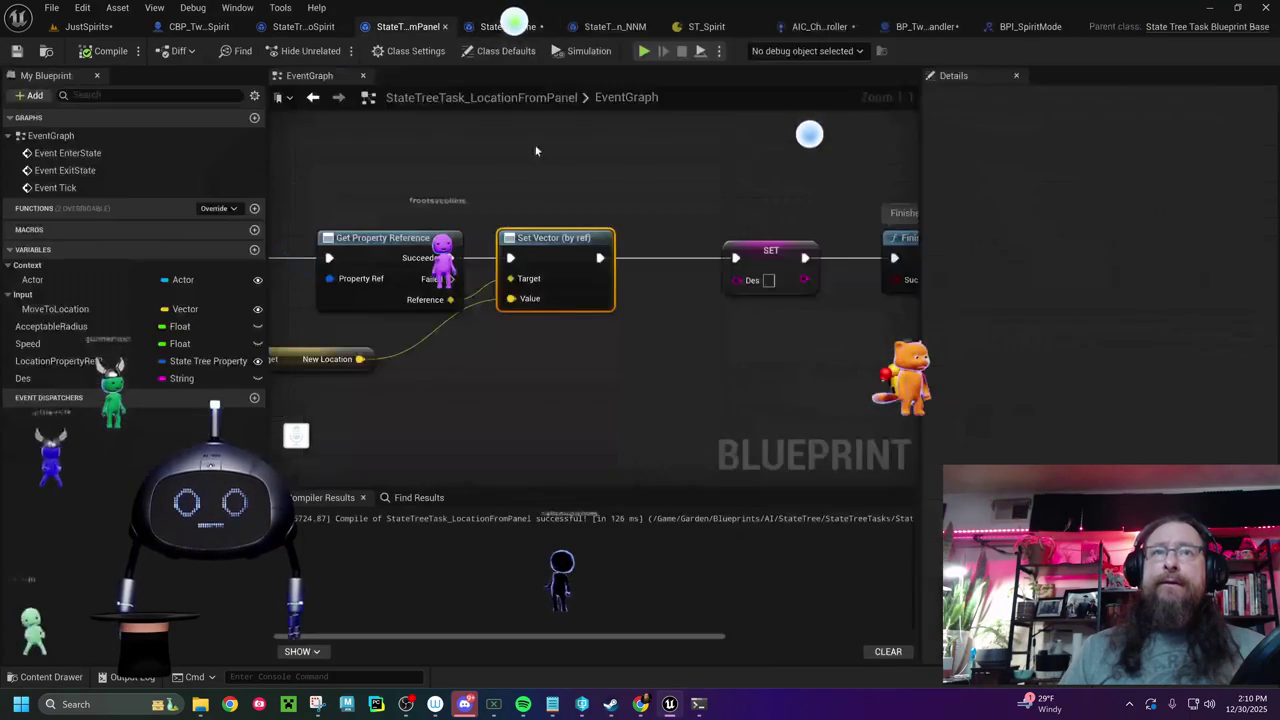
pyautogui.moveTo(420, 370)
pyautogui.mouseDown()
pyautogui.moveTo(735, 322)
pyautogui.moveTo(548, 343)
pyautogui.moveTo(720, 312)
pyautogui.moveTo(340, 306)
pyautogui.moveTo(400, 351)
pyautogui.moveTo(289, 366)
pyautogui.moveTo(617, 350)
pyautogui.mouseUp()
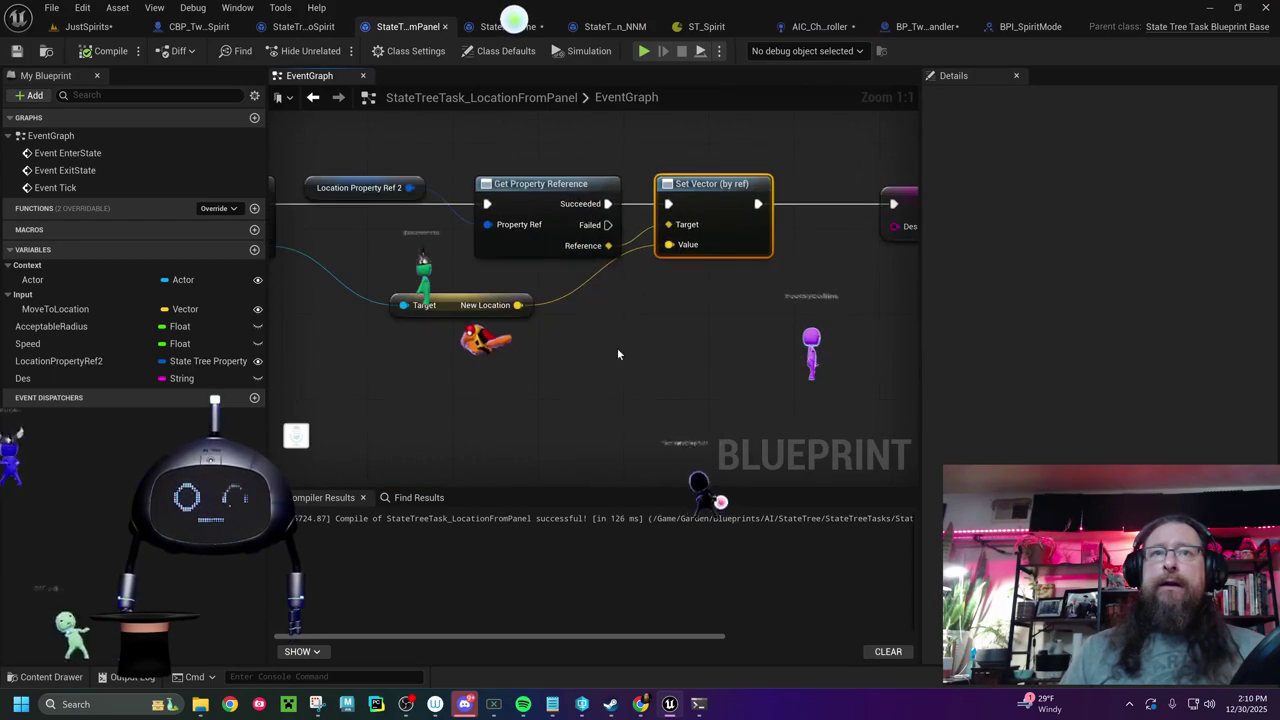
pyautogui.click(458, 312)
# - Move Finish Task and SET further right, then search 'print string' from Set Vector's exec output
pyautogui.moveTo(866, 370); pyautogui.dragTo(419, 368)
pyautogui.moveTo(599, 204); pyautogui.dragTo(772, 204)
pyautogui.moveTo(436, 354)
pyautogui.mouseDown()
pyautogui.moveTo(914, 334)
pyautogui.moveTo(655, 347)
pyautogui.mouseUp()
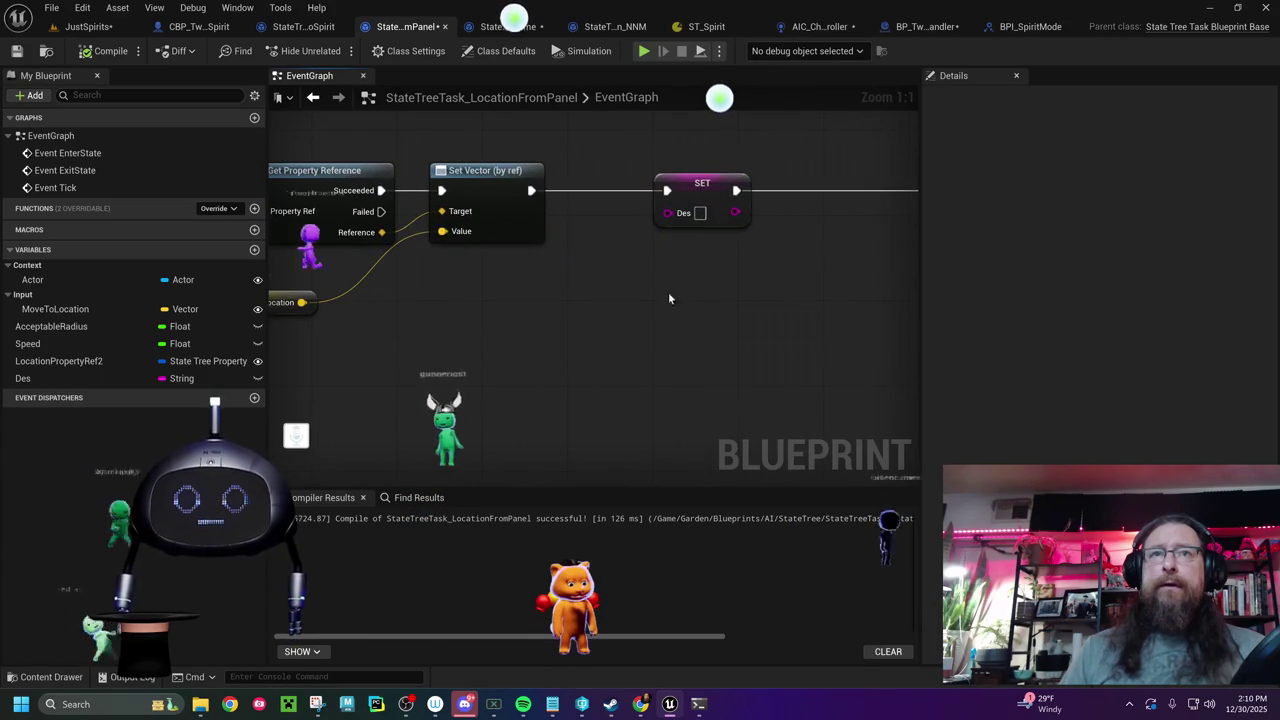
pyautogui.moveTo(695, 190); pyautogui.dragTo(853, 197)
pyautogui.moveTo(581, 288); pyautogui.dragTo(628, 285)
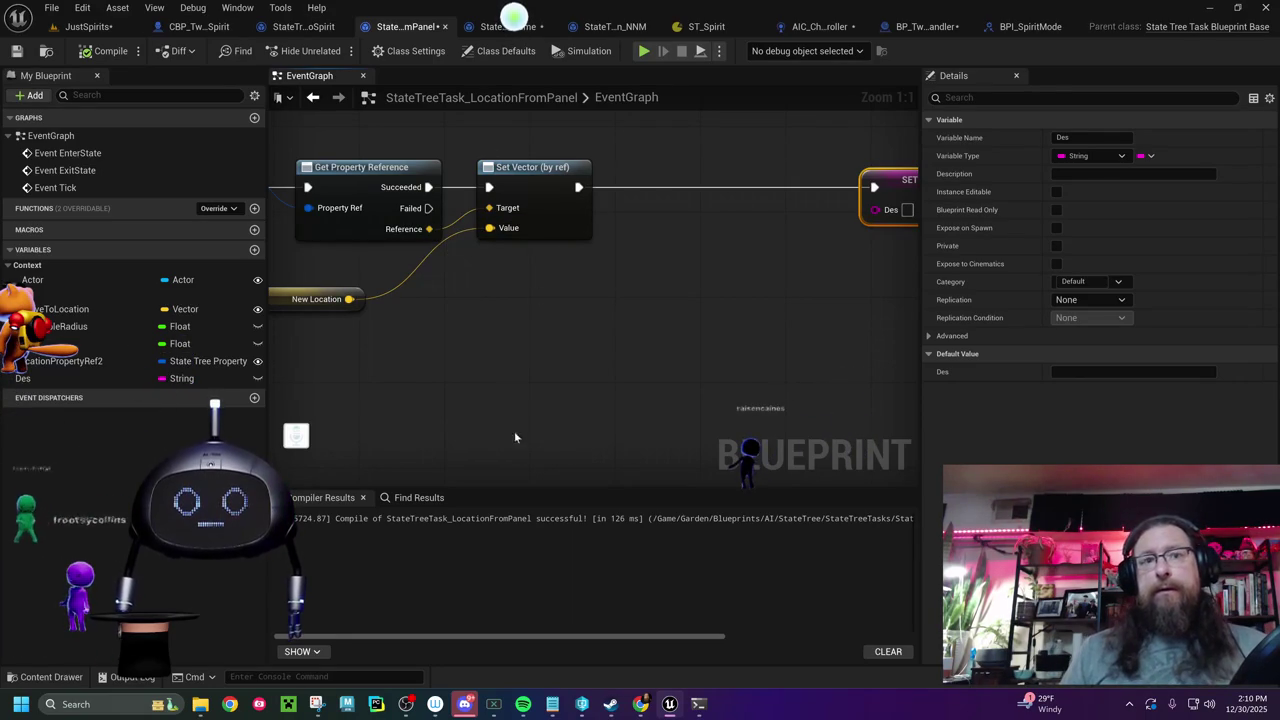
pyautogui.moveTo(574, 346); pyautogui.dragTo(628, 360)
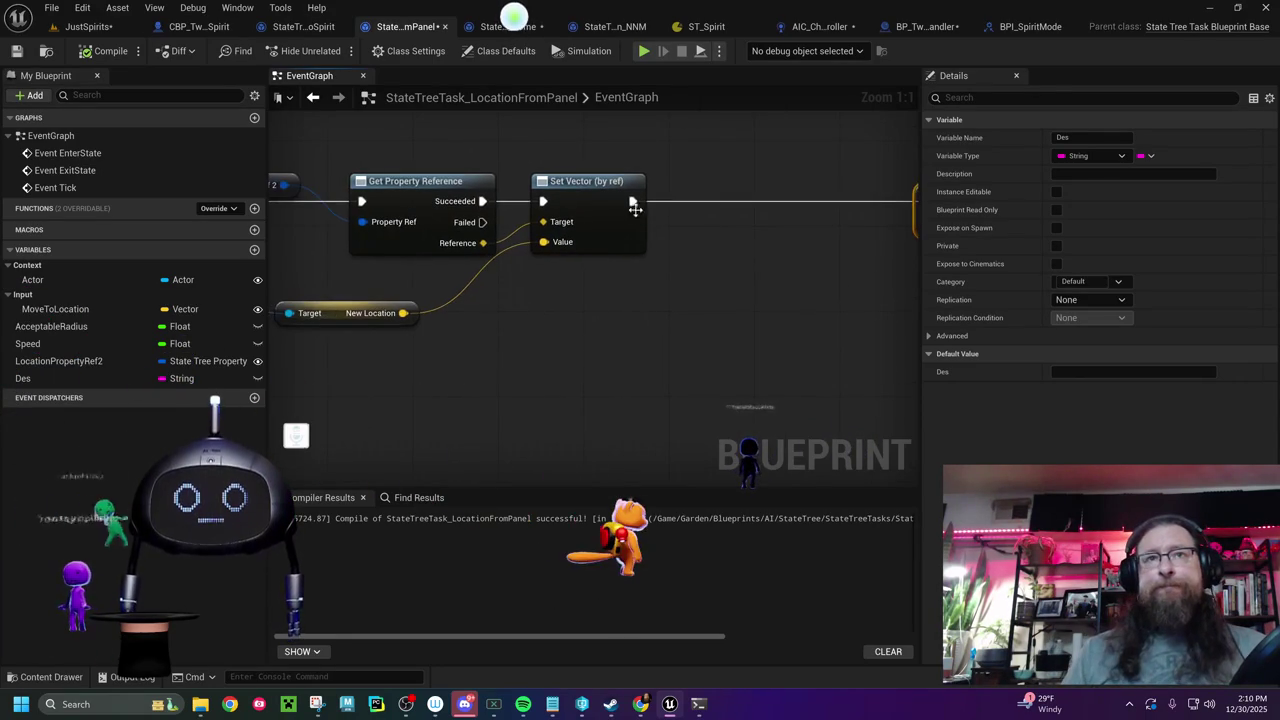
pyautogui.moveTo(752, 204); pyautogui.dragTo(752, 204)
pyautogui.write('print')
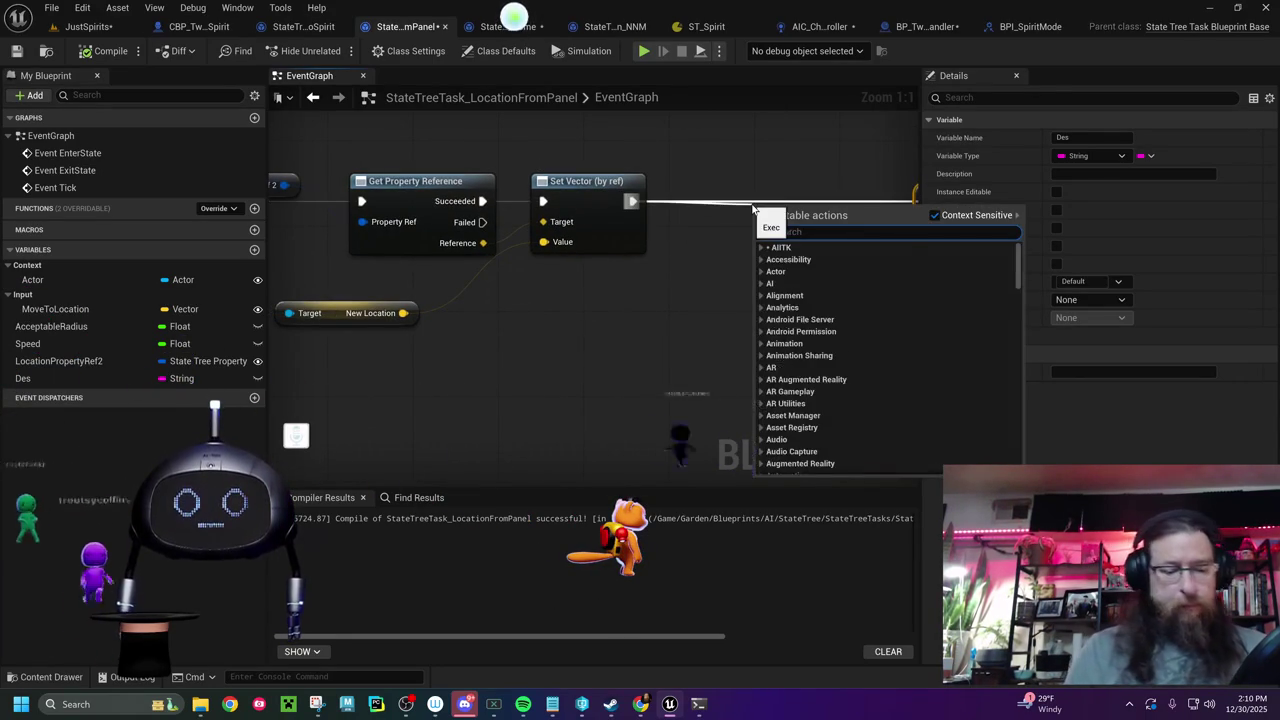
pyautogui.write(' string')
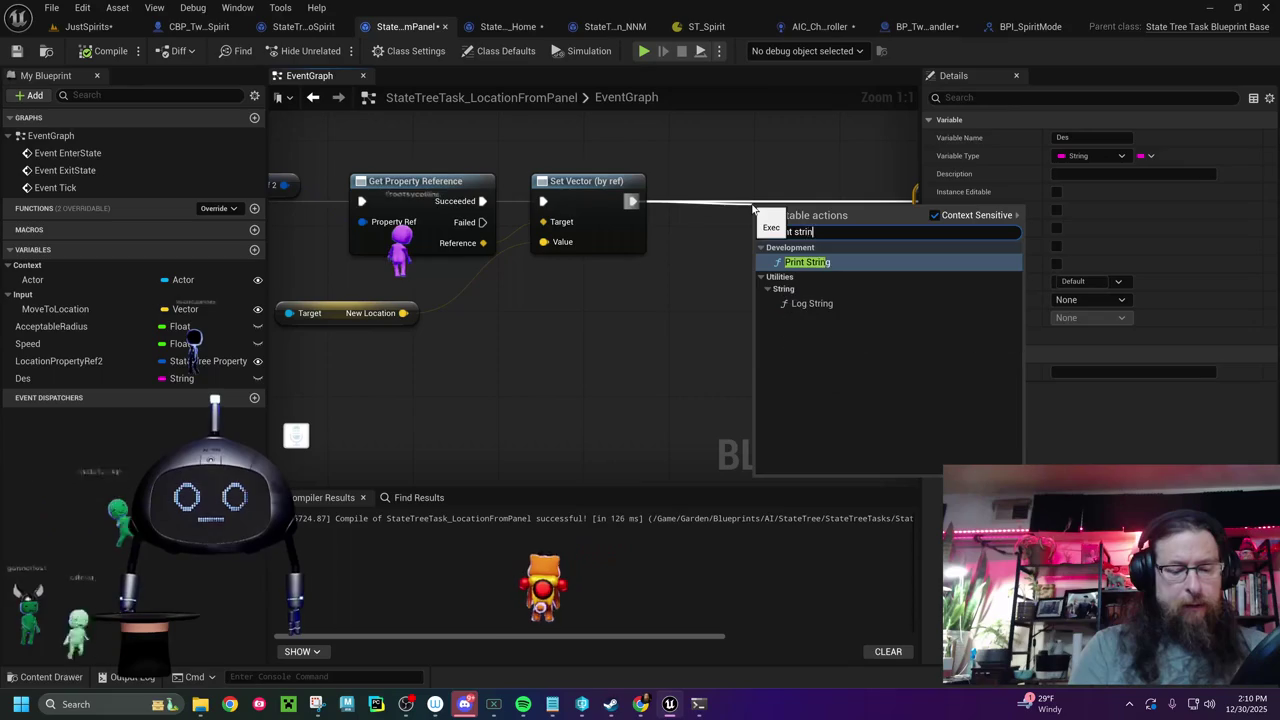
# - Place a Print String after Set Vector printing New Location as text, then compile
pyautogui.press('Return')
pyautogui.moveTo(752, 204); pyautogui.dragTo(730, 182)
pyautogui.moveTo(401, 315)
pyautogui.mouseDown()
pyautogui.moveTo(774, 278)
pyautogui.moveTo(736, 224)
pyautogui.mouseUp()
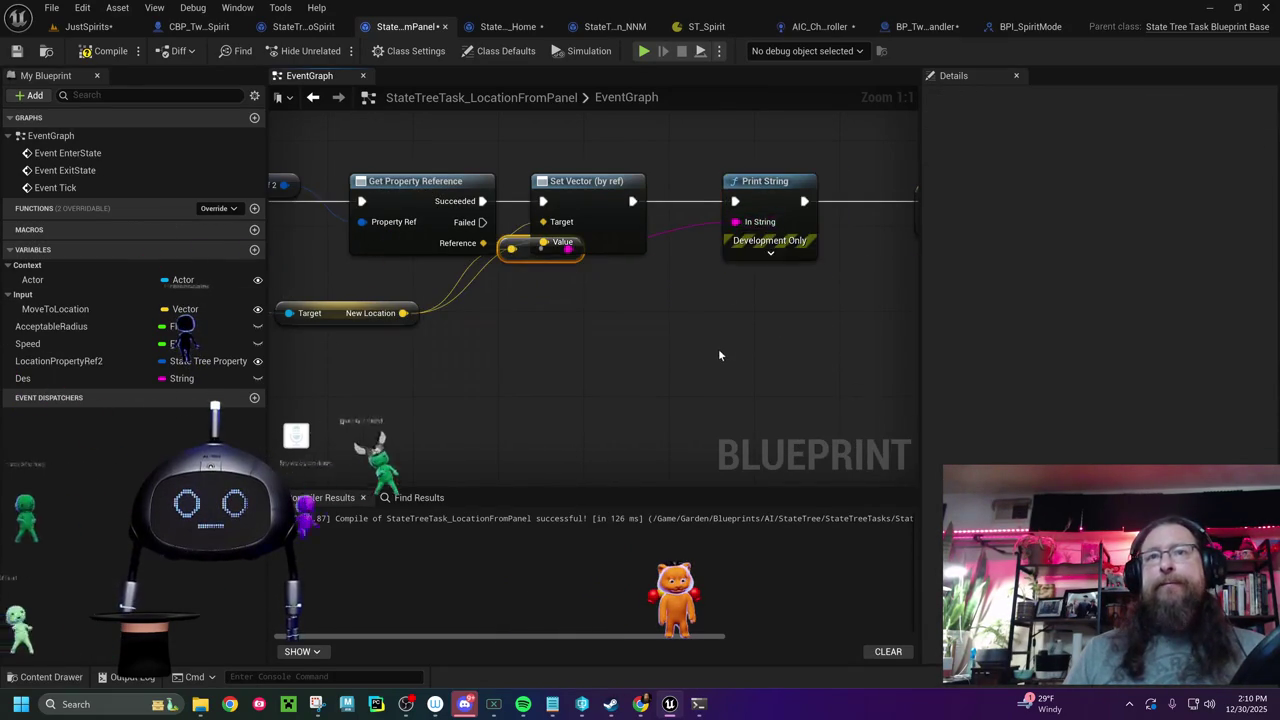
pyautogui.moveTo(402, 292)
pyautogui.mouseDown()
pyautogui.moveTo(401, 310)
pyautogui.moveTo(519, 355)
pyautogui.mouseUp()
pyautogui.moveTo(713, 380); pyautogui.dragTo(407, 398)
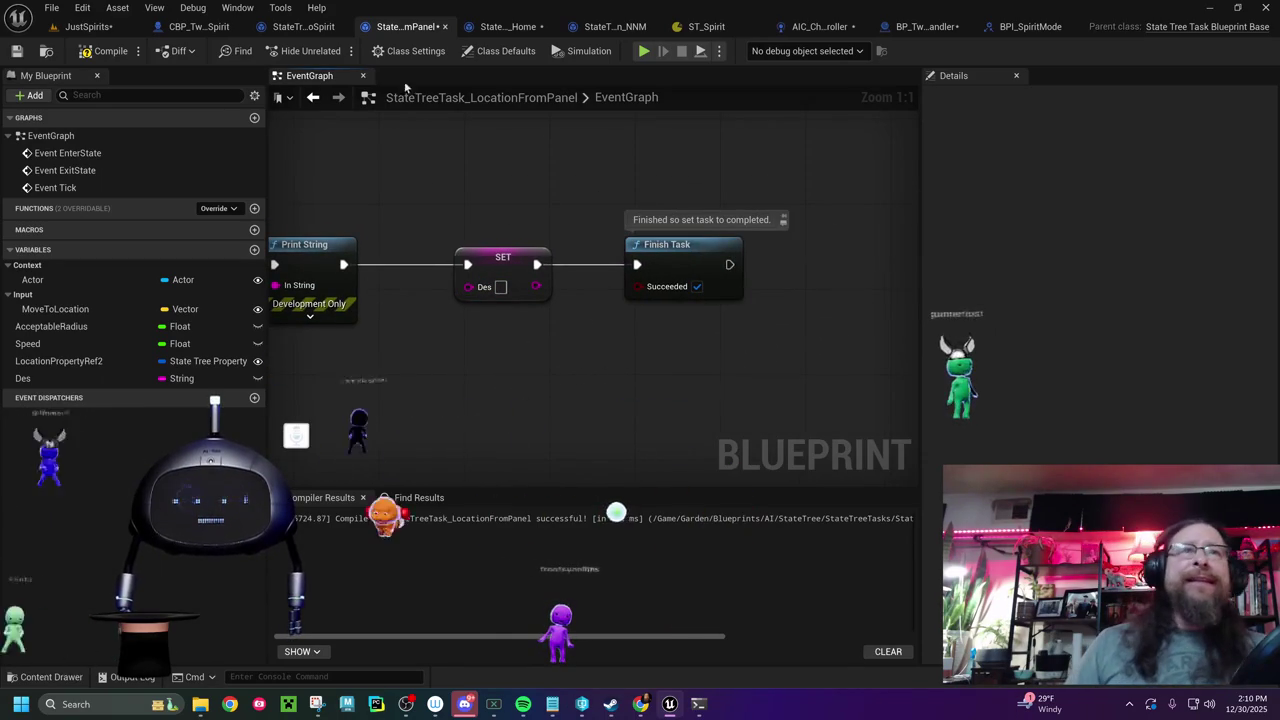
pyautogui.click(98, 58)
pyautogui.click(98, 55)
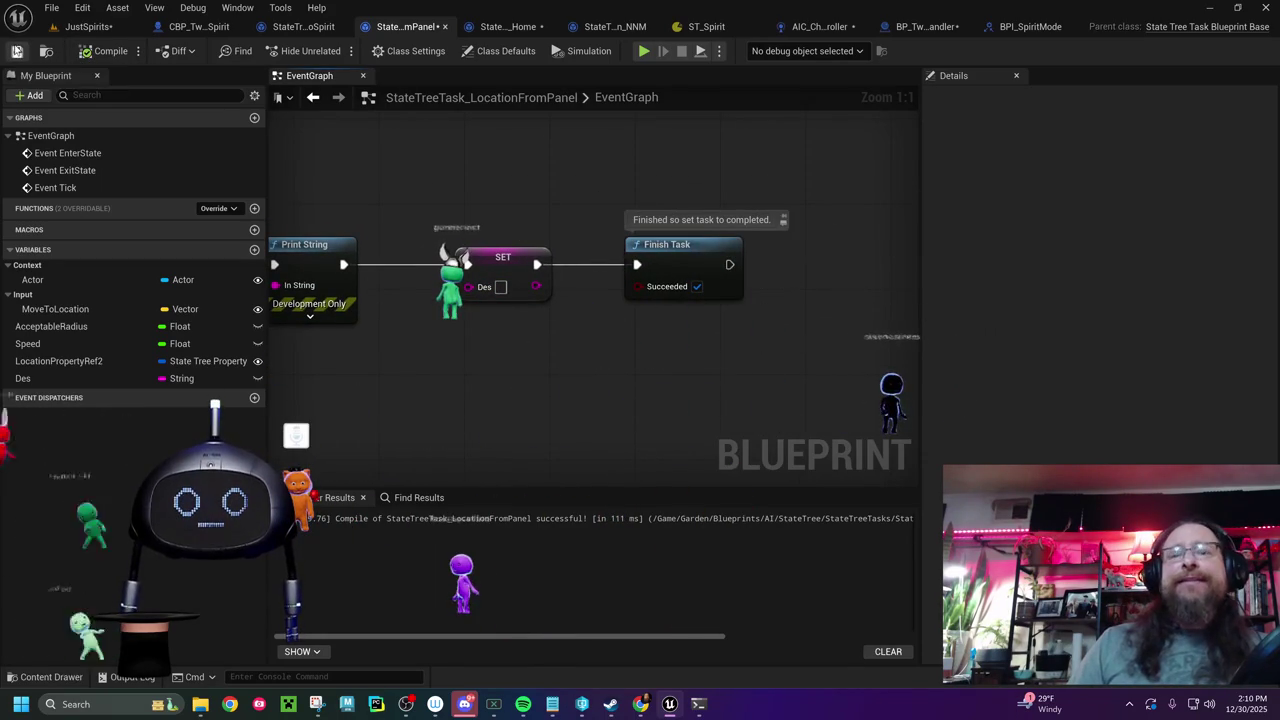
# - Review the Home and MoveToSpirit graphs and ST_Spirit's Move state, ending on MoveToSpirit
pyautogui.moveTo(496, 176); pyautogui.dragTo(743, 153)
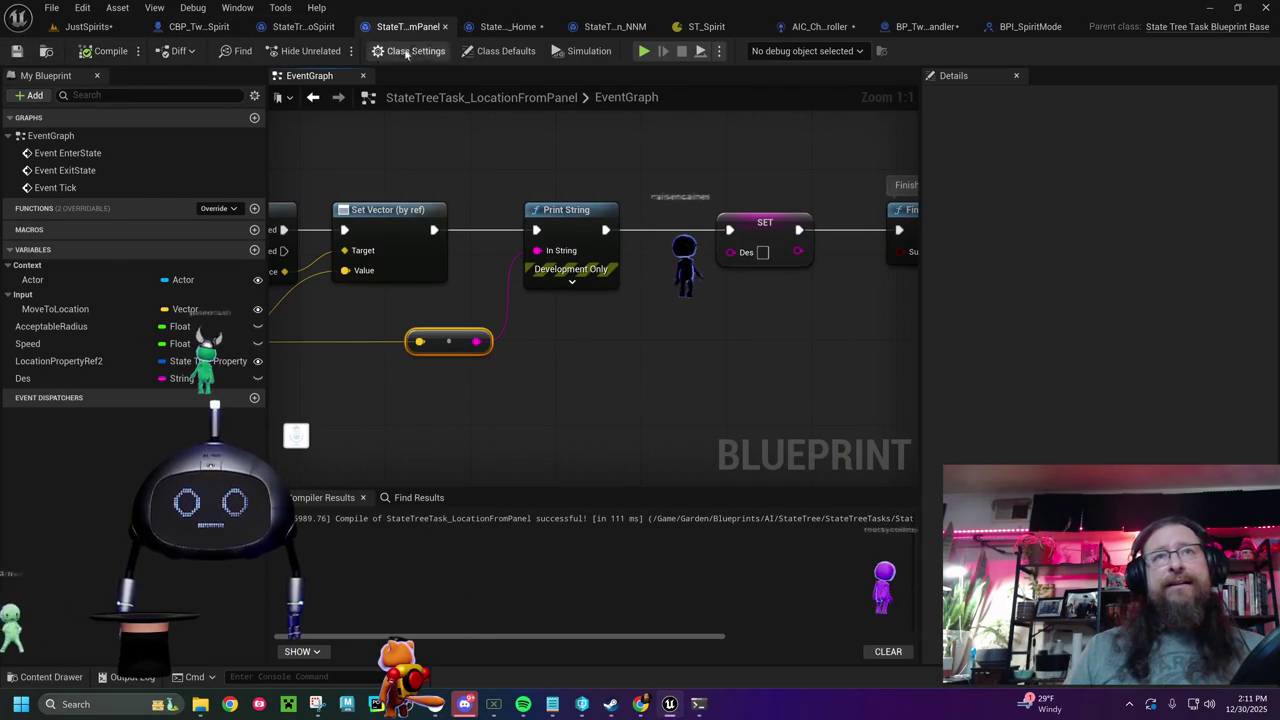
pyautogui.click(504, 28)
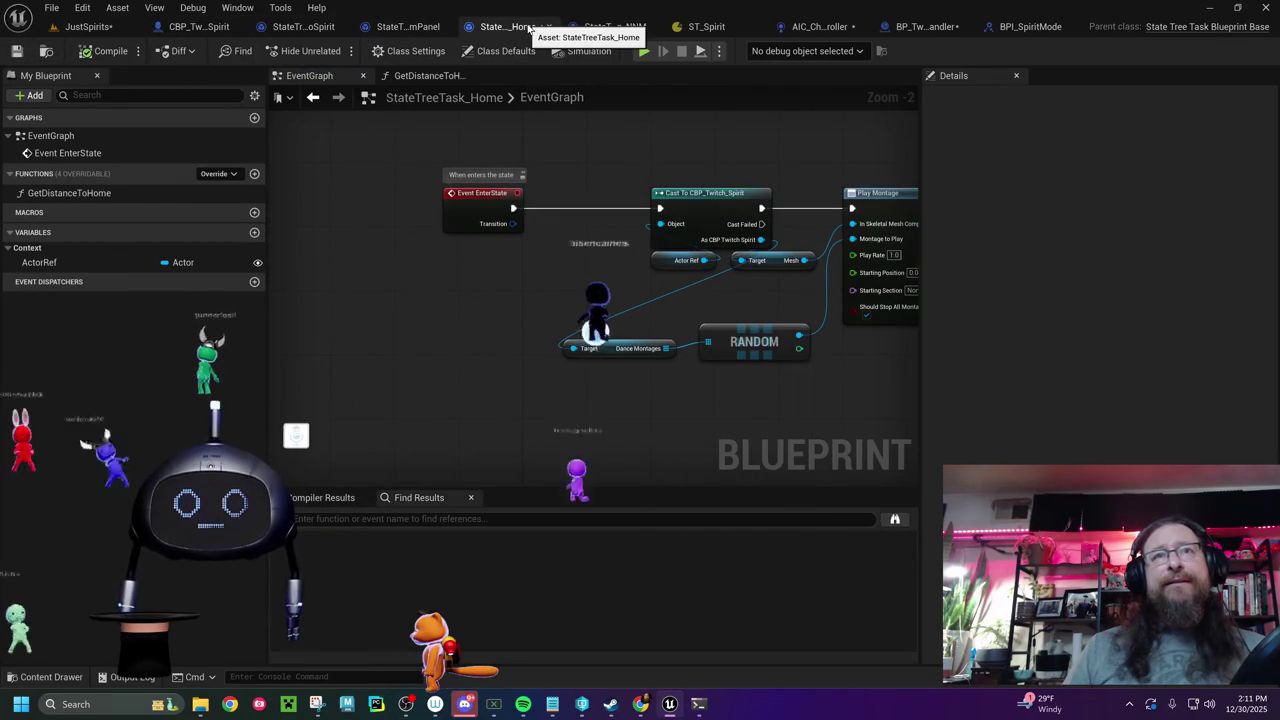
pyautogui.click(305, 27)
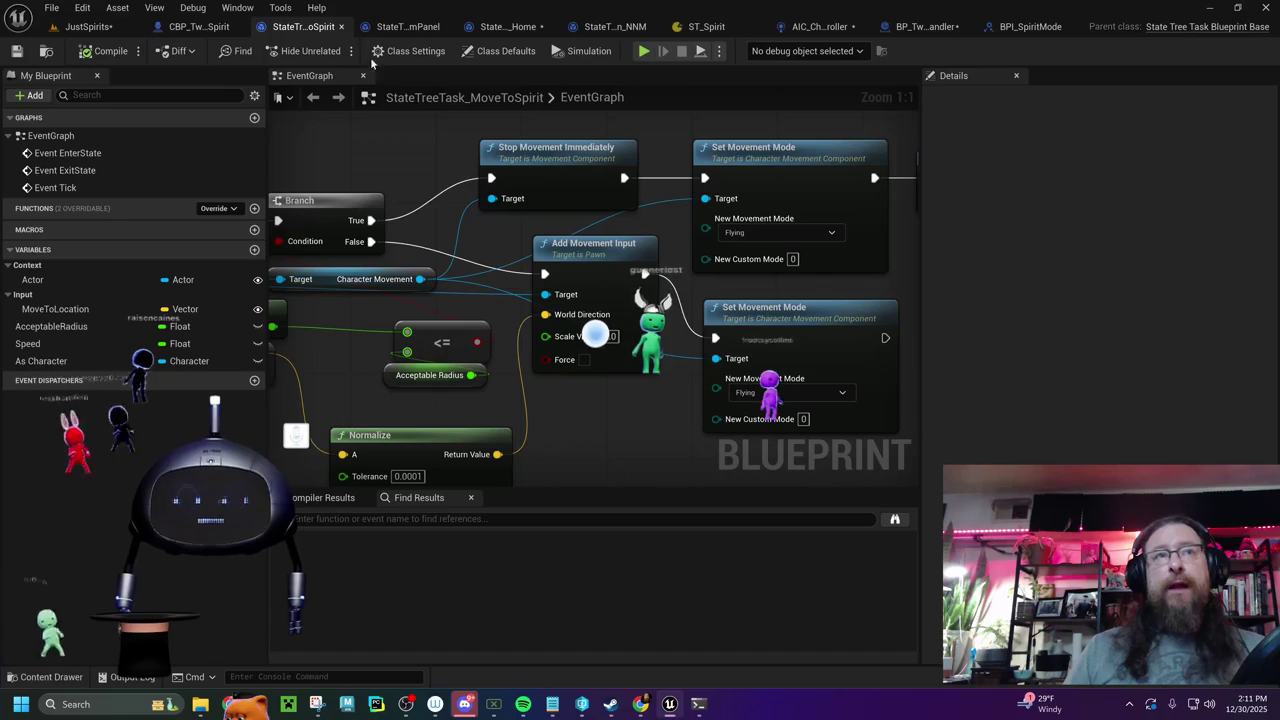
pyautogui.hotkey('ctrl', 'space')
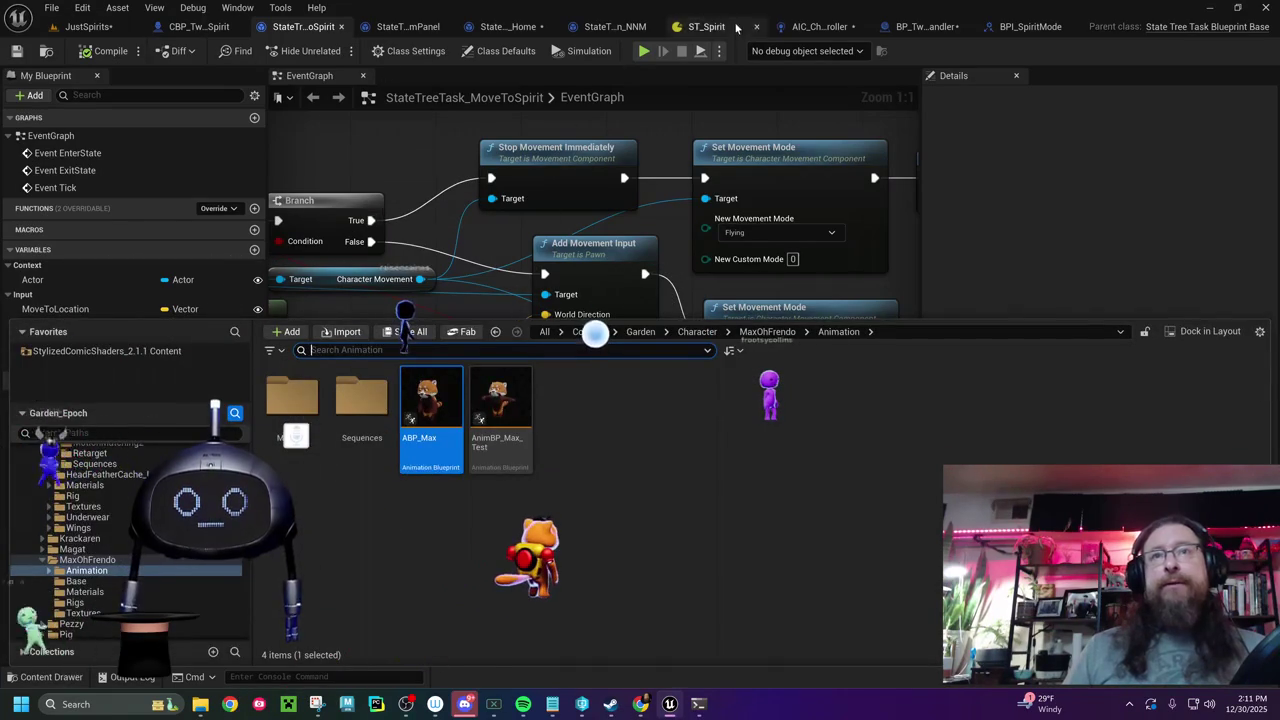
pyautogui.click(706, 26)
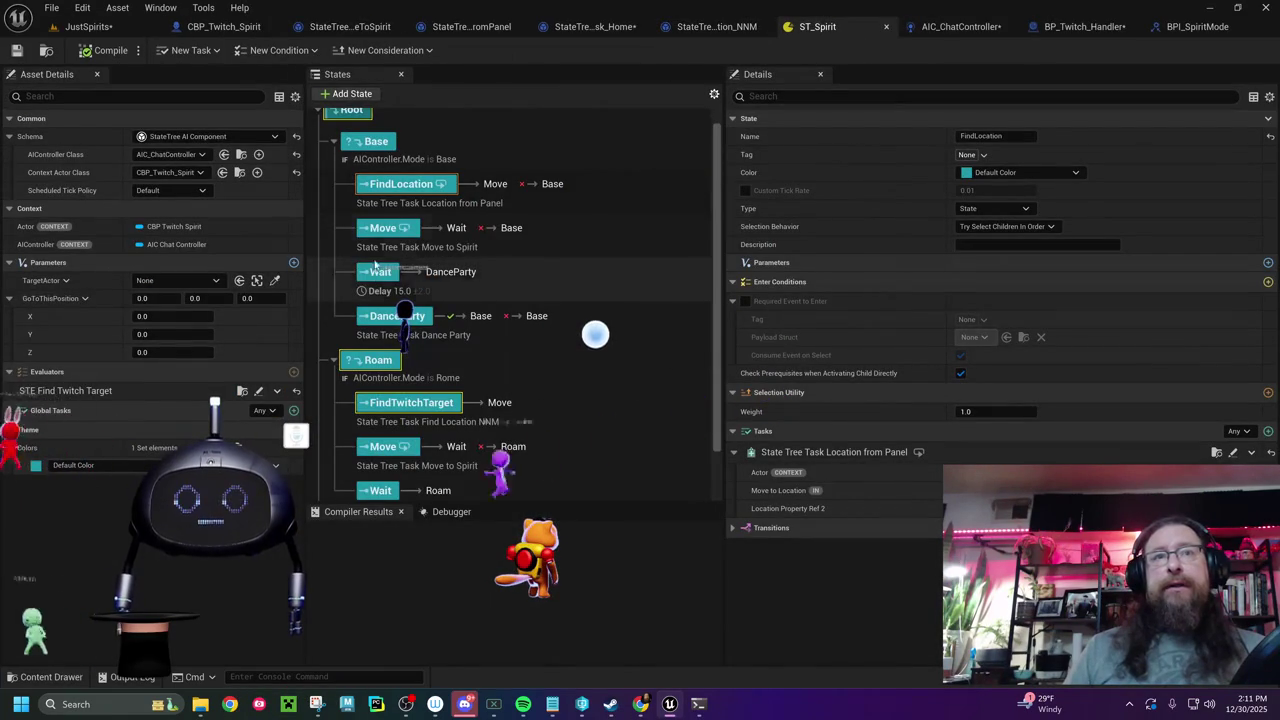
pyautogui.click(385, 228)
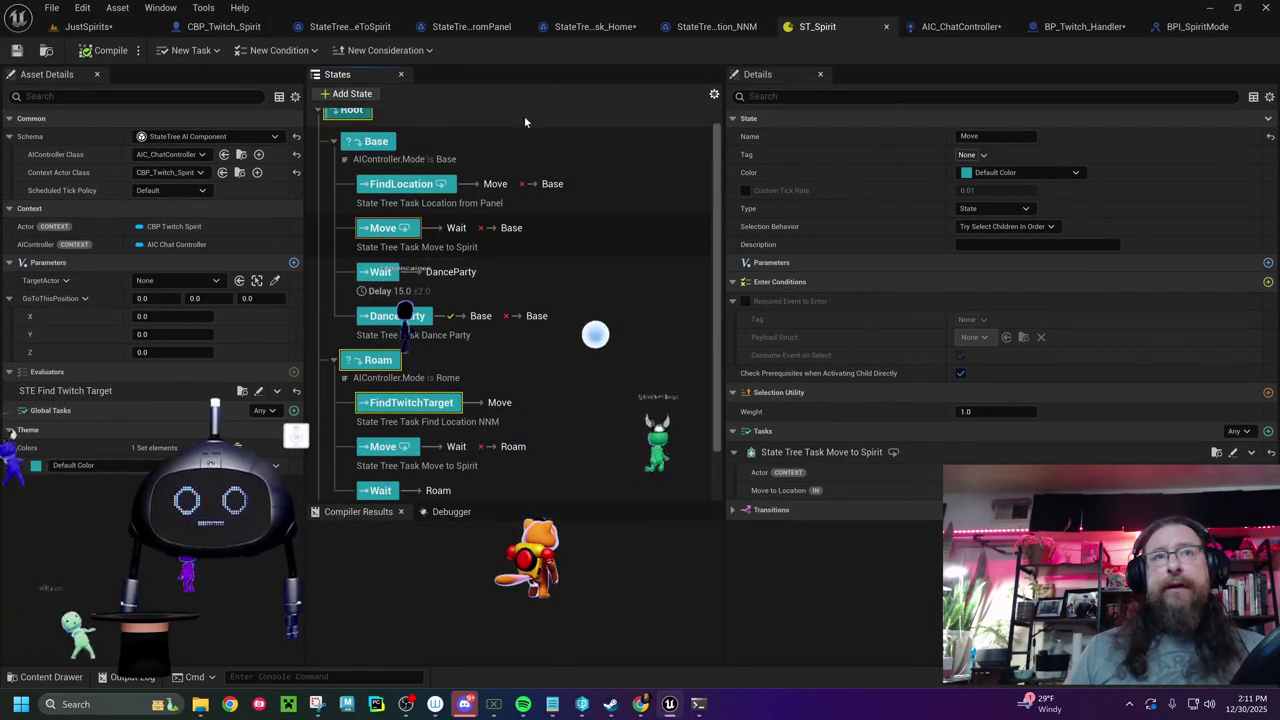
pyautogui.click(347, 27)
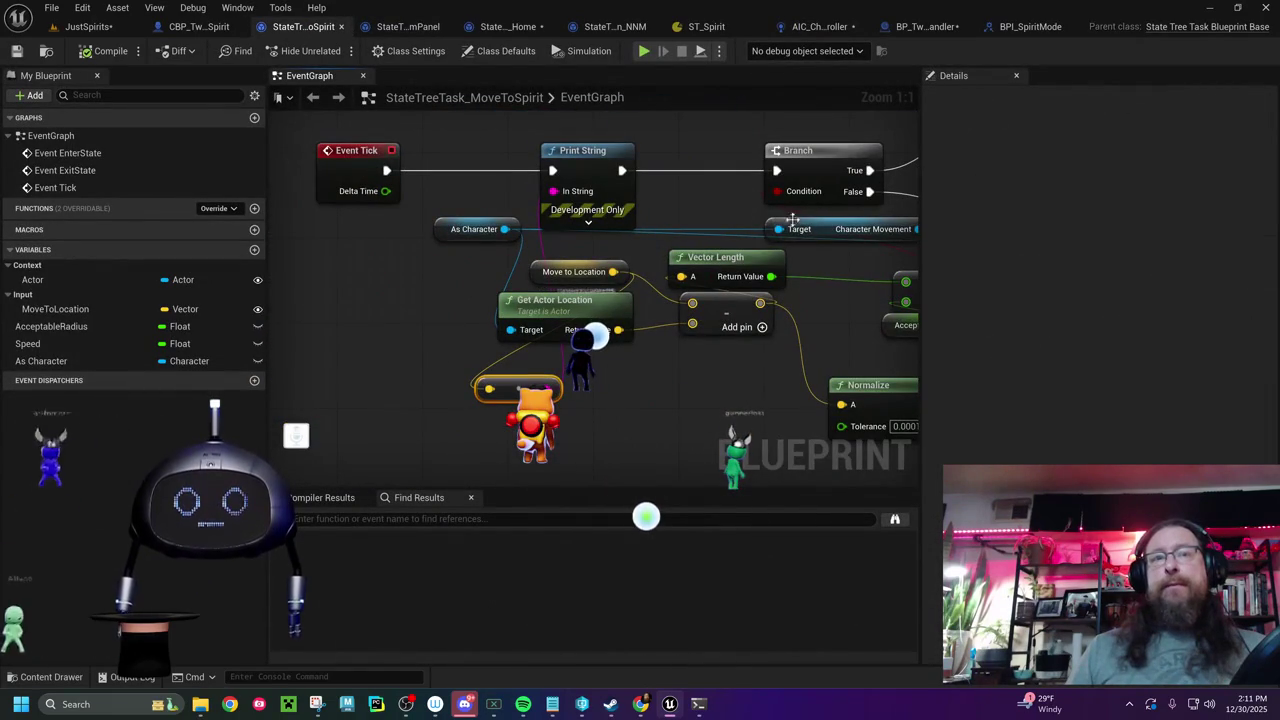
# - Delete MoveToSpirit's Print String and reroute nodes, connect Event Tick straight to Branch, and save
pyautogui.moveTo(574, 157)
pyautogui.mouseDown()
pyautogui.moveTo(595, 165)
pyautogui.moveTo(561, 161)
pyautogui.mouseUp()
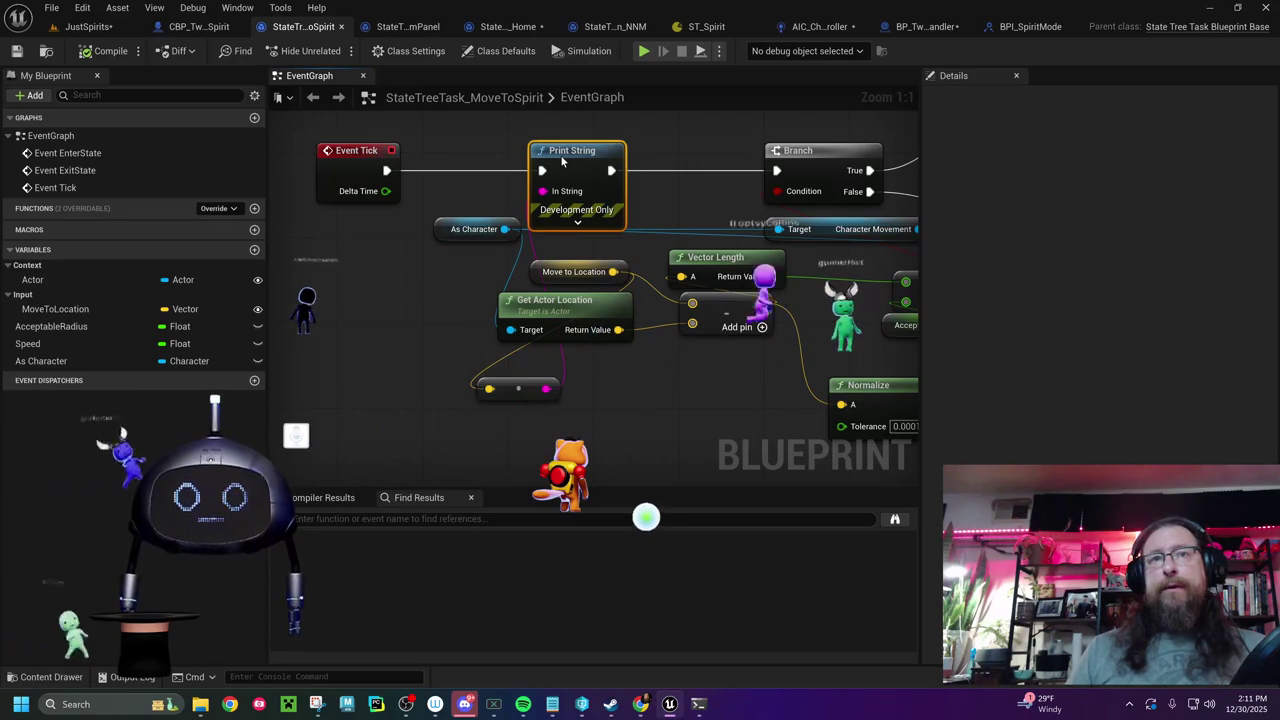
pyautogui.moveTo(524, 389)
pyautogui.mouseDown()
pyautogui.moveTo(456, 347)
pyautogui.moveTo(452, 195)
pyautogui.moveTo(440, 387)
pyautogui.mouseUp()
pyautogui.hotkey('ctrl', 'z')
pyautogui.hotkey('ctrl', 'z')
pyautogui.hotkey('ctrl', 'z')
pyautogui.moveTo(338, 155)
pyautogui.mouseDown()
pyautogui.moveTo(528, 158)
pyautogui.moveTo(52, 166)
pyautogui.mouseUp()
pyautogui.moveTo(640, 300); pyautogui.dragTo(450, 300)
pyautogui.moveTo(300, 300); pyautogui.dragTo(714, 278)
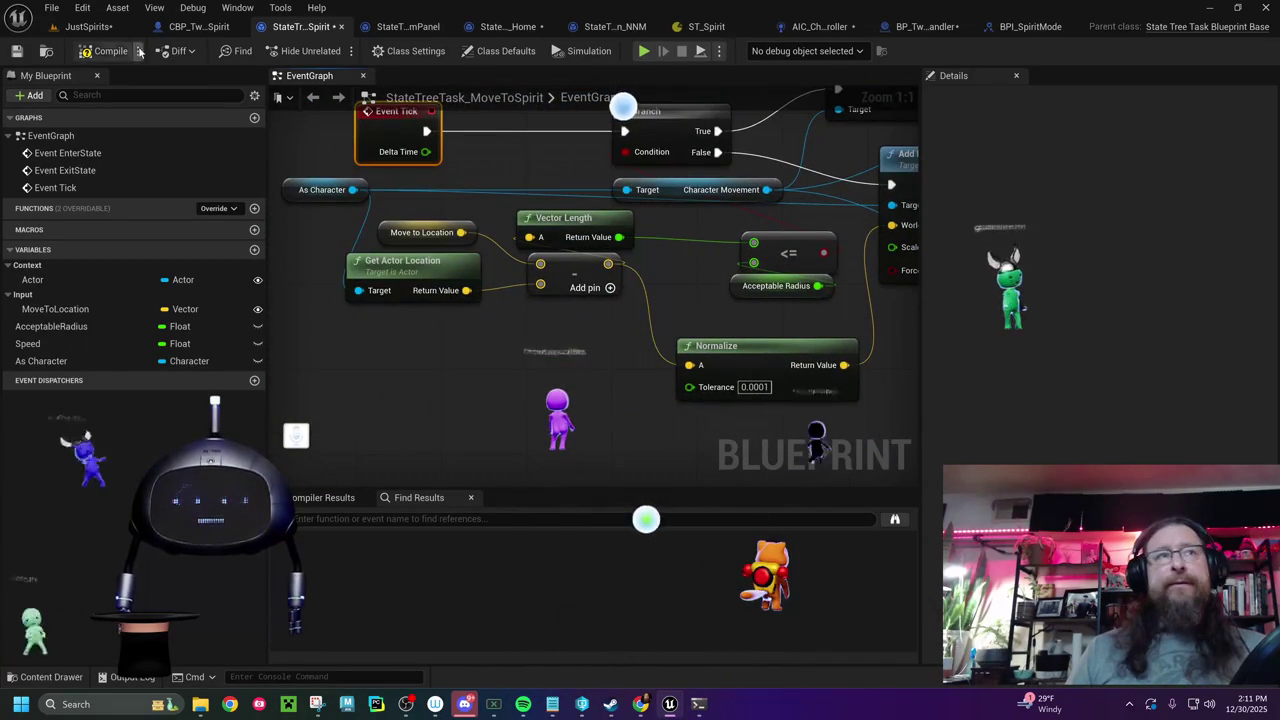
pyautogui.click(17, 51)
pyautogui.moveTo(880, 300)
pyautogui.mouseDown()
pyautogui.moveTo(275, 293)
pyautogui.moveTo(330, 293)
pyautogui.moveTo(400, 255)
pyautogui.mouseUp()
pyautogui.click(107, 27)
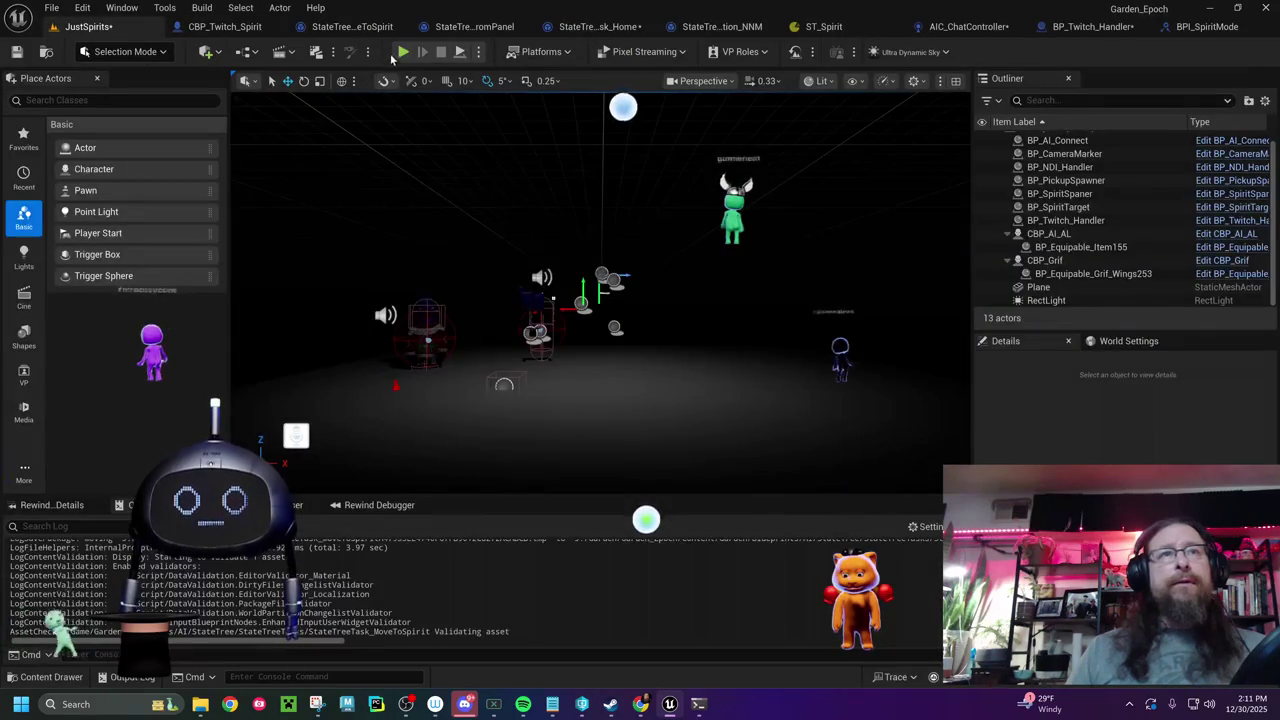
# - Play JustSpirits with a cleared Output Log, check the printed panel location X=-458.215 Y=-590.397 Z=7.152, then stop
pyautogui.click(411, 51)
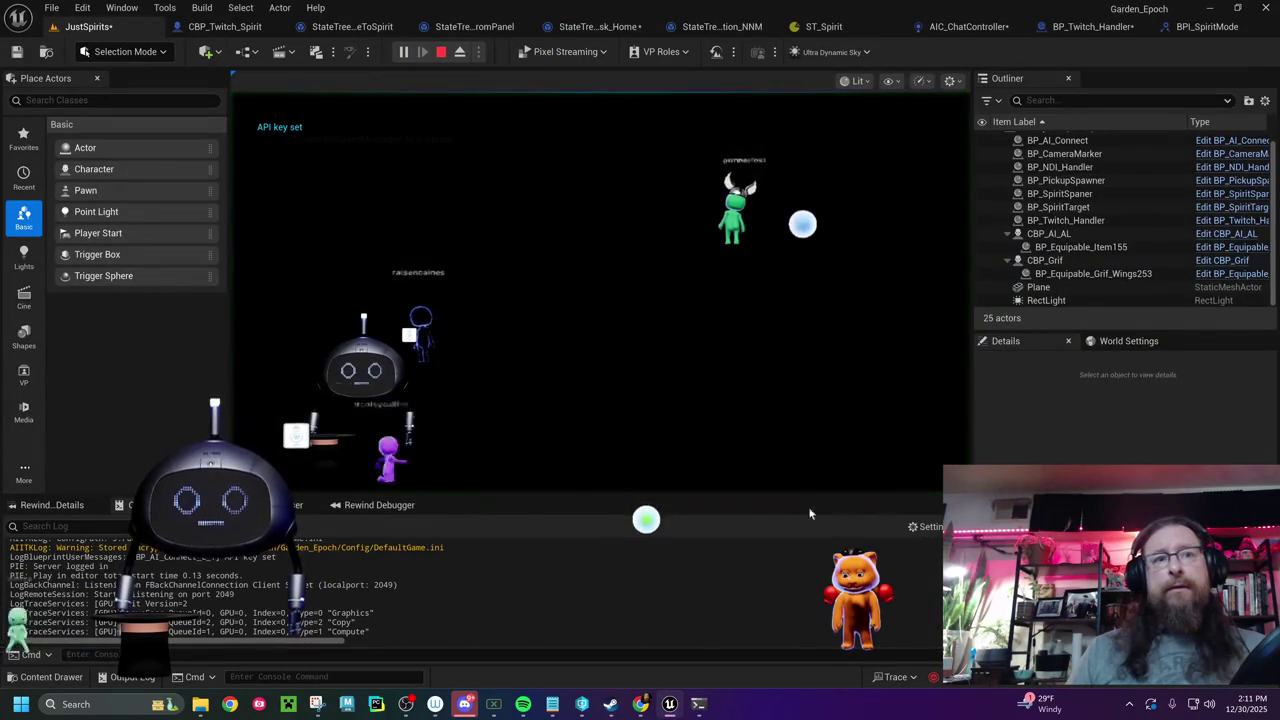
pyautogui.rightClick(390, 446)
pyautogui.click(424, 462)
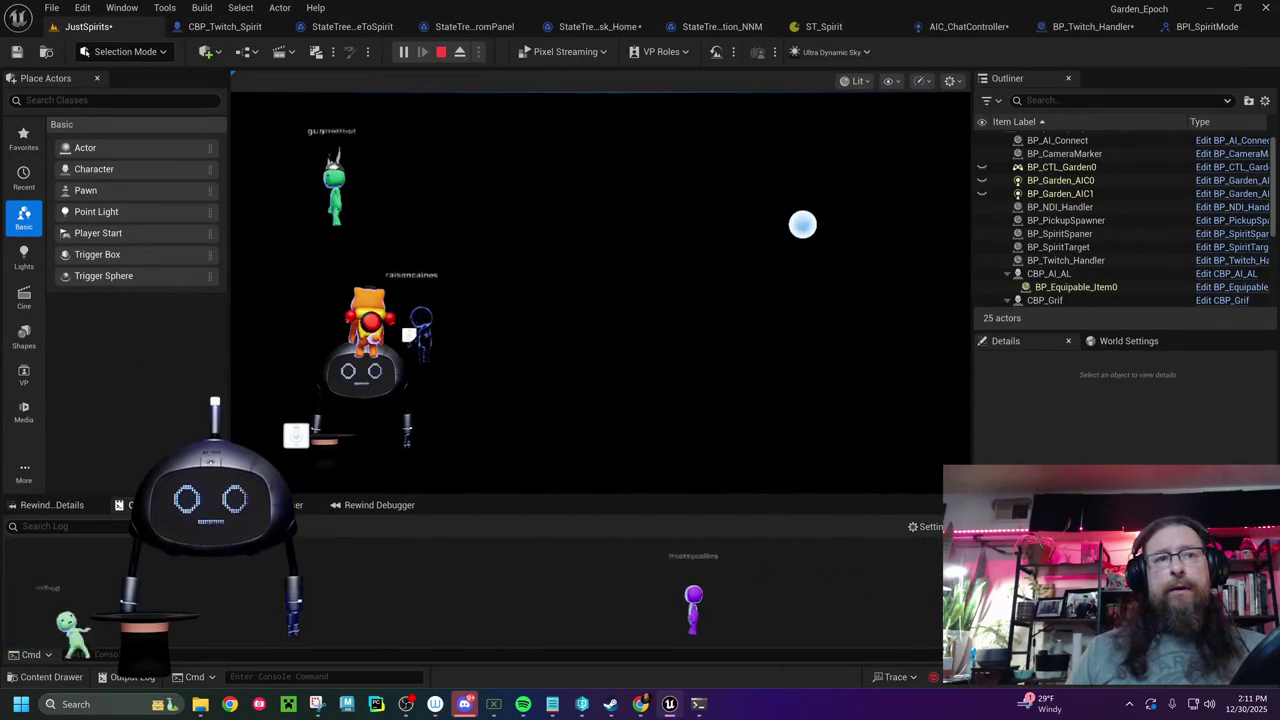
pyautogui.rightClick(455, 417)
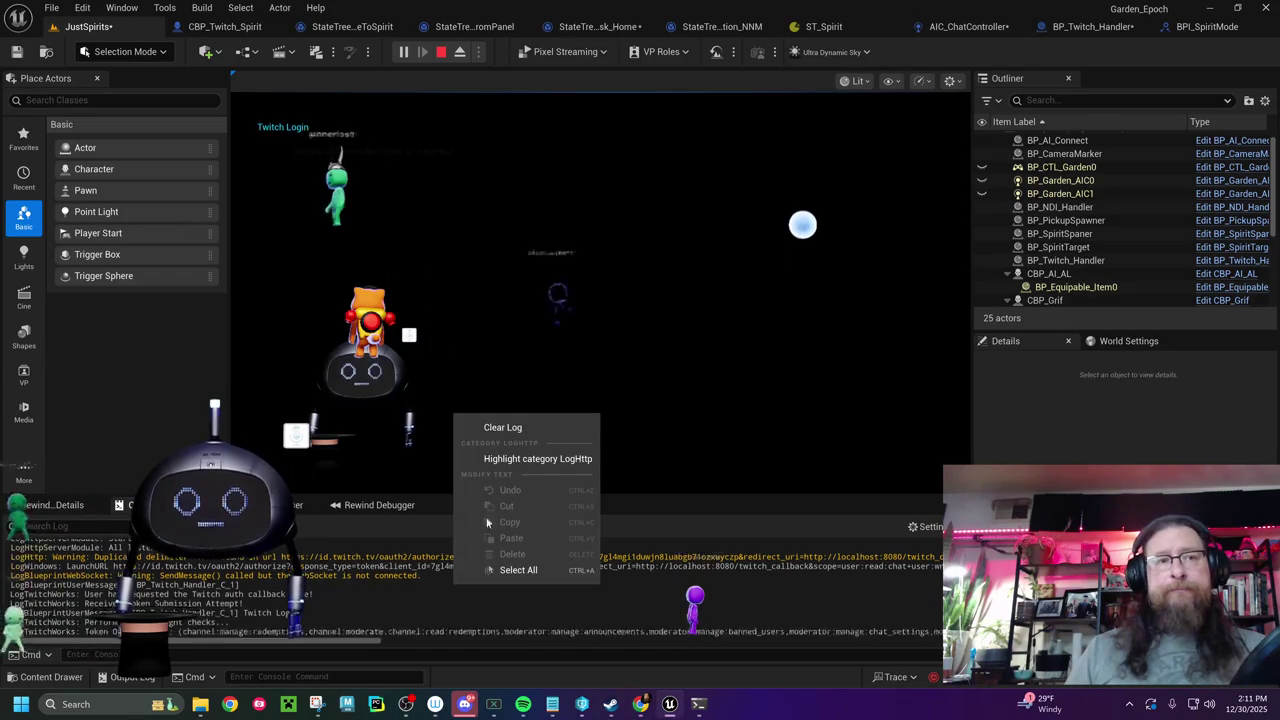
pyautogui.click(524, 428)
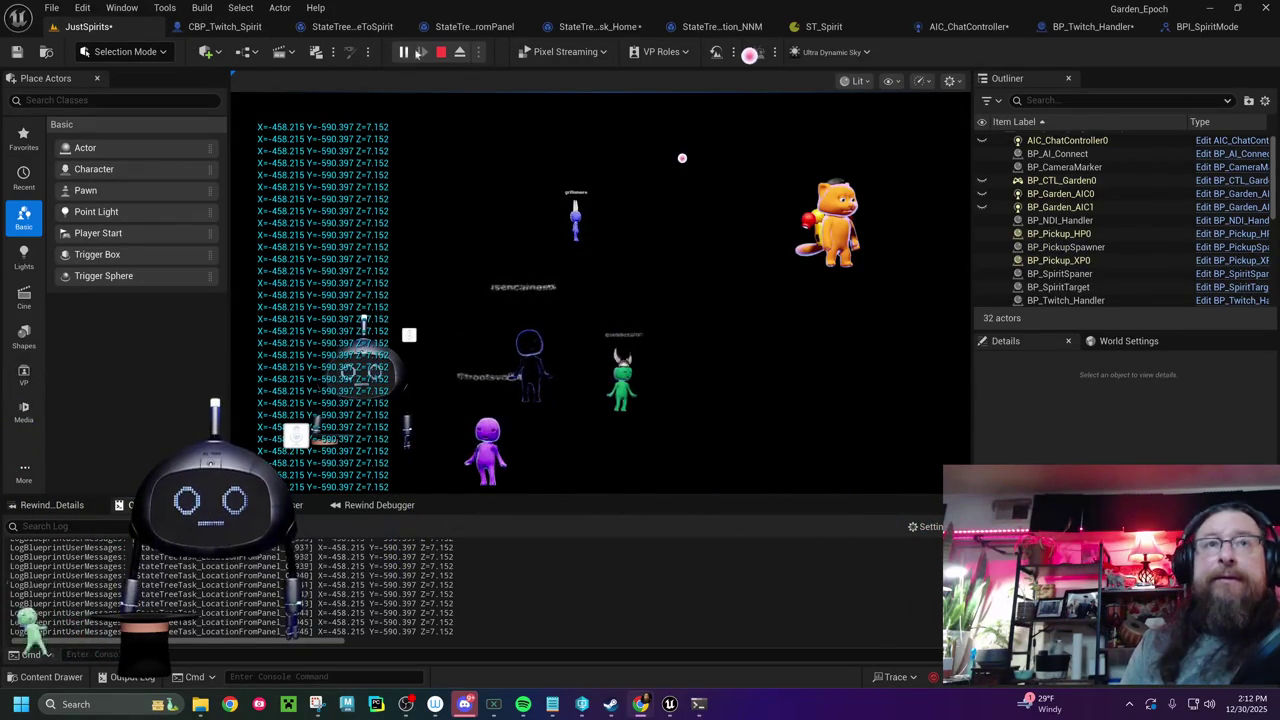
pyautogui.click(441, 51)
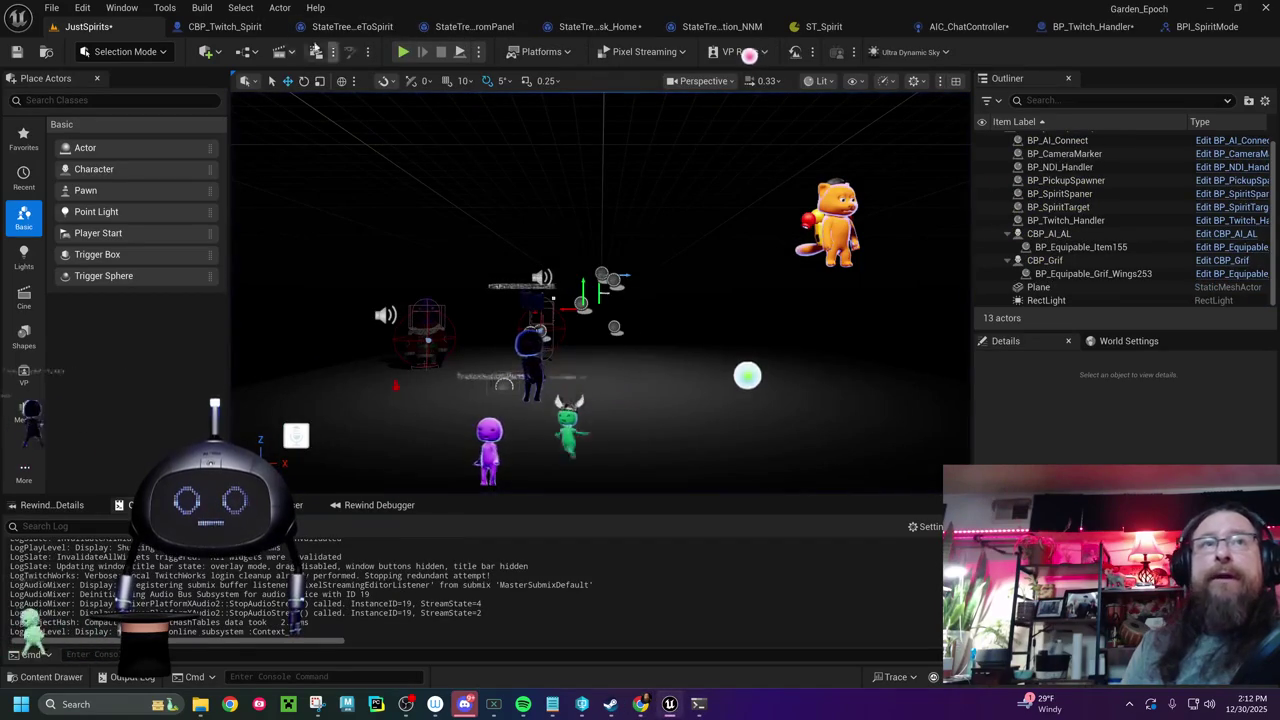
pyautogui.click(475, 26)
# - Delete the two extra Finish Task nodes from the LocationFromPanel graph
pyautogui.moveTo(708, 361); pyautogui.dragTo(80, 409)
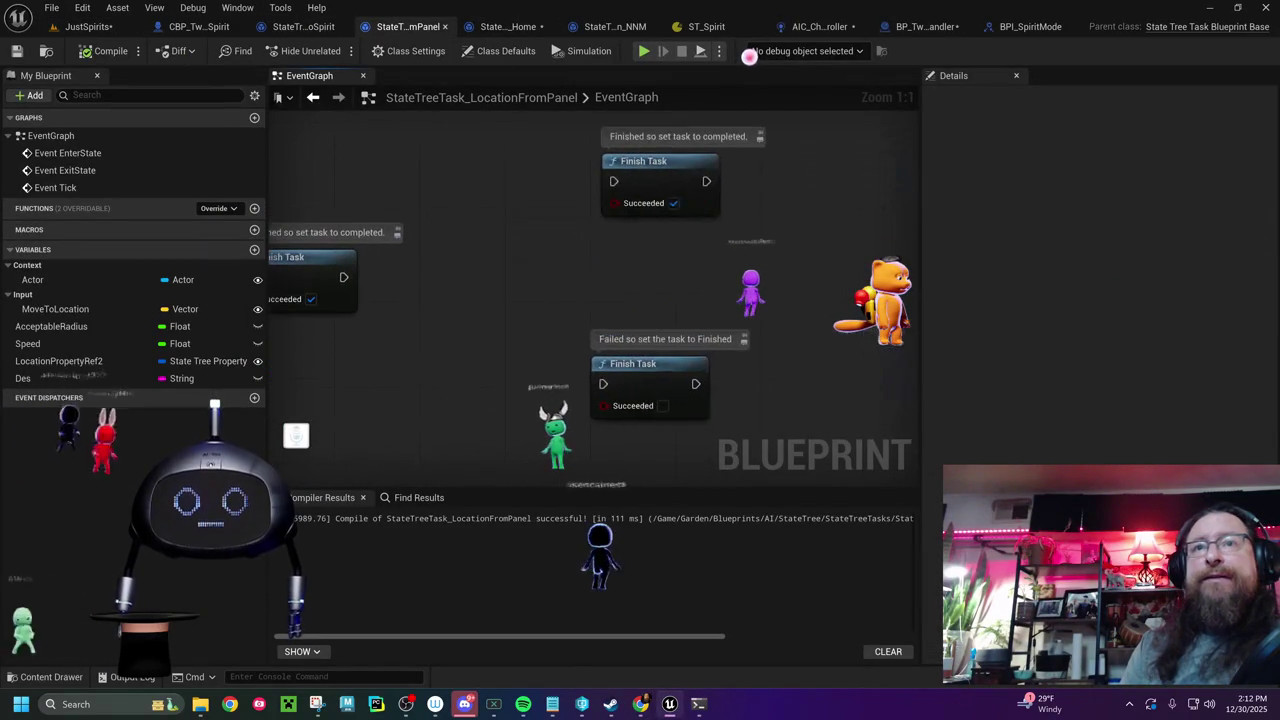
pyautogui.moveTo(525, 135)
pyautogui.mouseDown()
pyautogui.moveTo(527, 229)
pyautogui.moveTo(748, 463)
pyautogui.mouseUp()
pyautogui.press('Delete')
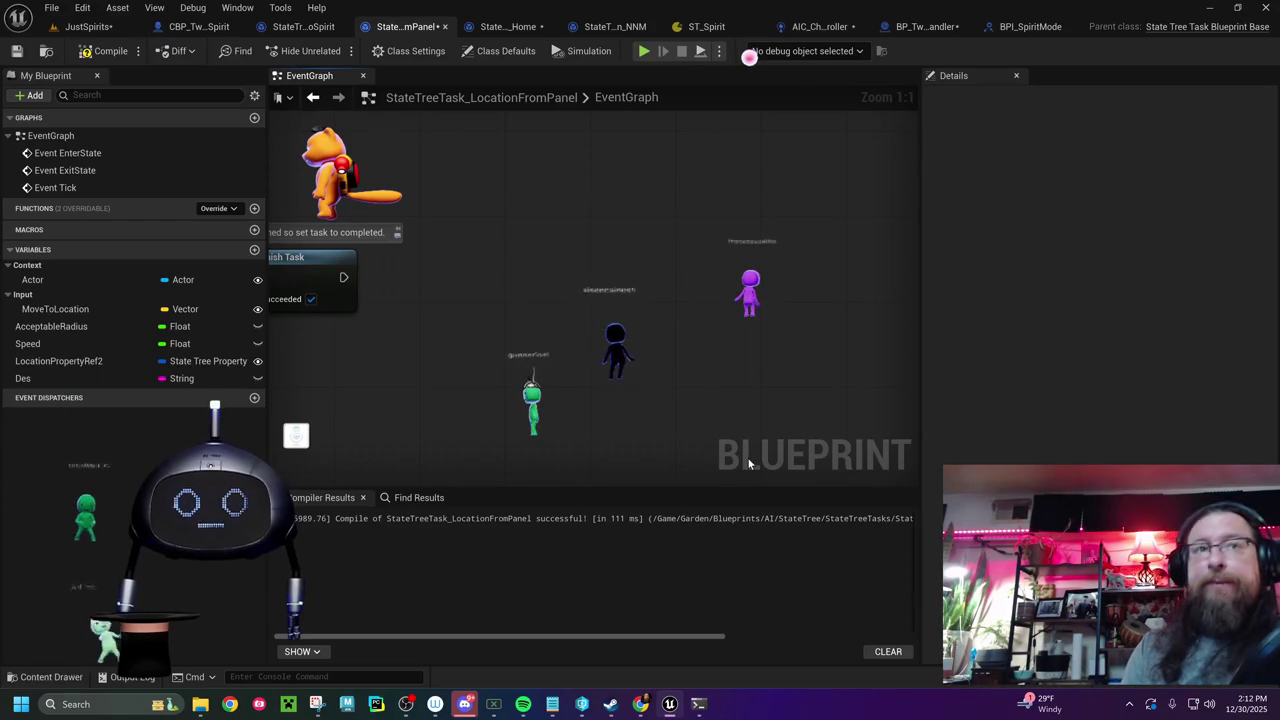
# - Recompile the LocationFromPanel task and go back to the ST_Spirit state tree
pyautogui.moveTo(382, 355); pyautogui.dragTo(862, 335)
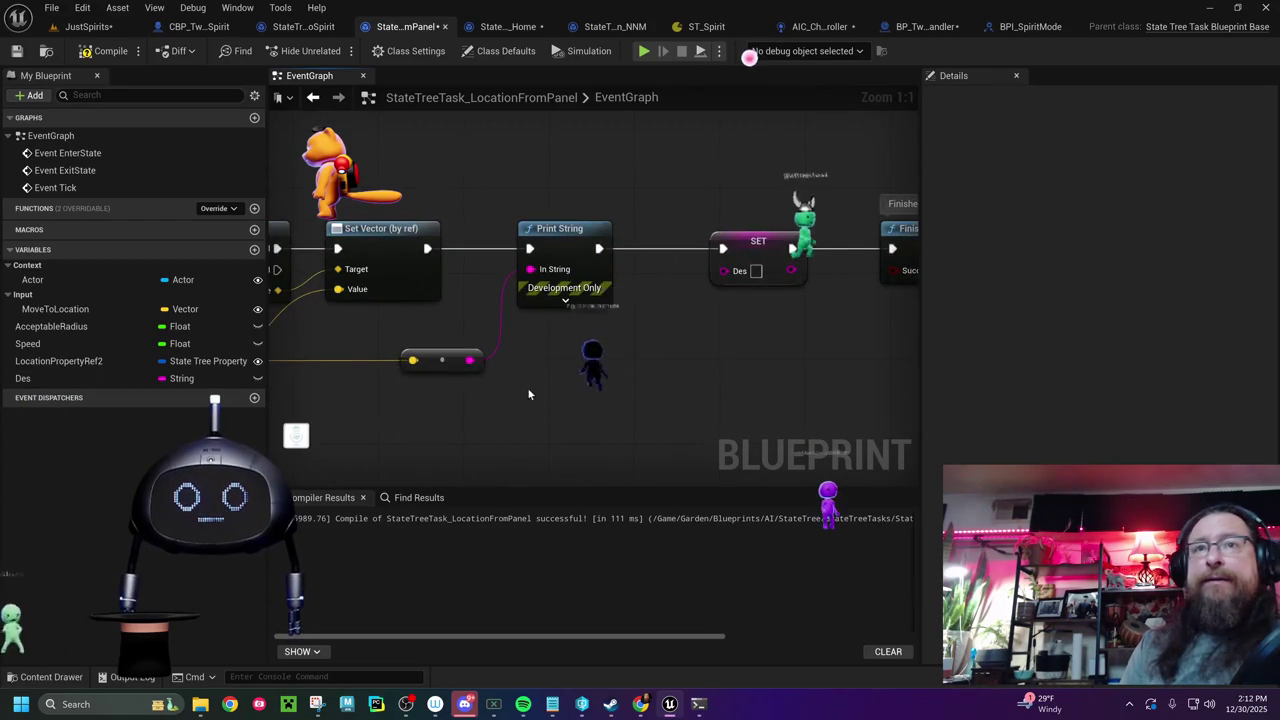
pyautogui.moveTo(461, 347); pyautogui.dragTo(760, 290)
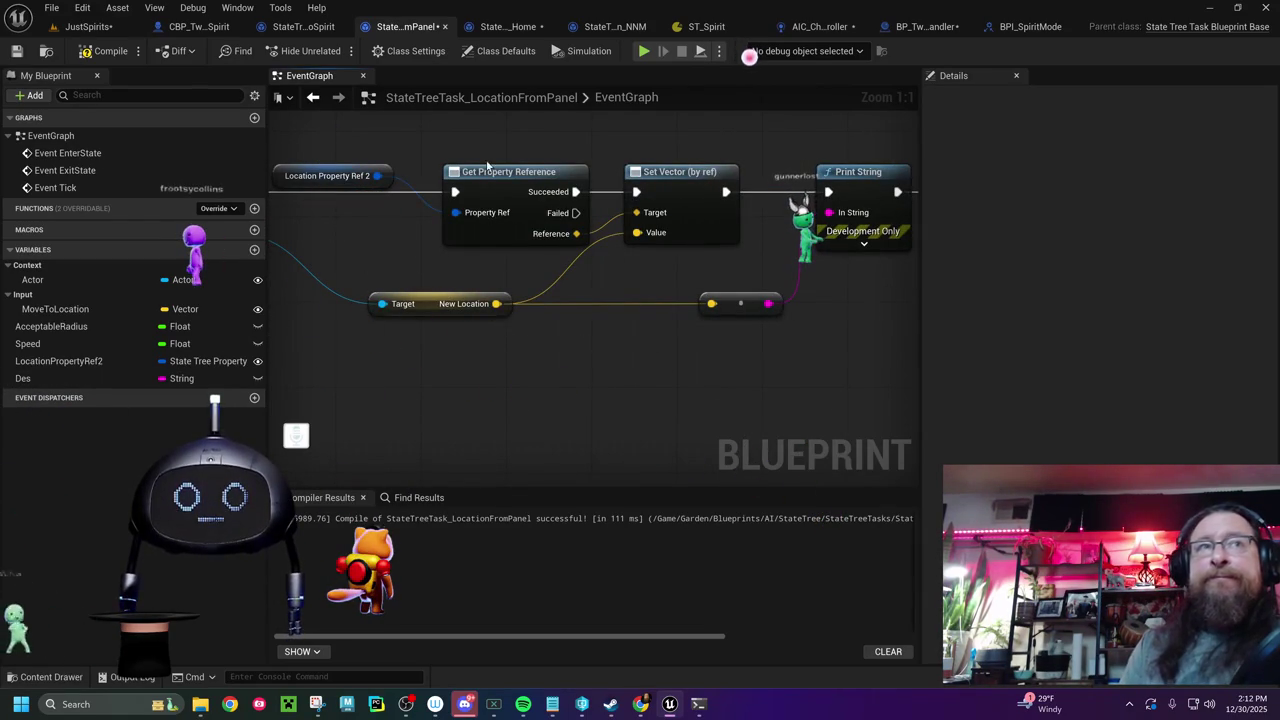
pyautogui.click(100, 55)
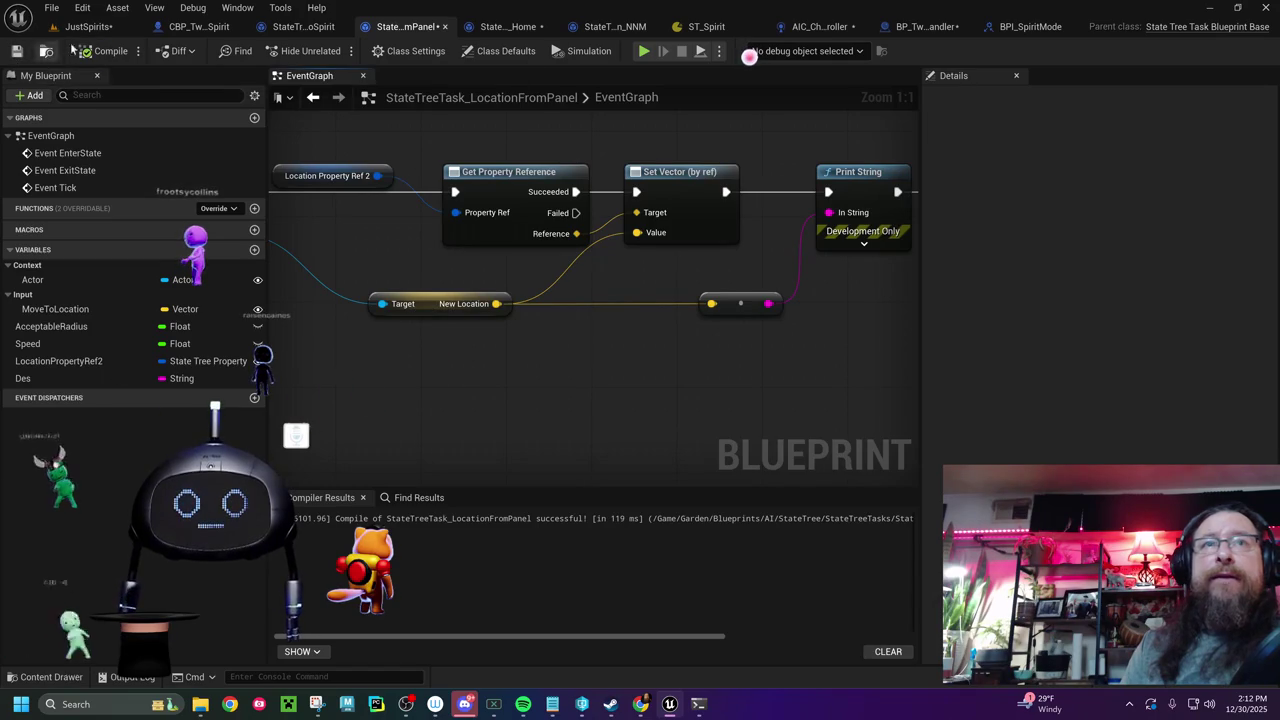
pyautogui.click(815, 26)
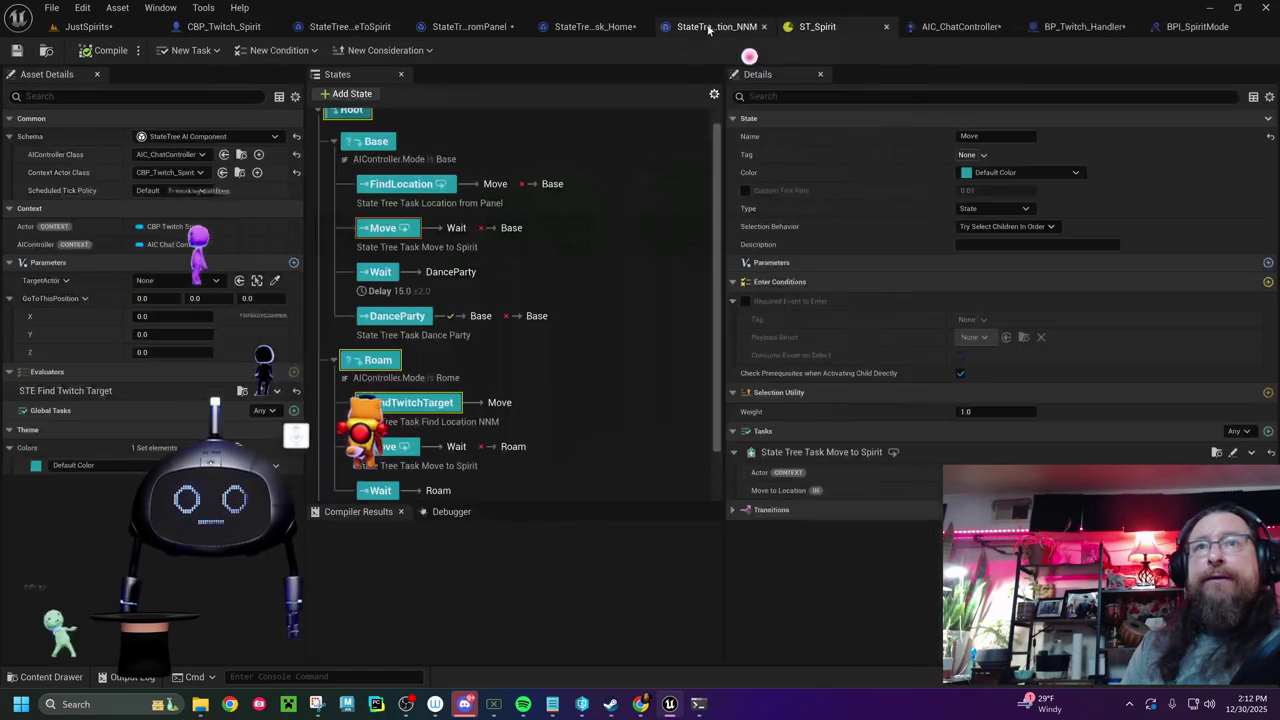
# - Set FindLocation's On State Completed transition to target the Move state
pyautogui.click(405, 184)
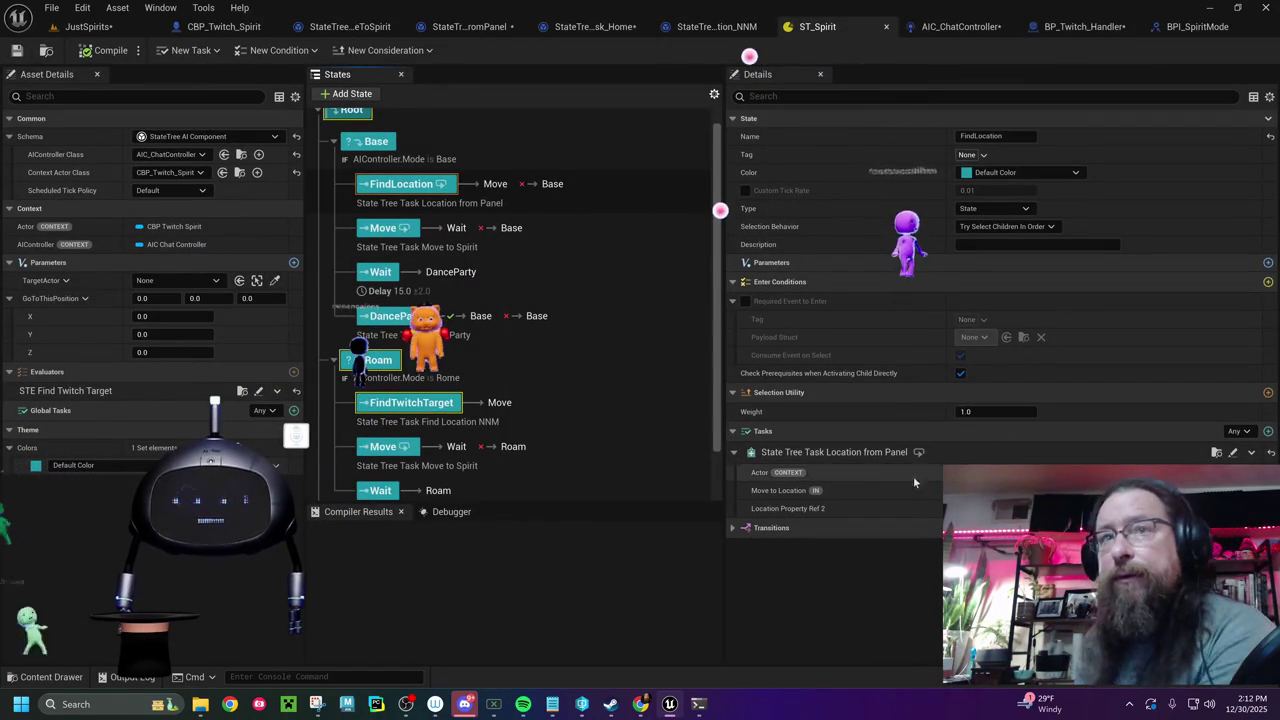
pyautogui.click(733, 528)
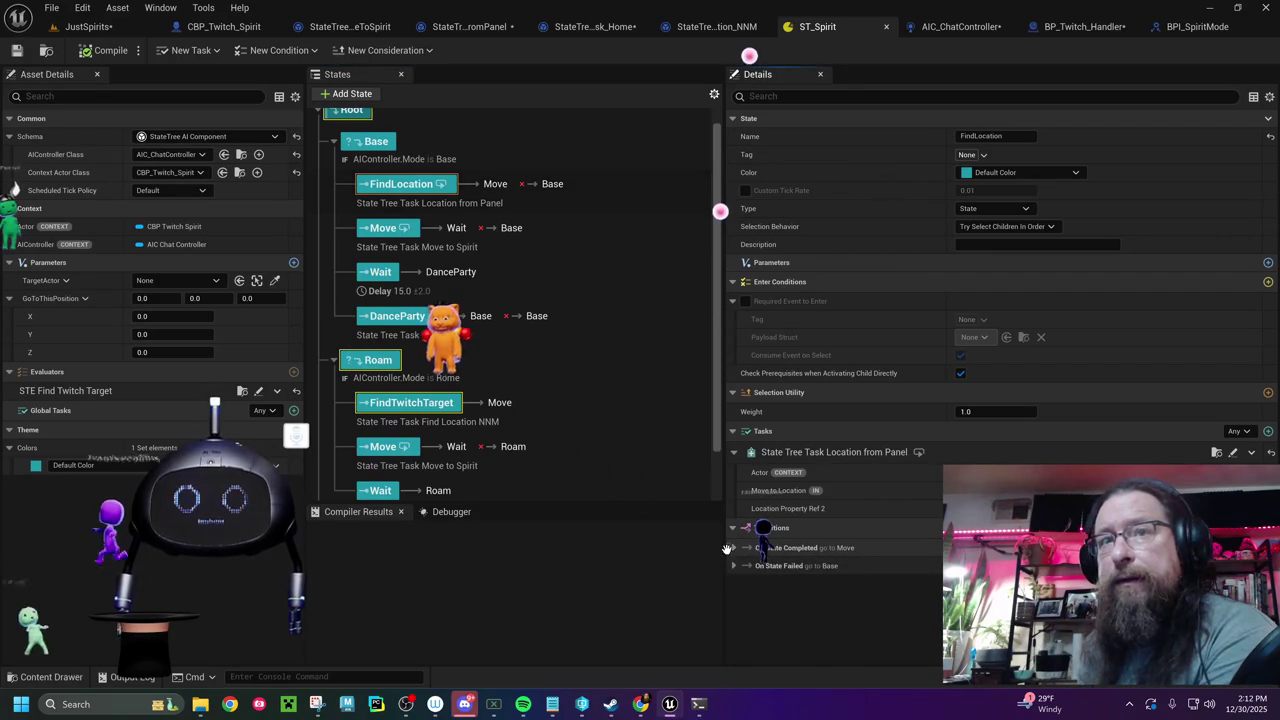
pyautogui.click(733, 548)
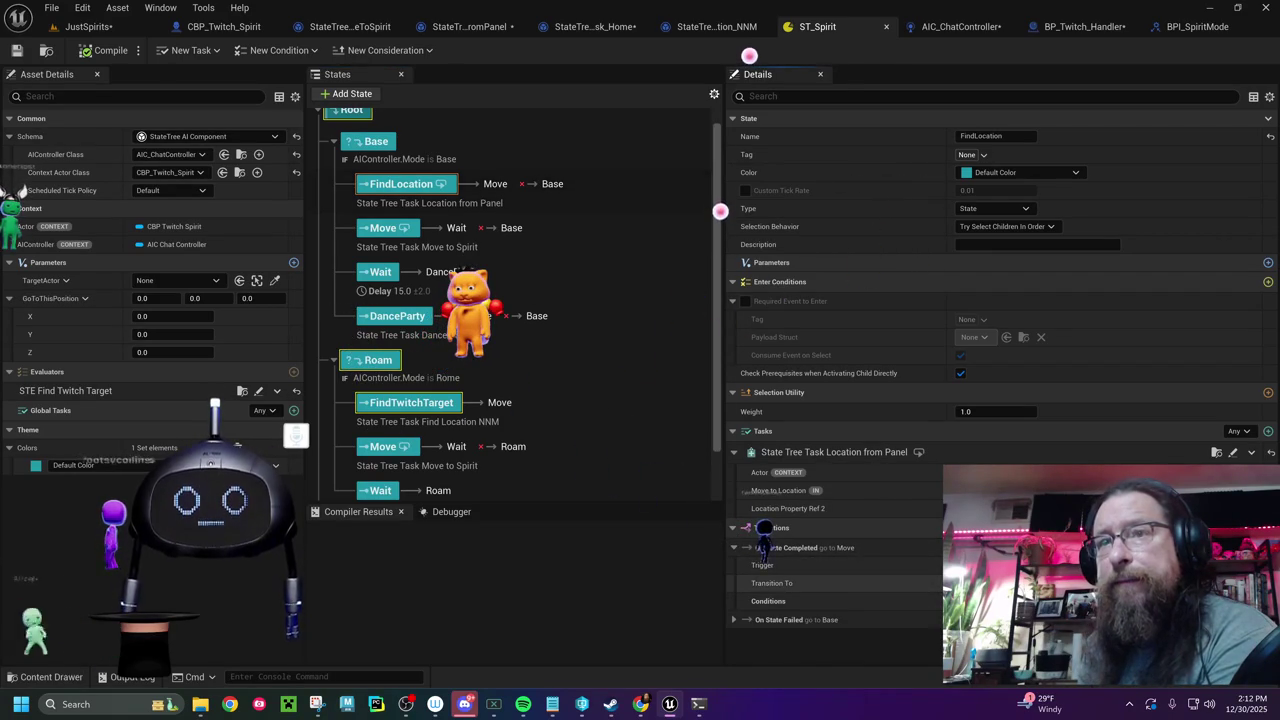
pyautogui.click(990, 583)
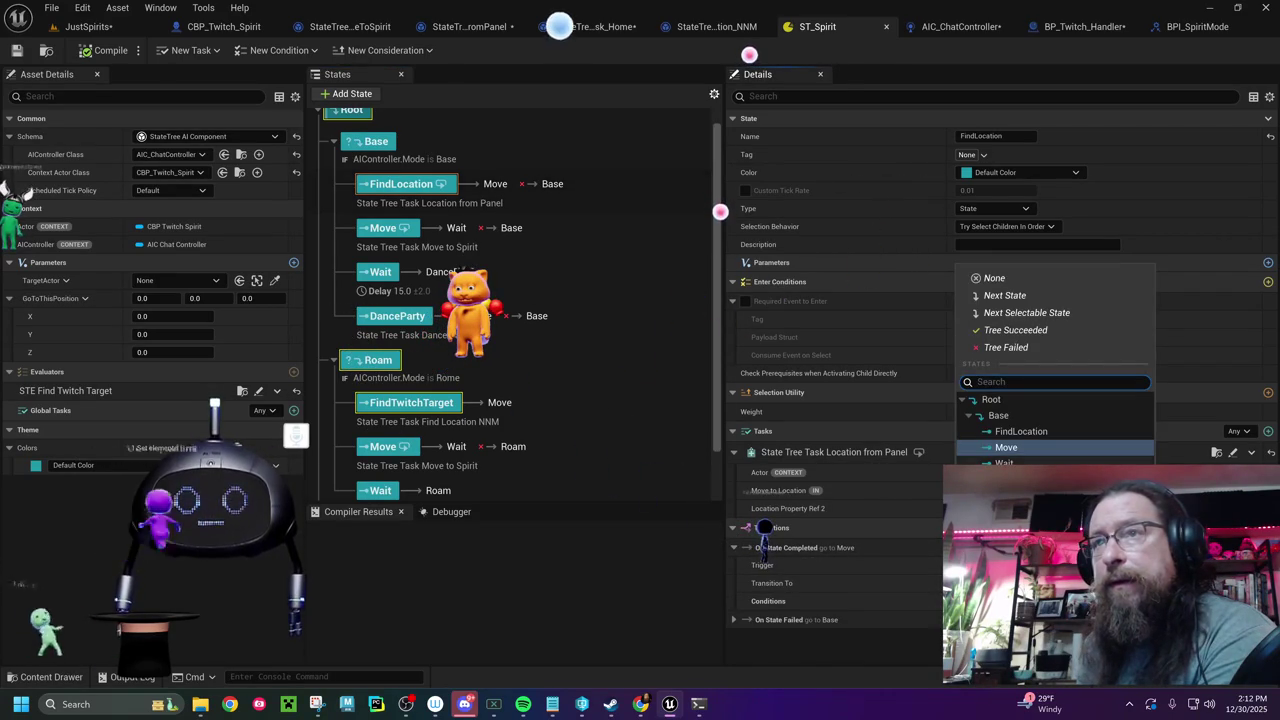
pyautogui.click(1008, 449)
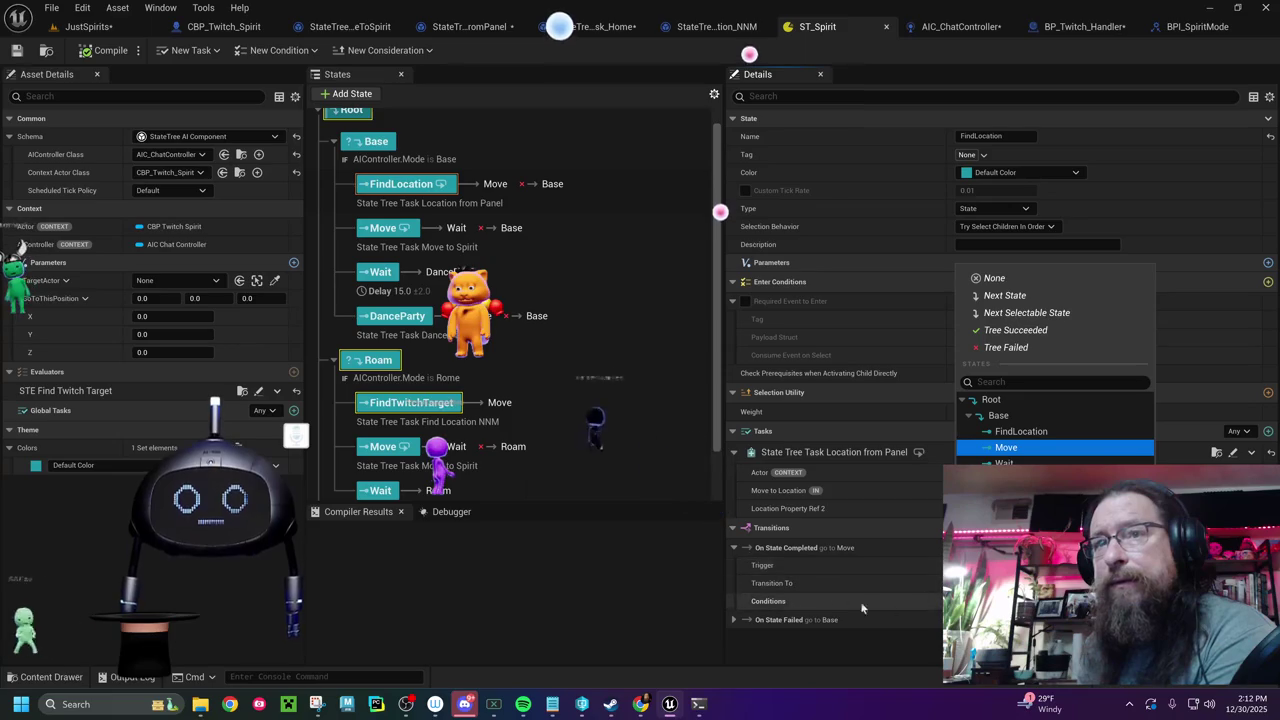
pyautogui.click(735, 620)
pyautogui.scroll(-1, 864, 614)
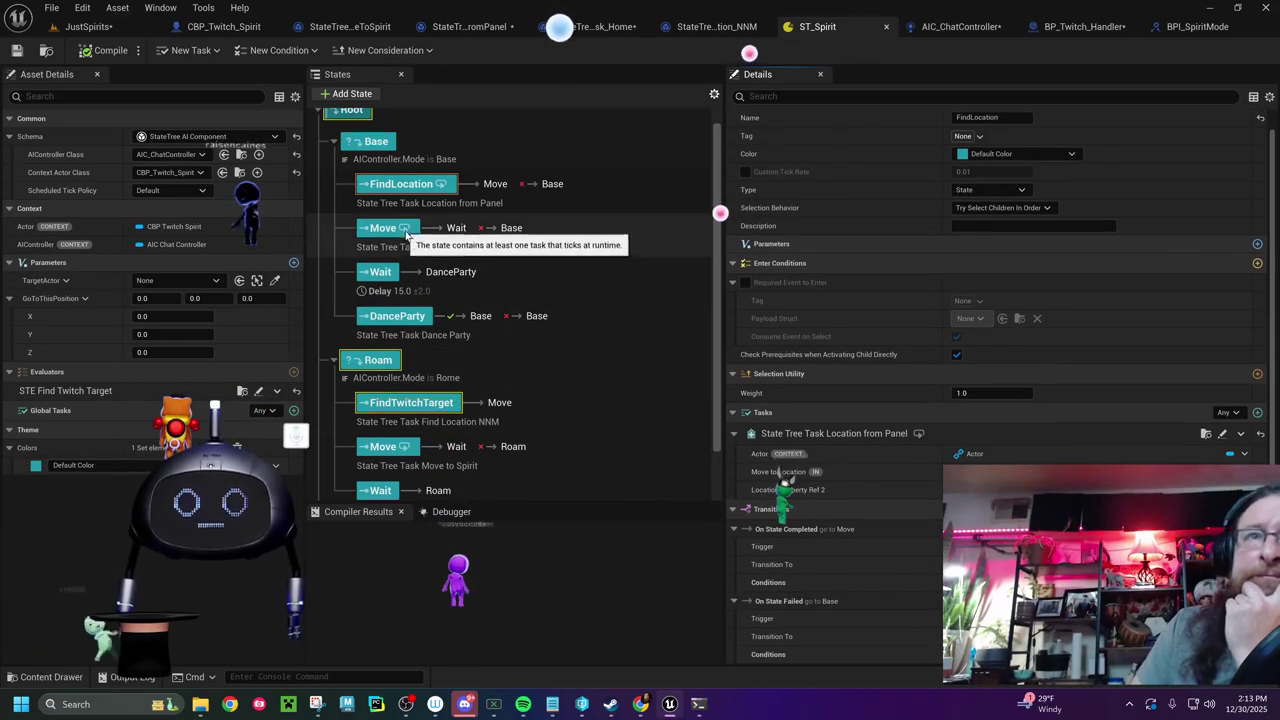
# - Rename the Move state to MoveManual
pyautogui.click(405, 232)
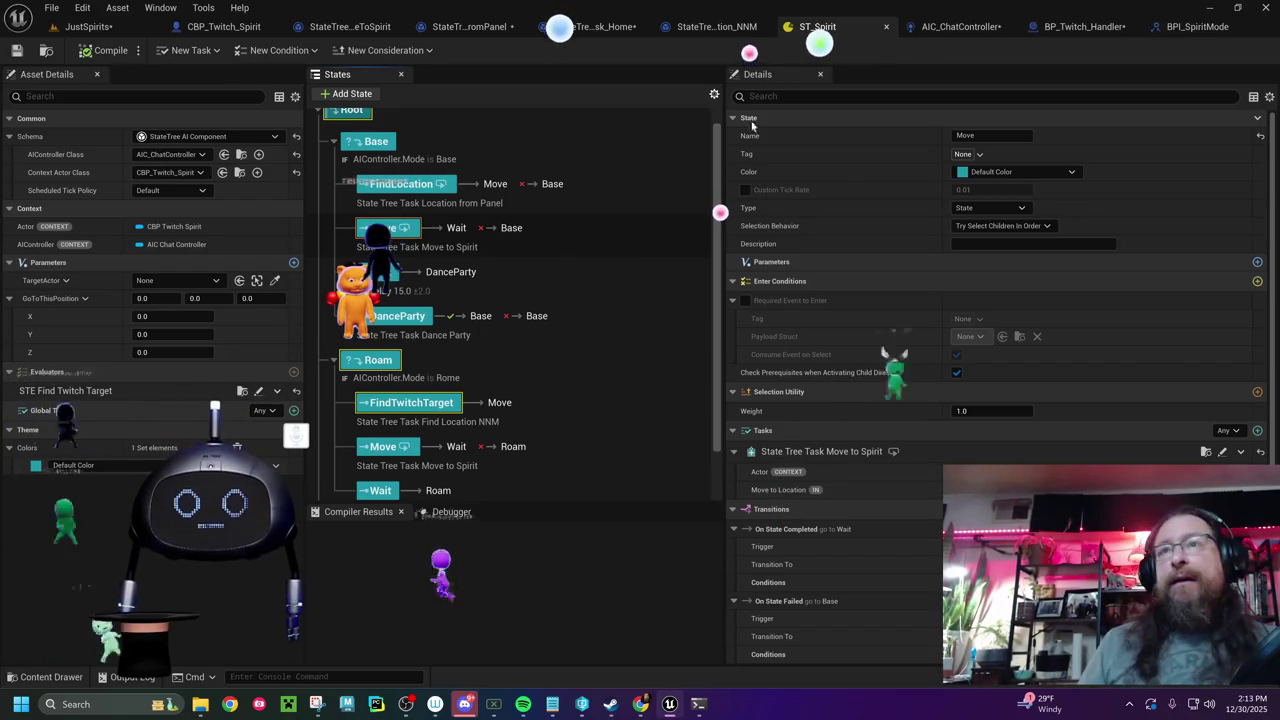
pyautogui.click(980, 136)
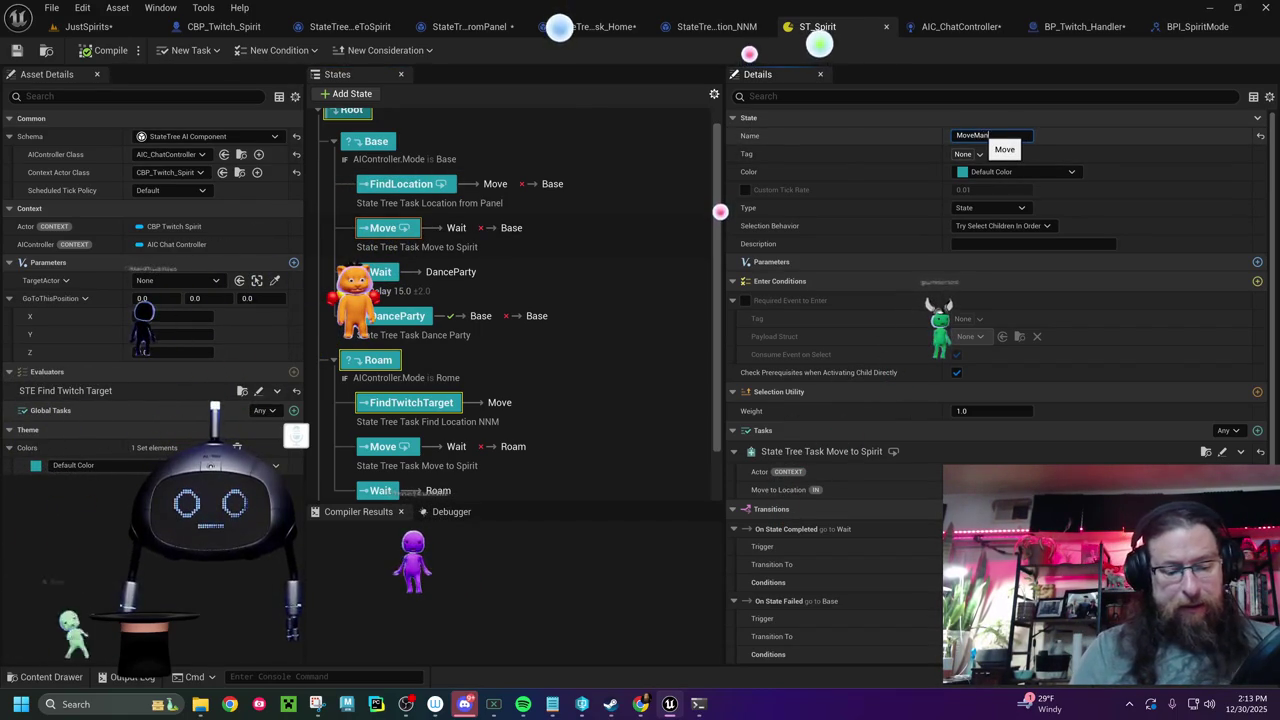
pyautogui.press('Return')
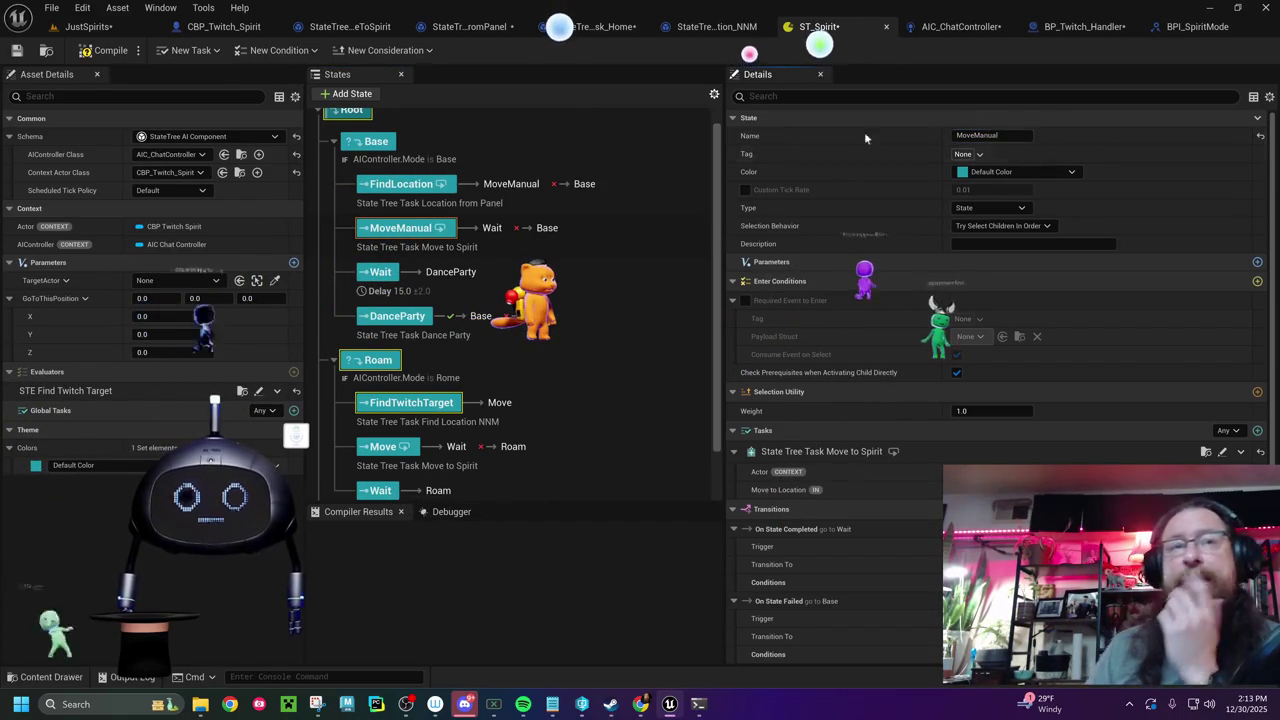
pyautogui.click(401, 184)
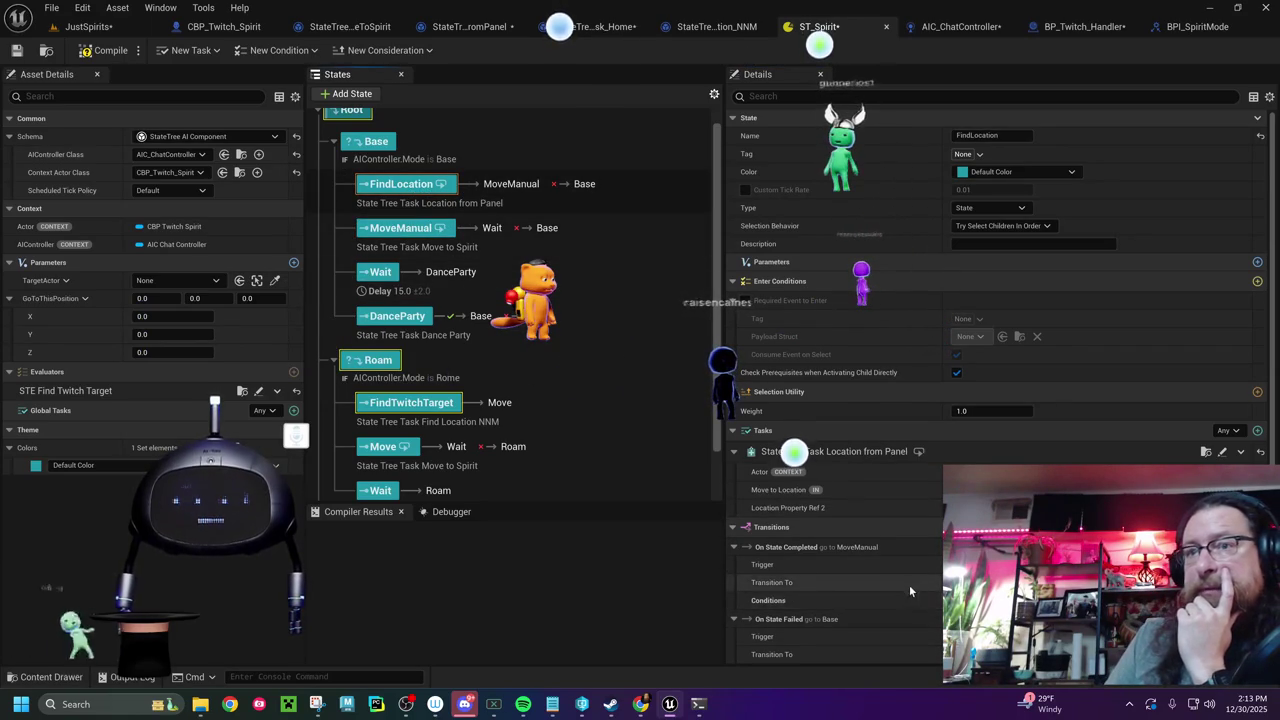
pyautogui.scroll(-1, 910, 585)
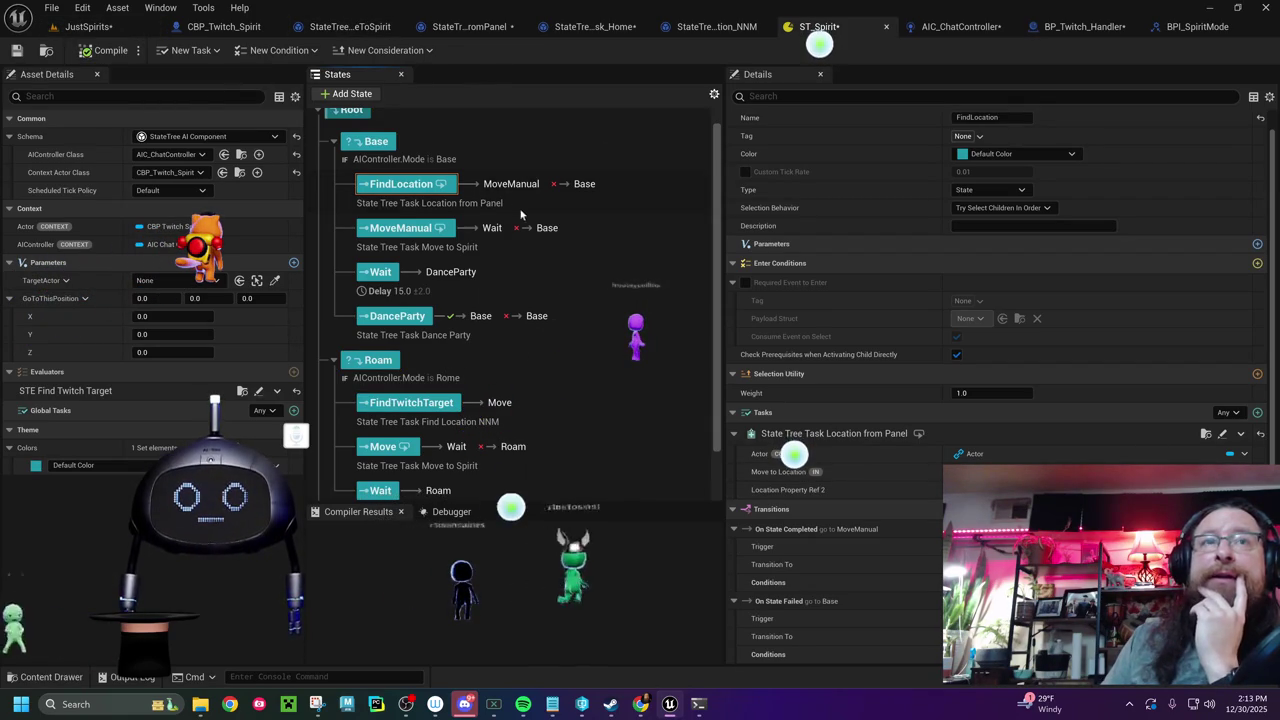
pyautogui.click(469, 26)
pyautogui.moveTo(403, 254); pyautogui.dragTo(798, 288)
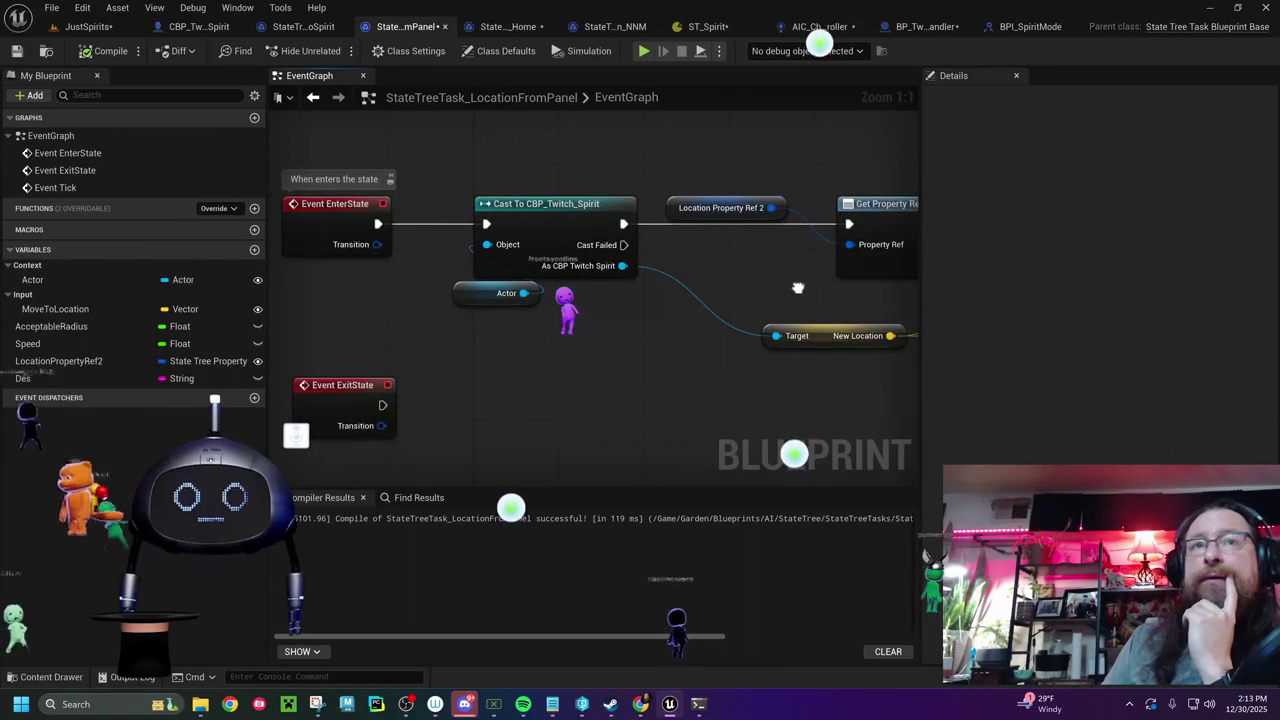
# - Delete the in-use MoveToLocation variable from the LocationFromPanel task and confirm the removal
pyautogui.moveTo(554, 177); pyautogui.dragTo(243, 160)
pyautogui.moveTo(640, 398)
pyautogui.mouseDown()
pyautogui.moveTo(145, 390)
pyautogui.moveTo(1100, 384)
pyautogui.mouseUp()
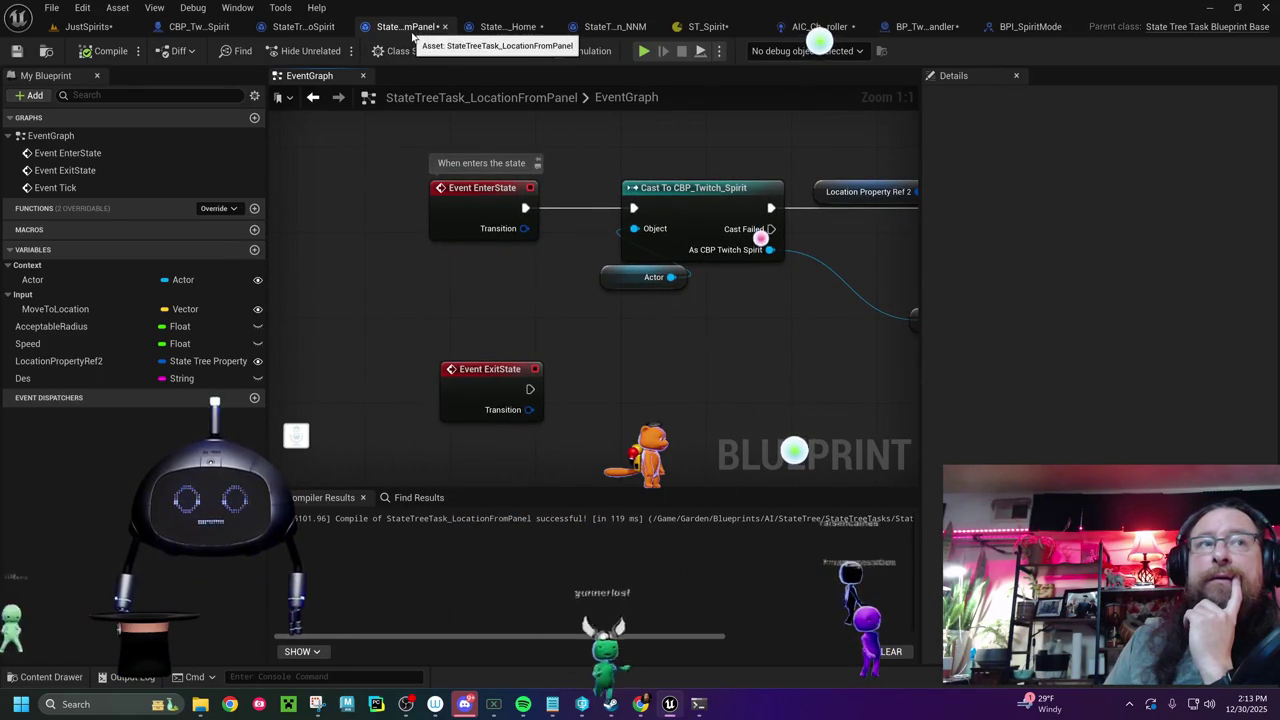
pyautogui.moveTo(703, 392); pyautogui.dragTo(547, 392)
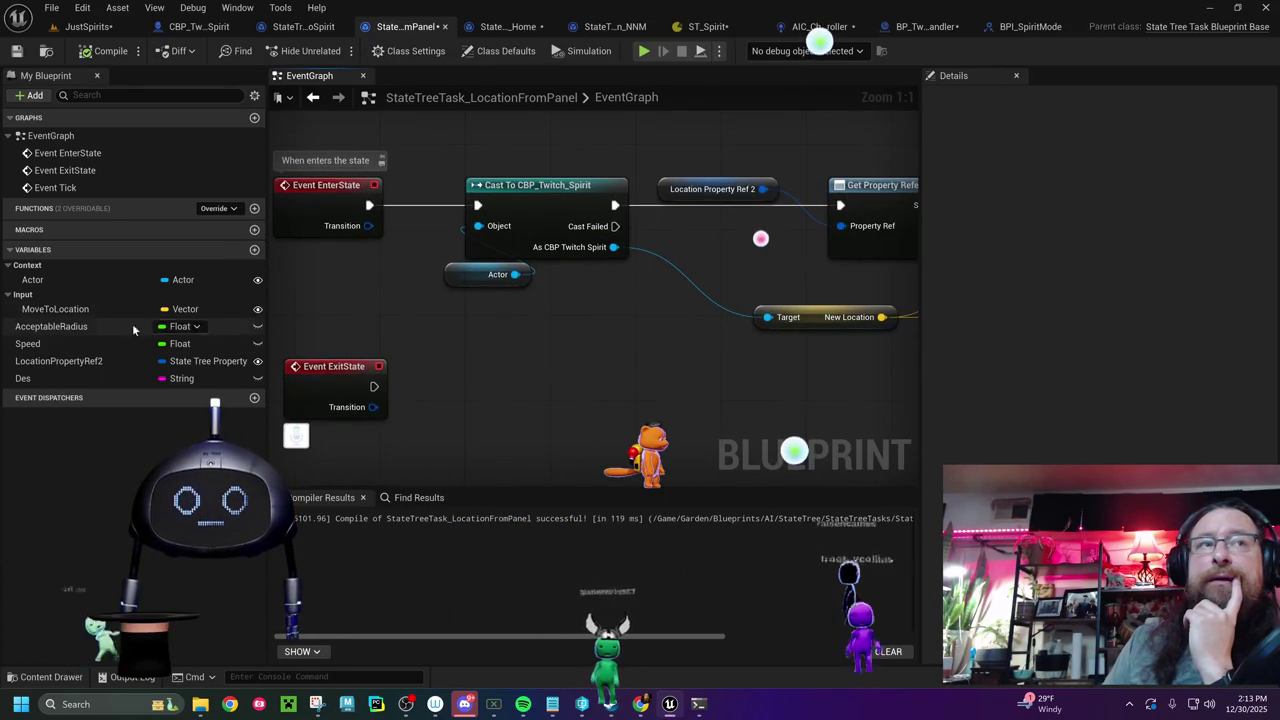
pyautogui.click(93, 309)
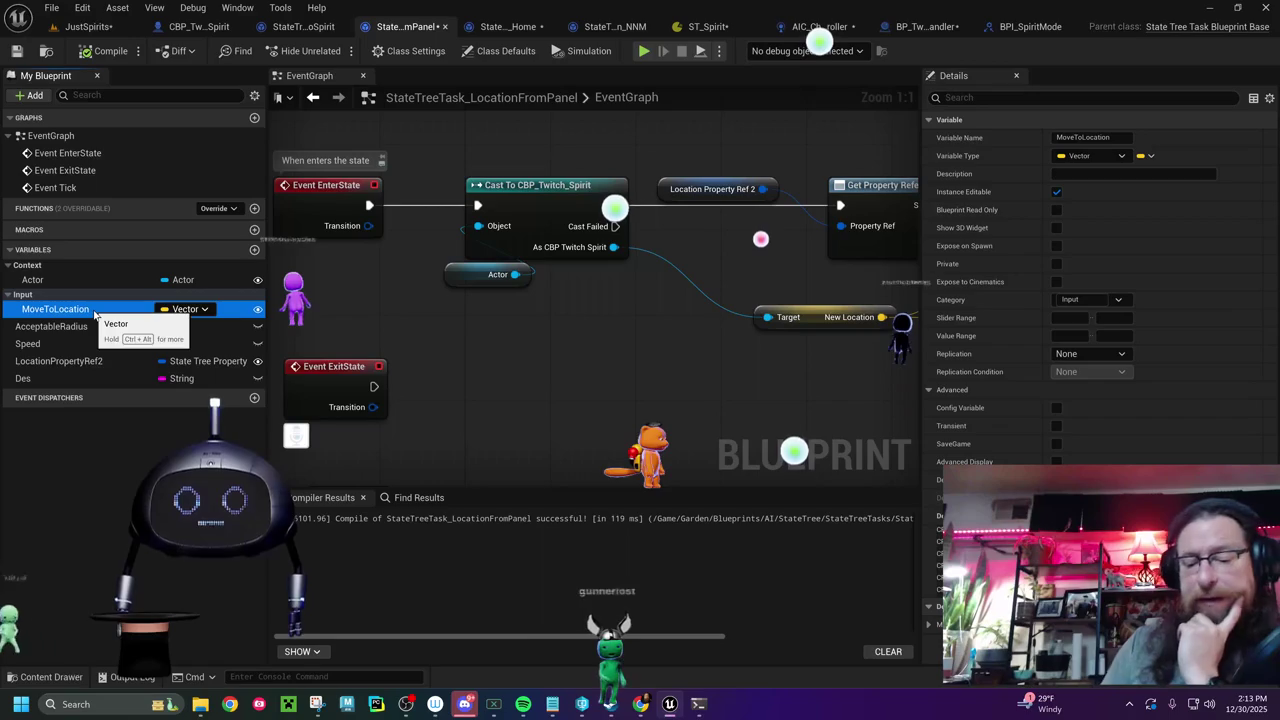
pyautogui.press('Delete')
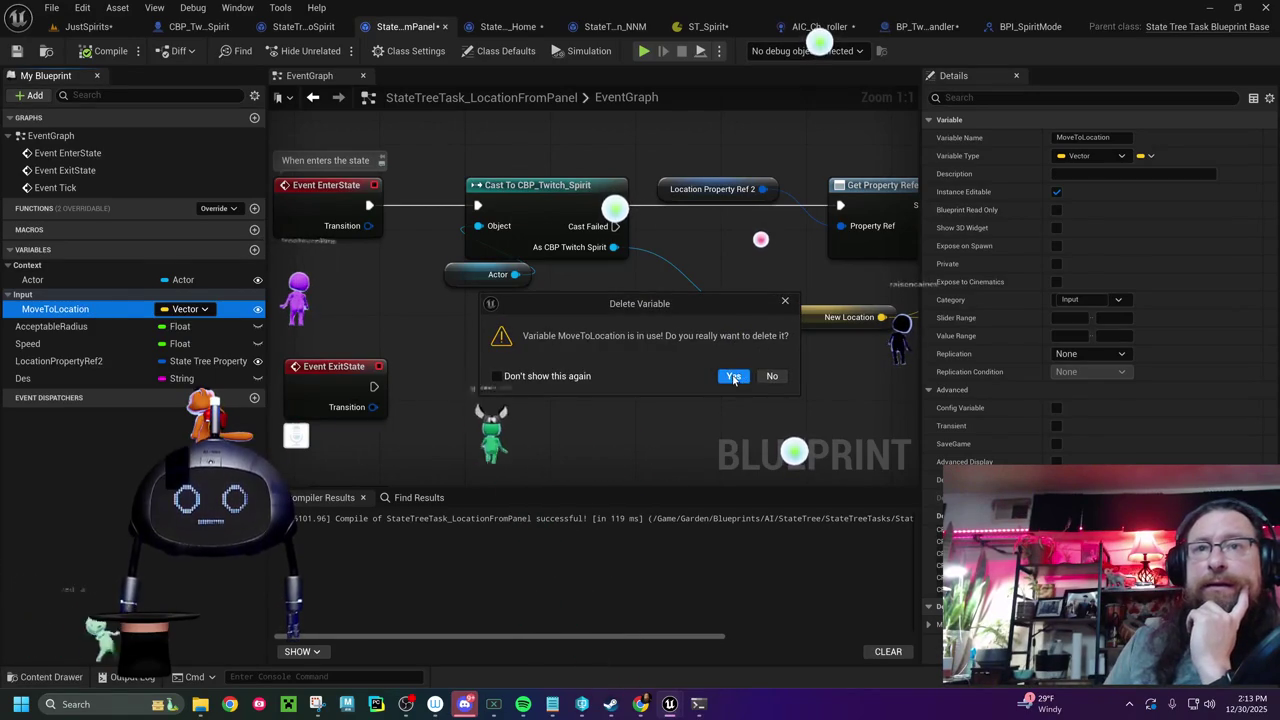
pyautogui.click(733, 375)
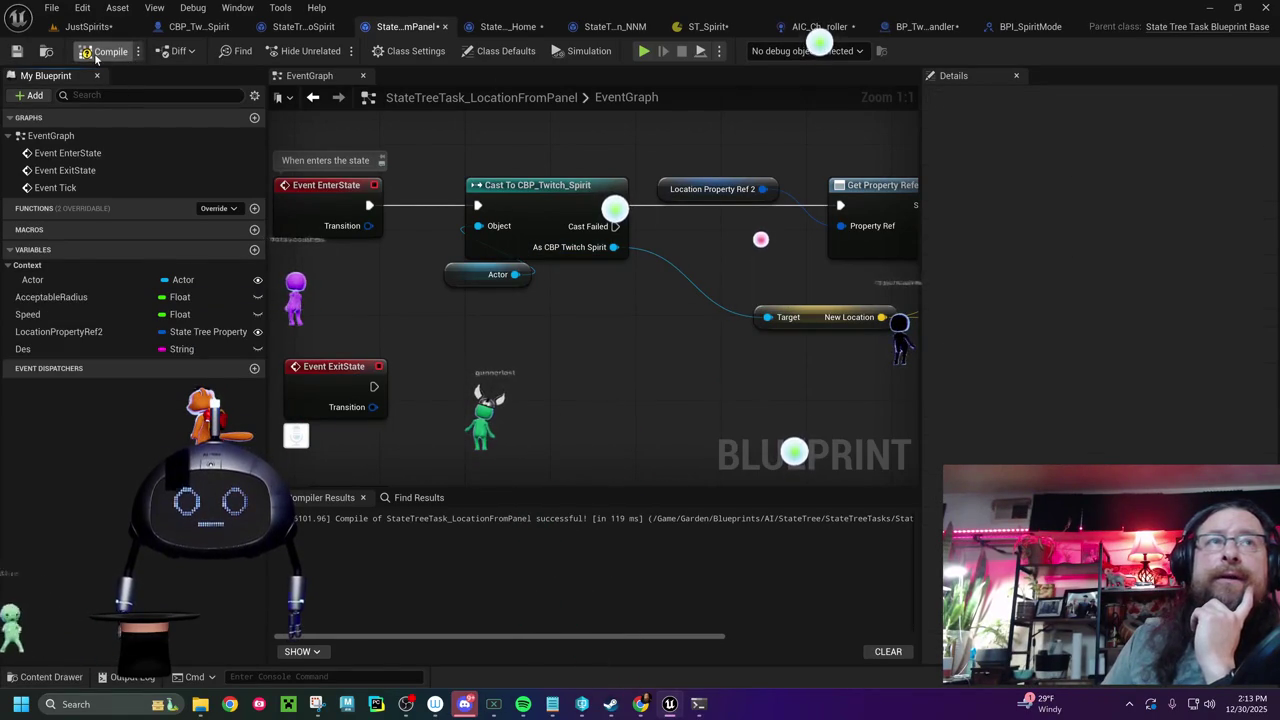
pyautogui.click(708, 26)
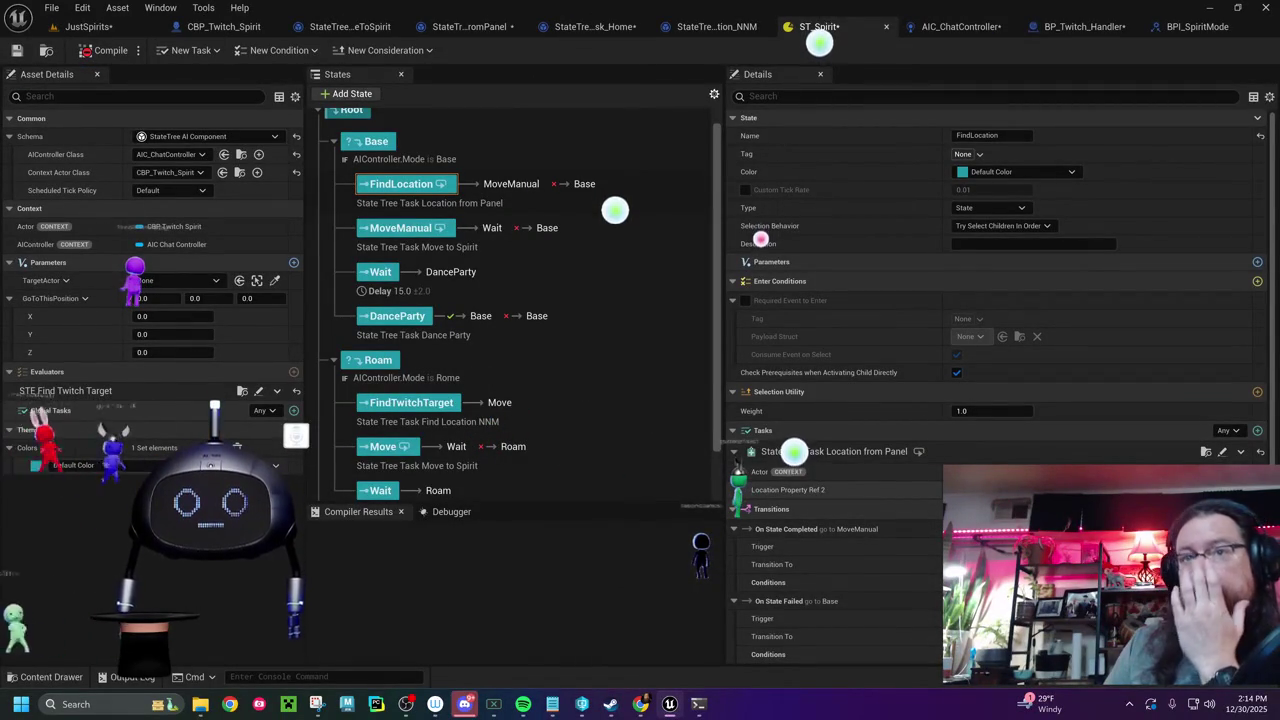
# - Compile ST_Spirit and review the LocationFromPanel cast, Set and Print String nodes
pyautogui.click(118, 55)
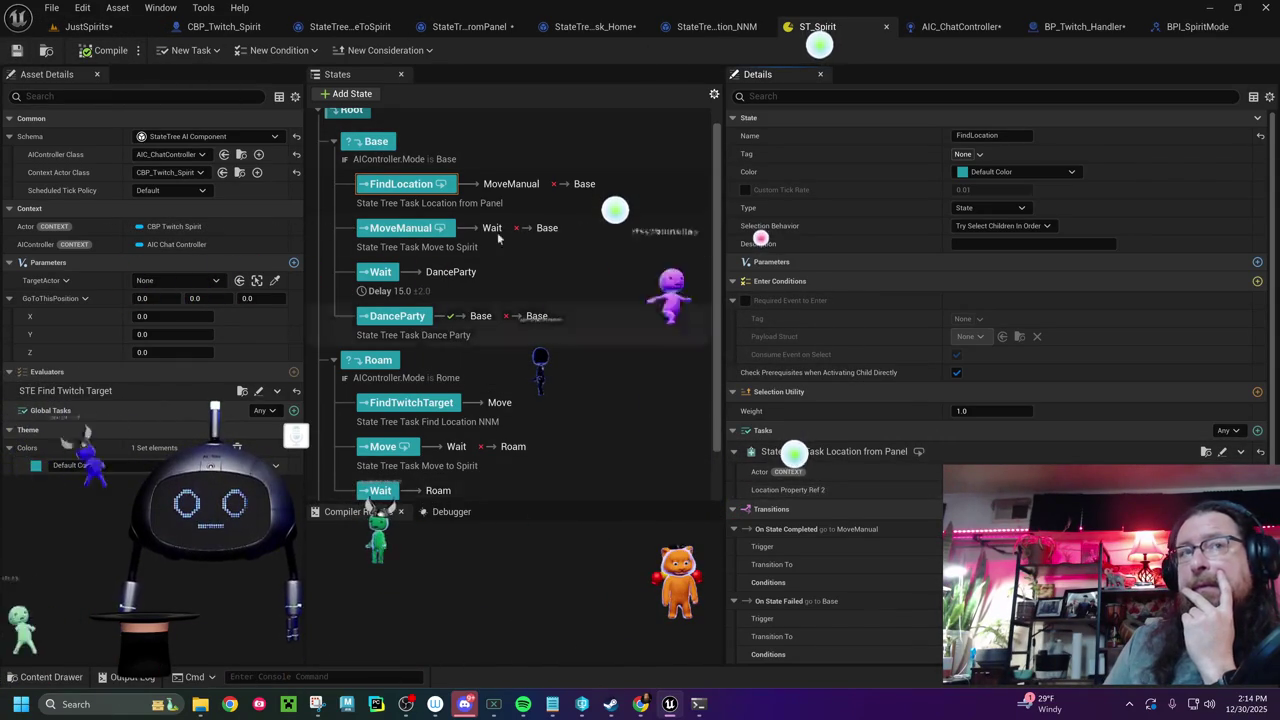
pyautogui.click(466, 26)
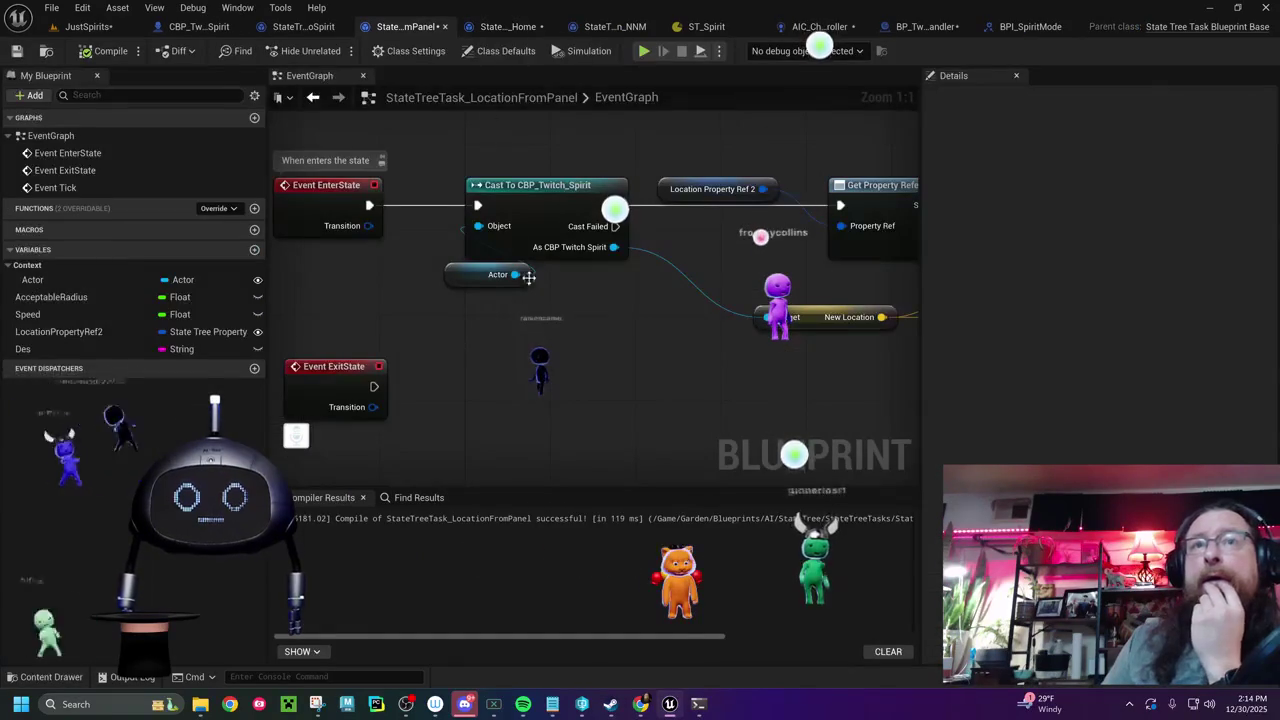
pyautogui.moveTo(640, 384); pyautogui.dragTo(522, 380)
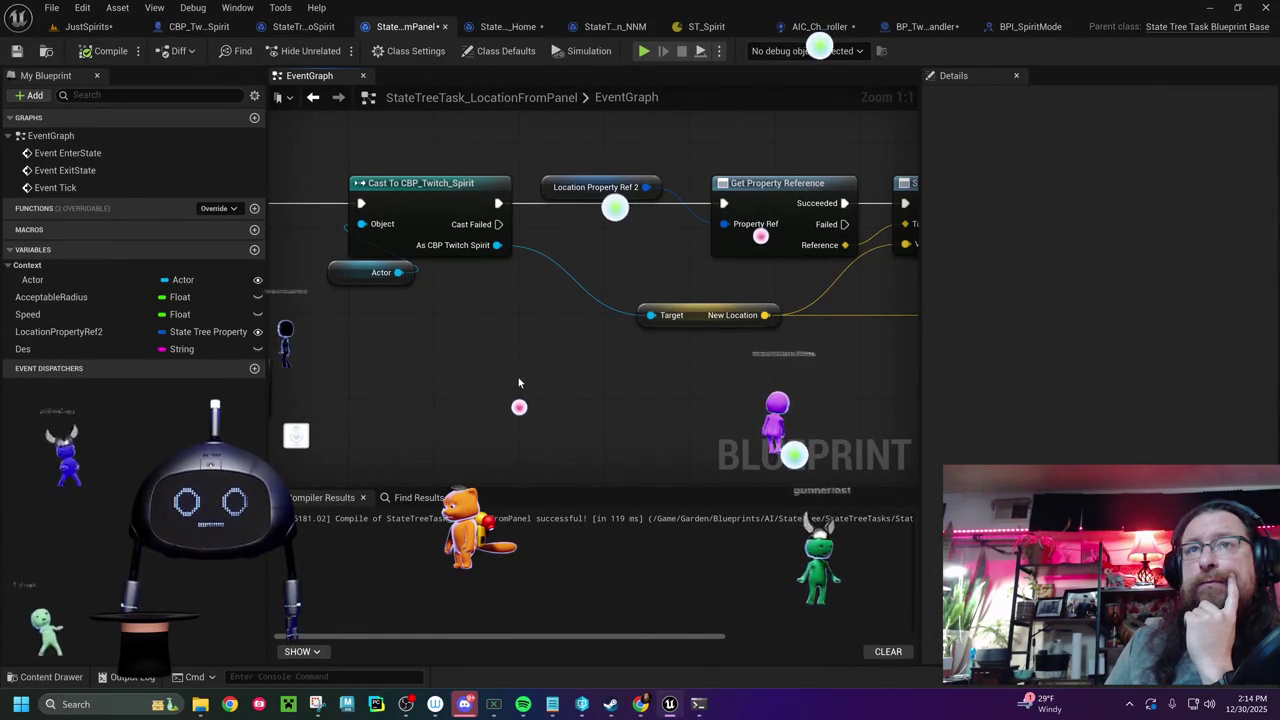
pyautogui.moveTo(517, 380); pyautogui.dragTo(304, 399)
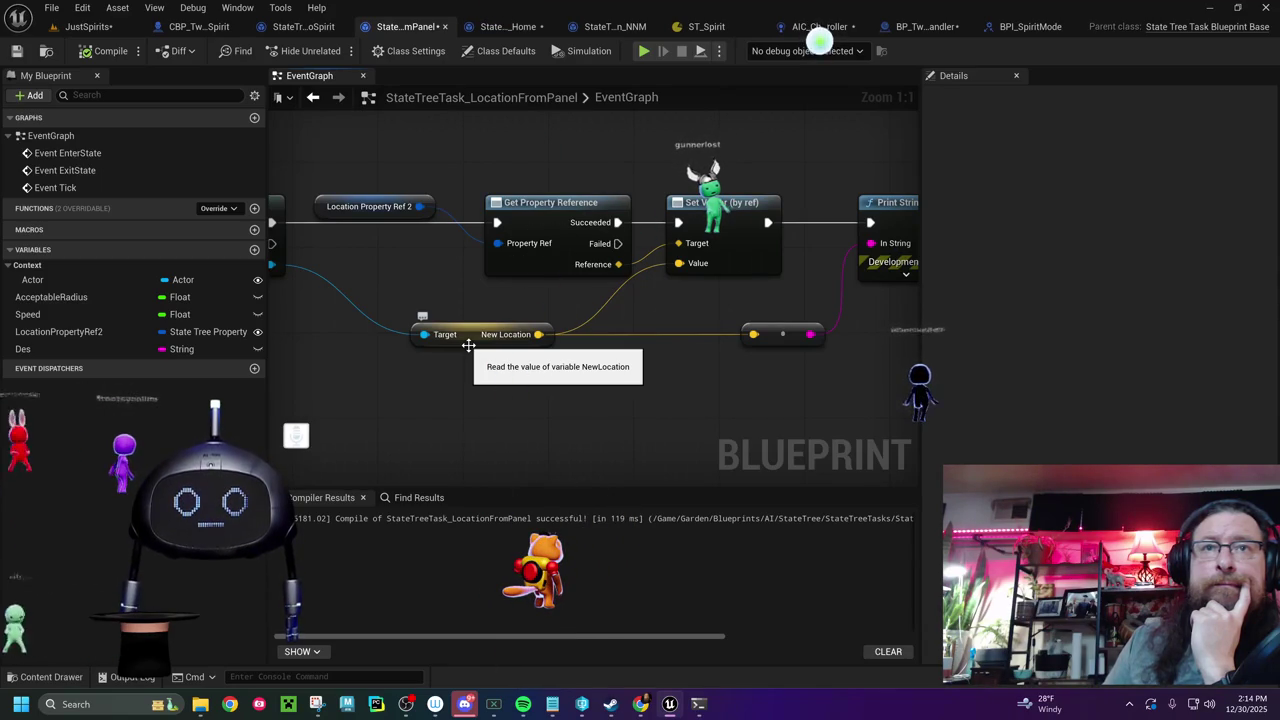
pyautogui.click(706, 26)
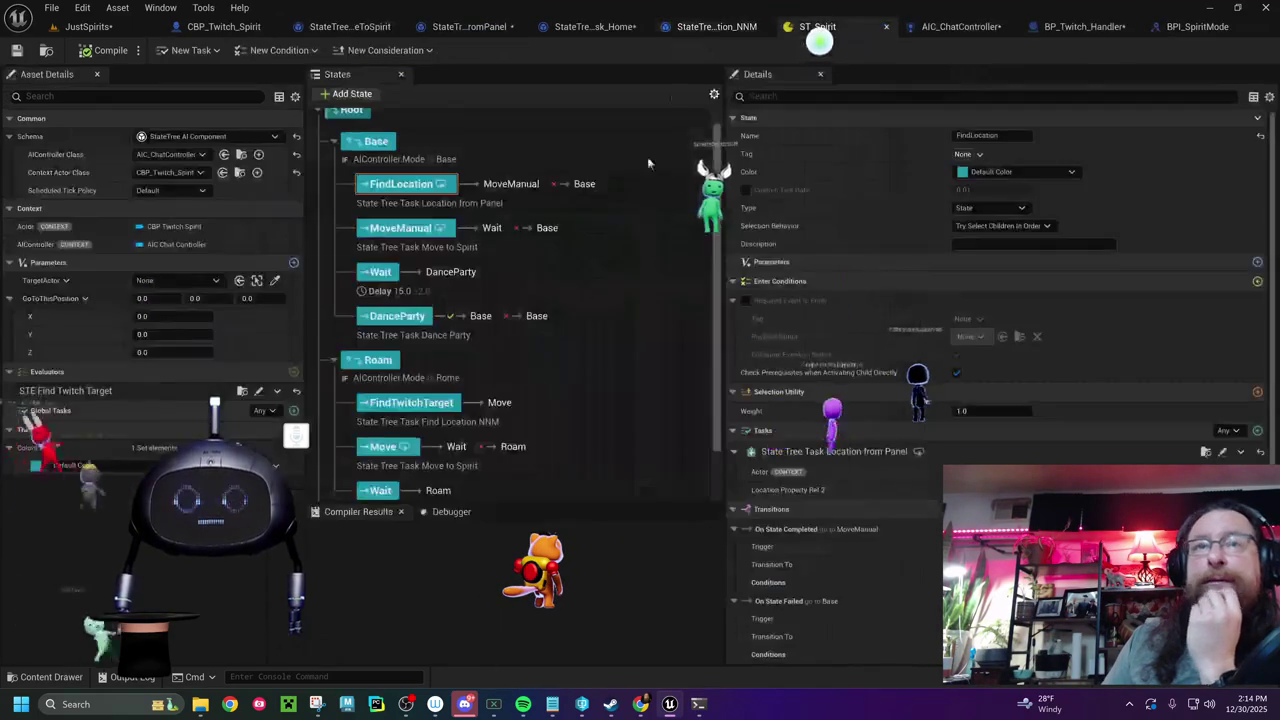
# - Delete the FindLocation state above MoveManual in ST_Spirit's Base branch
pyautogui.click(410, 232)
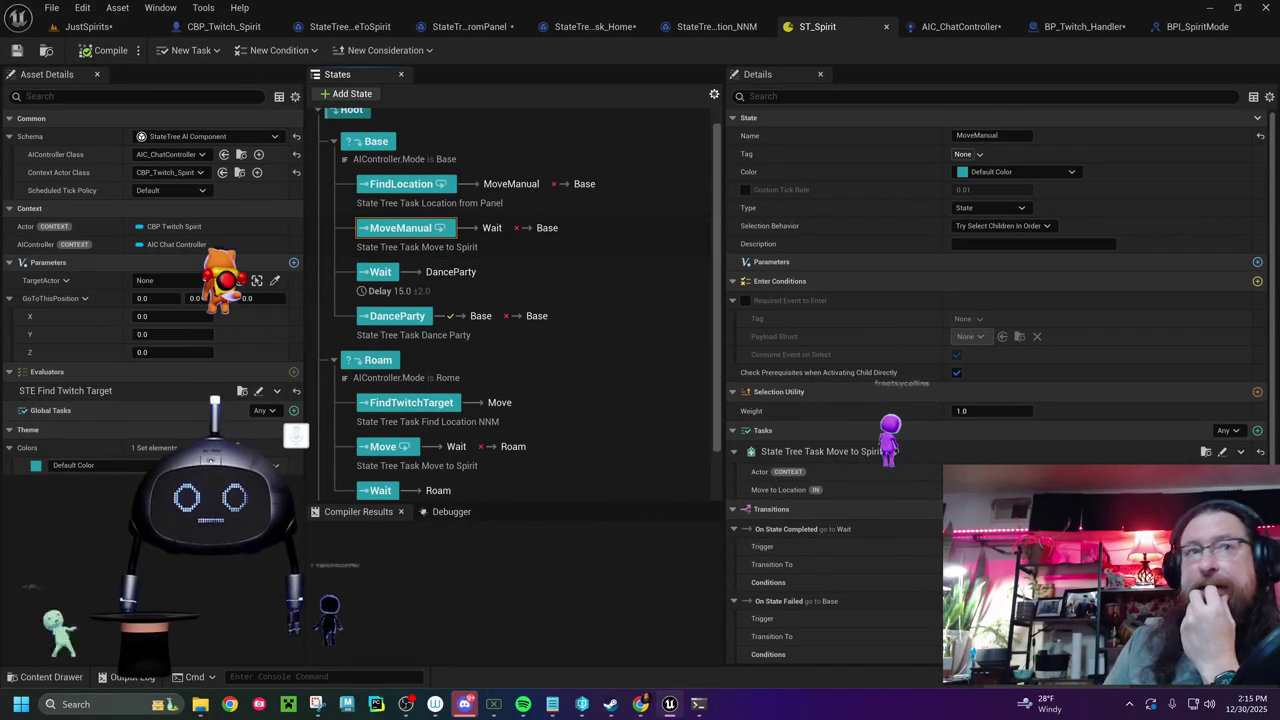
pyautogui.press('Up')
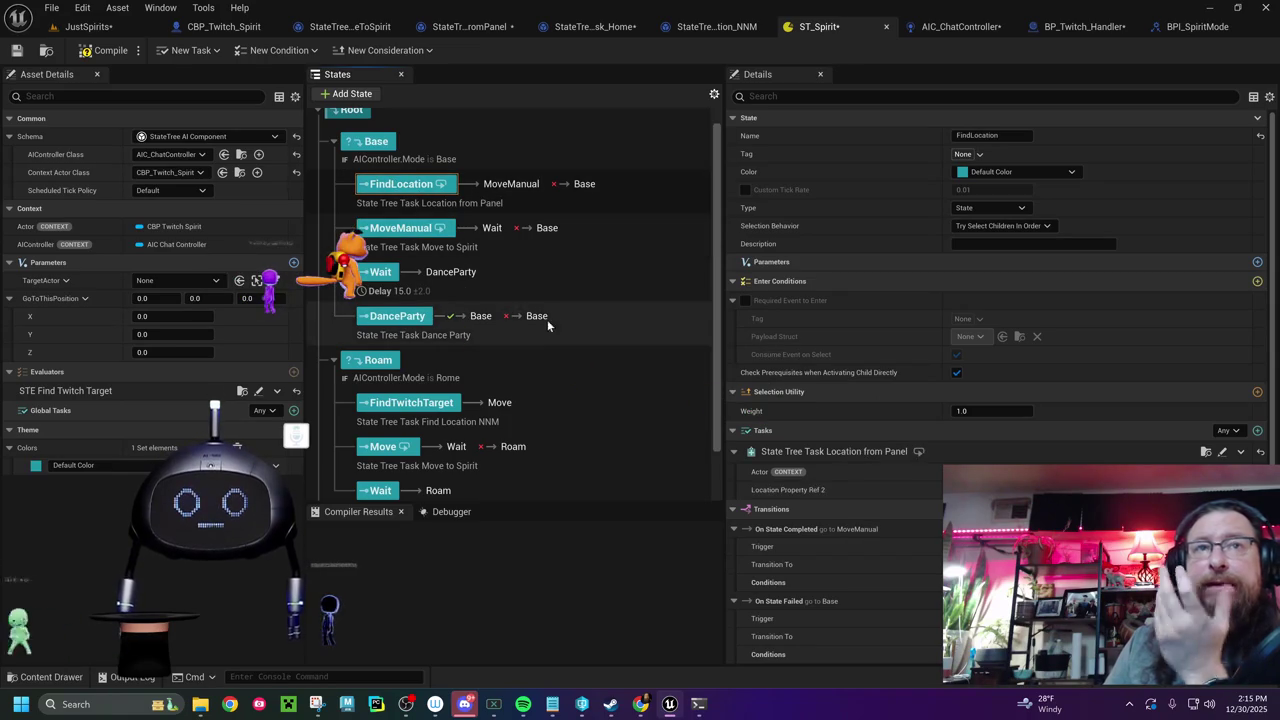
pyautogui.press('Delete')
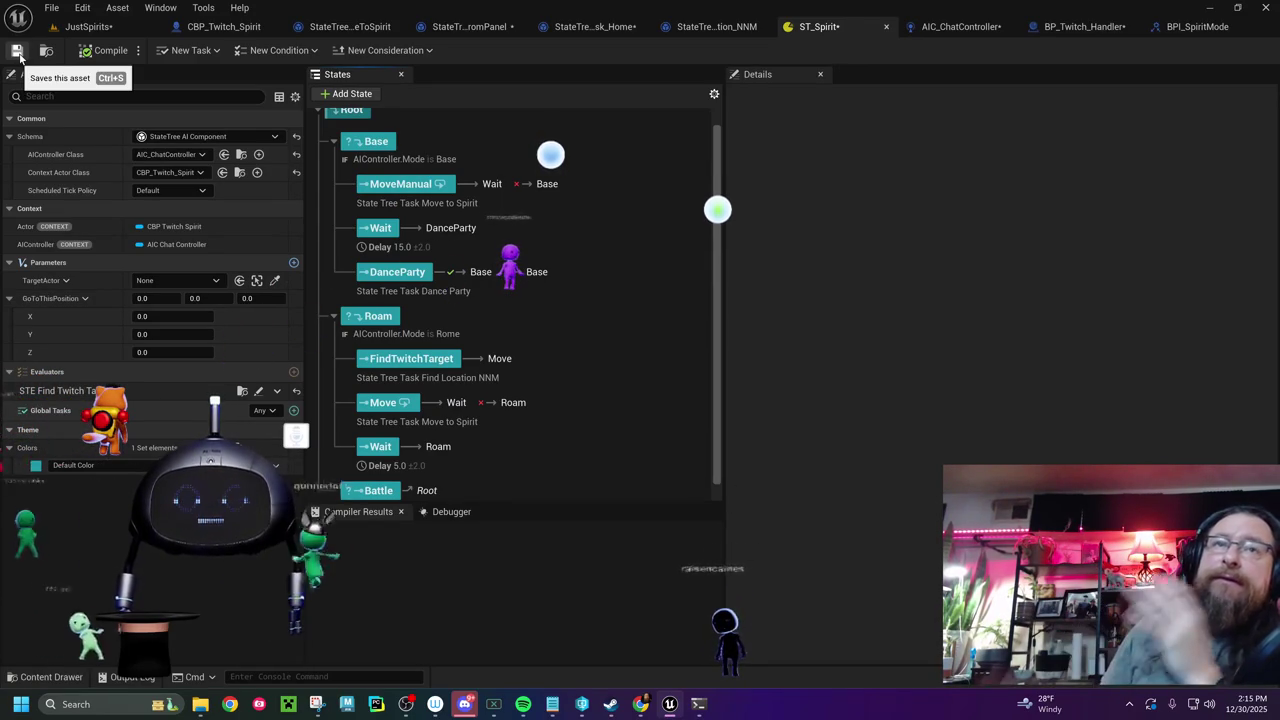
pyautogui.click(86, 26)
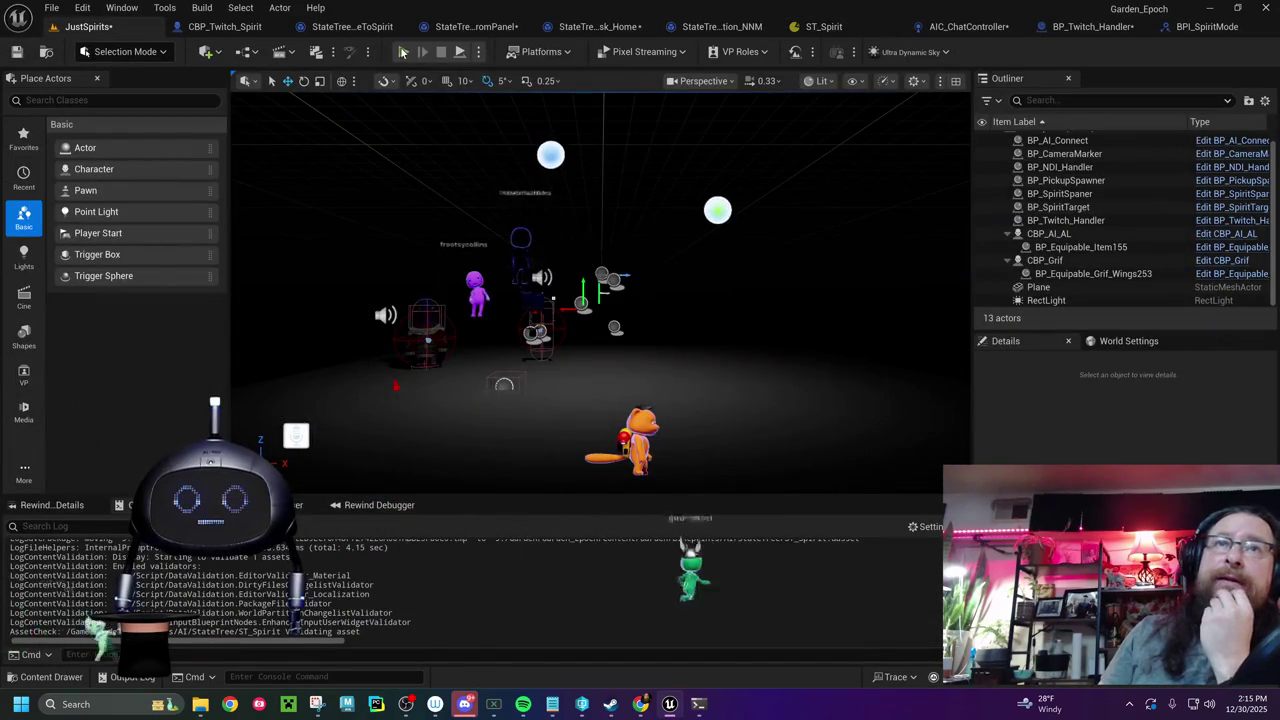
# - Play JustSpirits with the gameplay debugger showing CBP_Twitch_Spirit0 running the MoveManual state
pyautogui.click(458, 53)
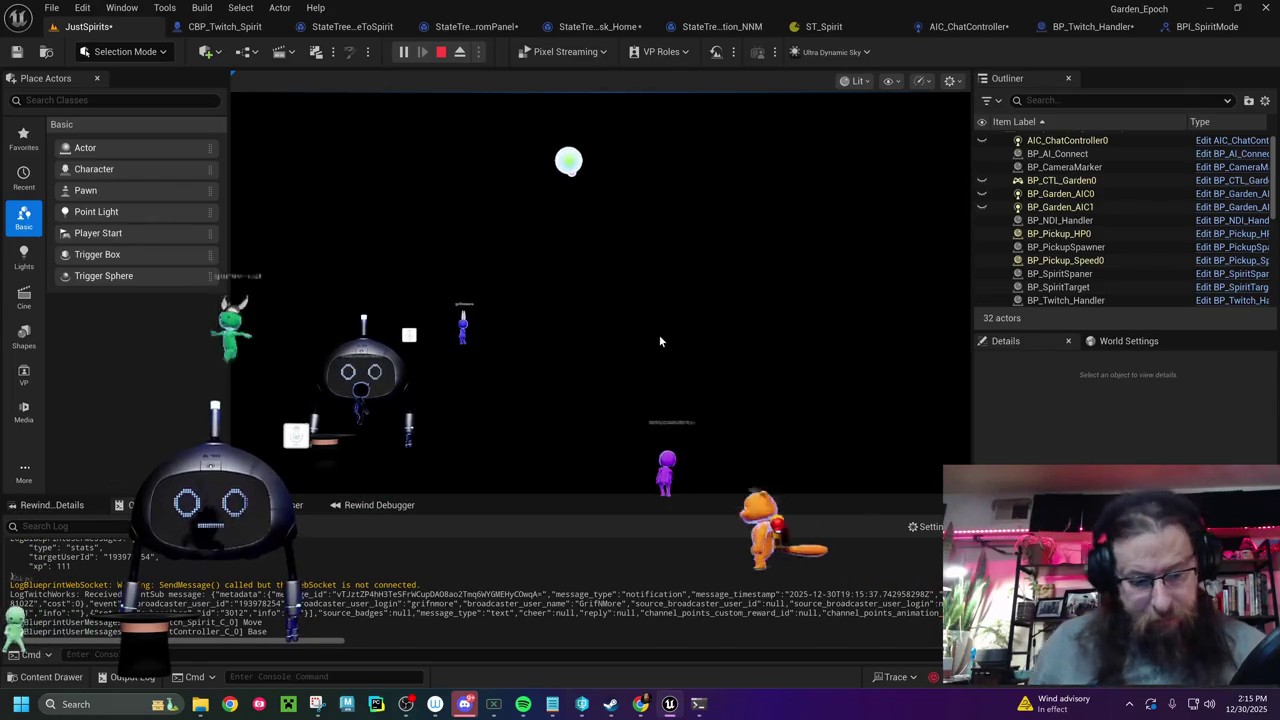
pyautogui.press("'")
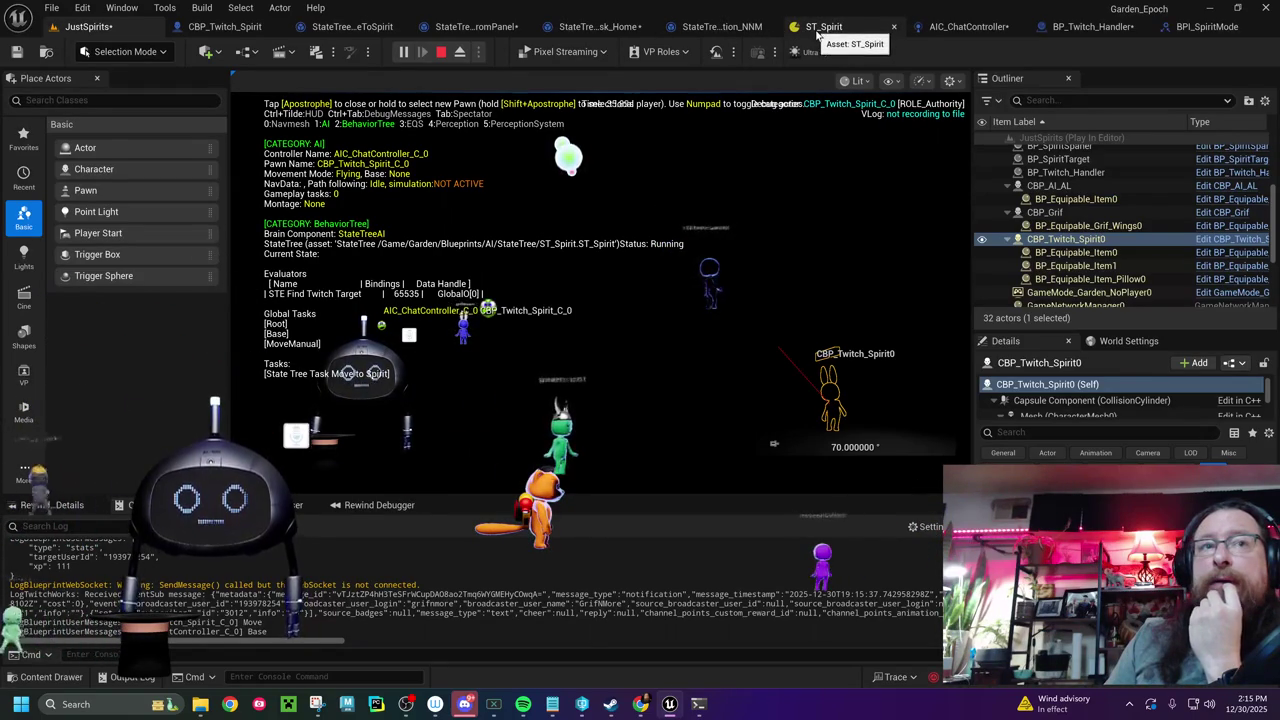
pyautogui.click(817, 30)
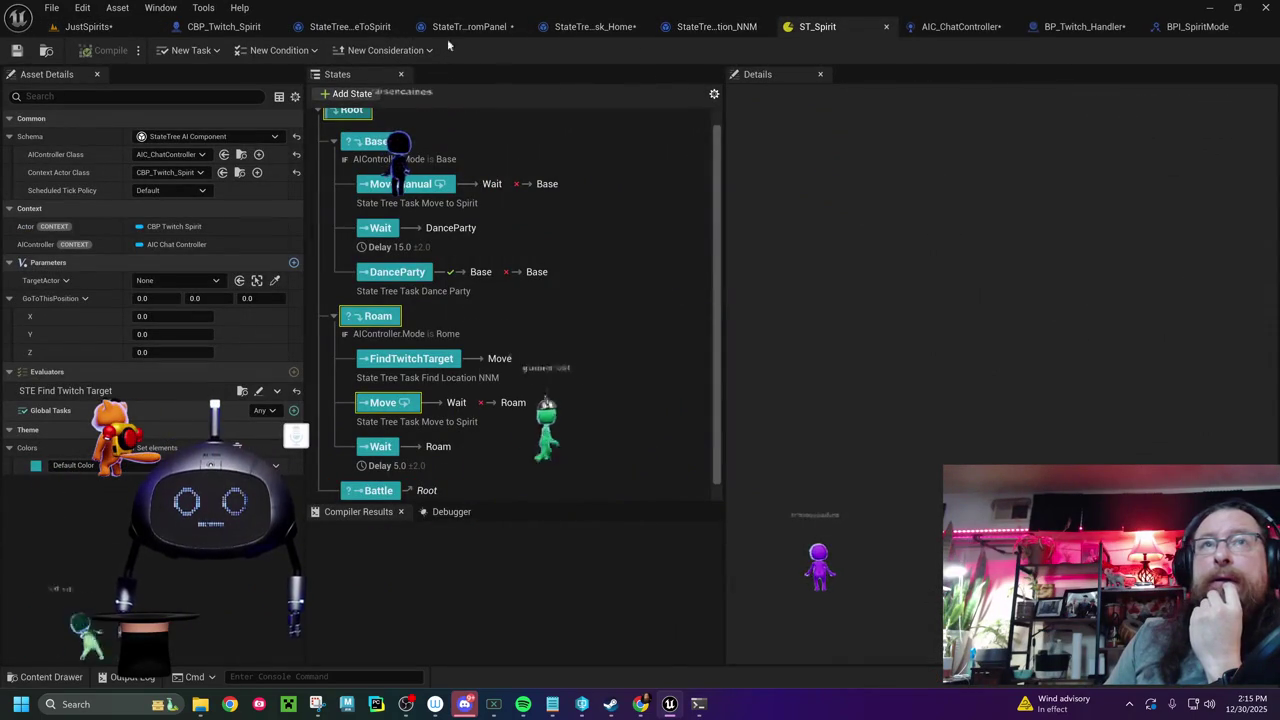
# - Review MoveToSpirit's Event Tick movement input nodes and the MoveManual state
pyautogui.click(349, 26)
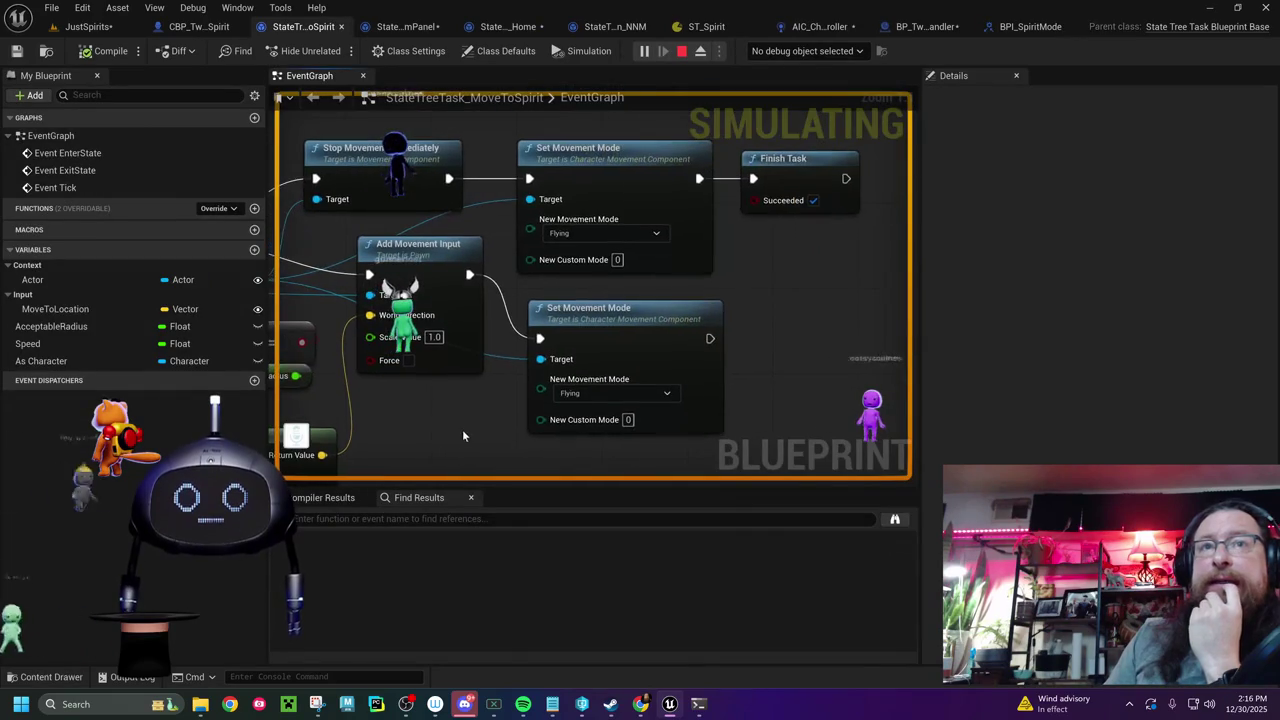
pyautogui.moveTo(458, 379); pyautogui.dragTo(608, 375)
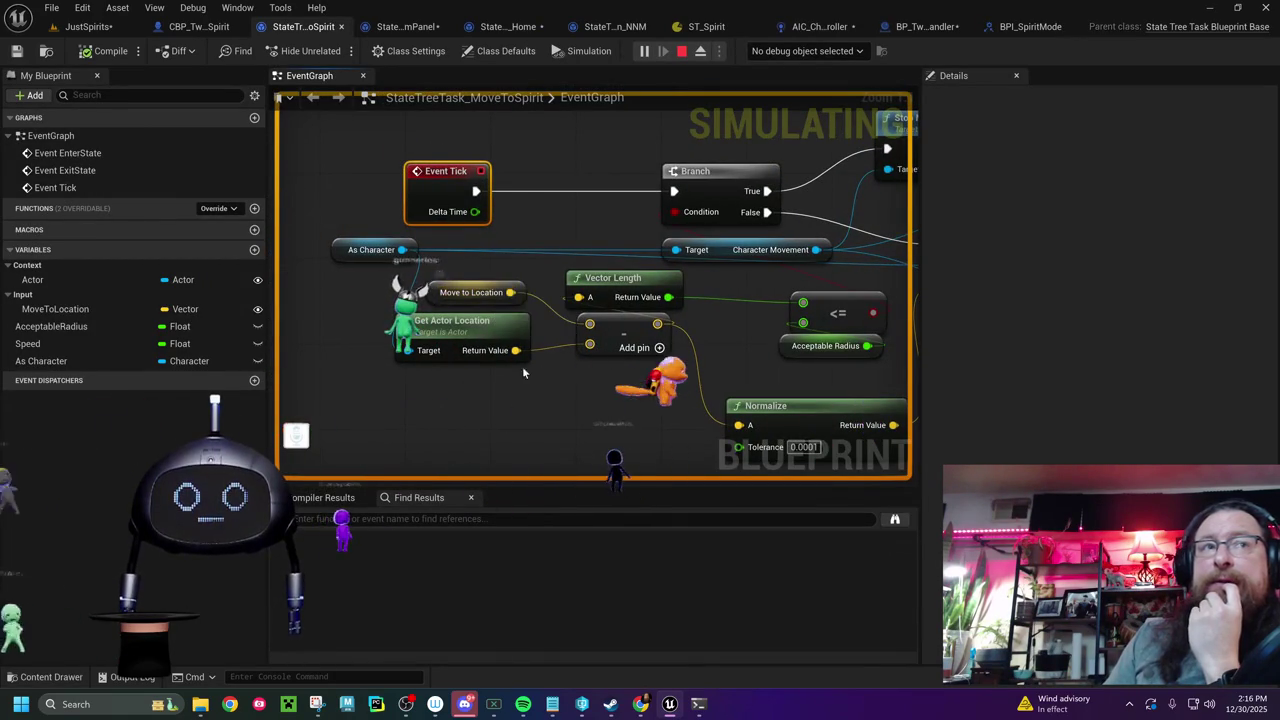
pyautogui.moveTo(536, 385); pyautogui.dragTo(363, 405)
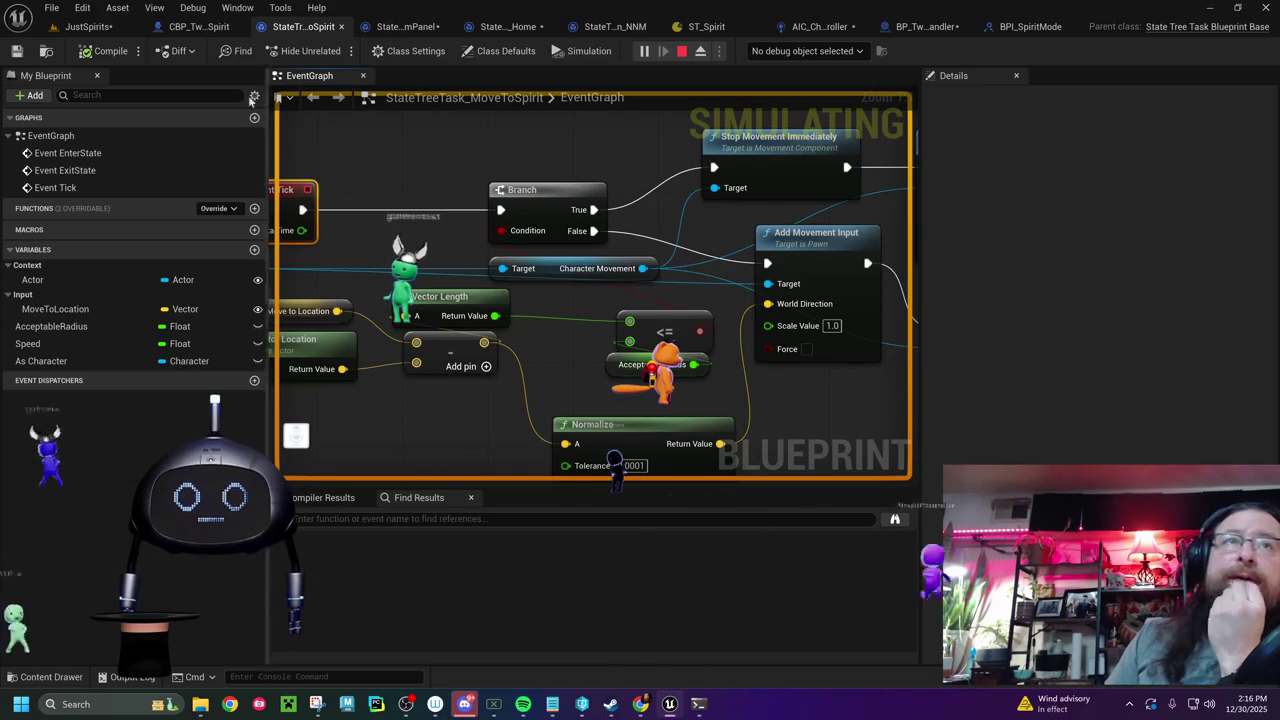
pyautogui.click(706, 26)
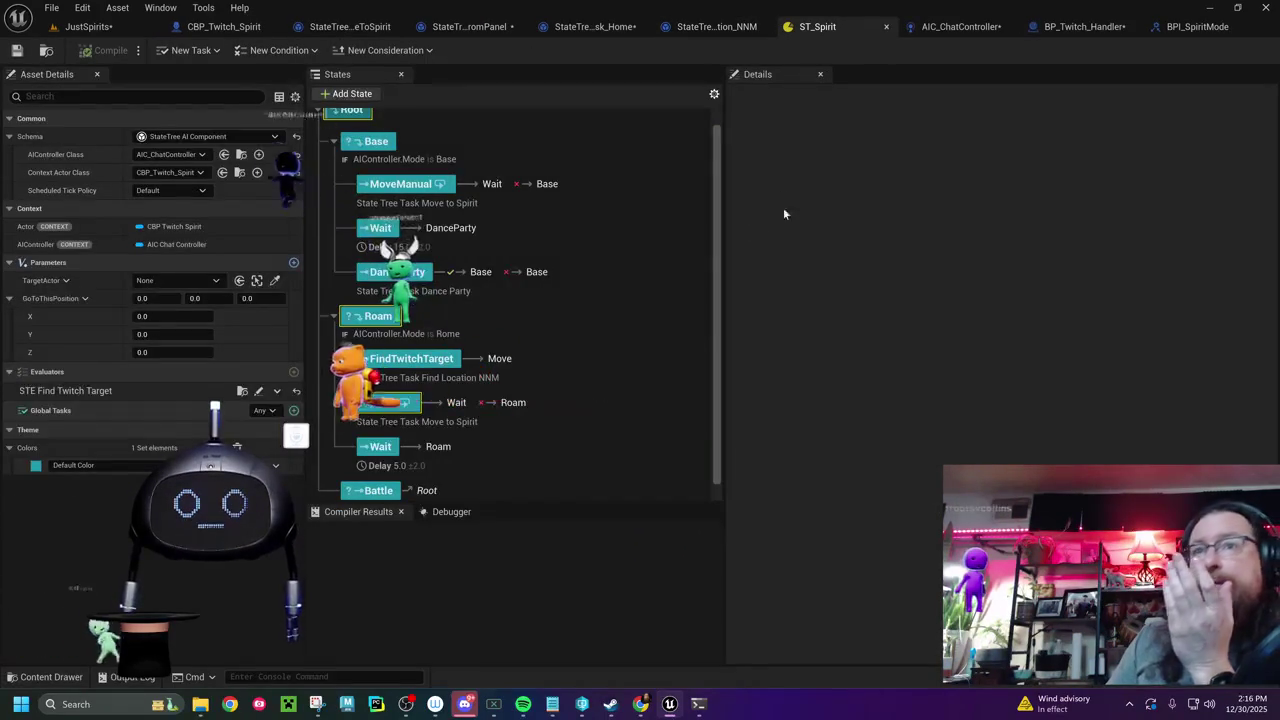
pyautogui.click(392, 188)
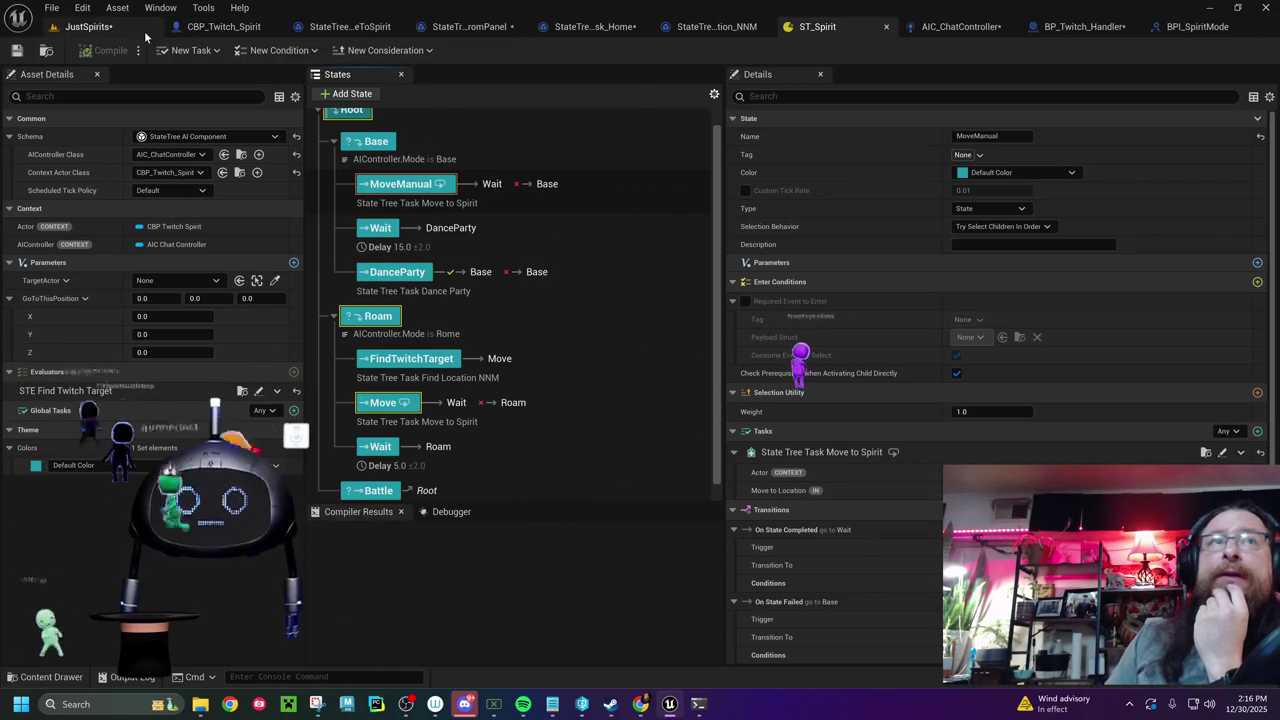
# - Stop the JustSpirits play session and reopen the MoveToSpirit event graph
pyautogui.click(79, 30)
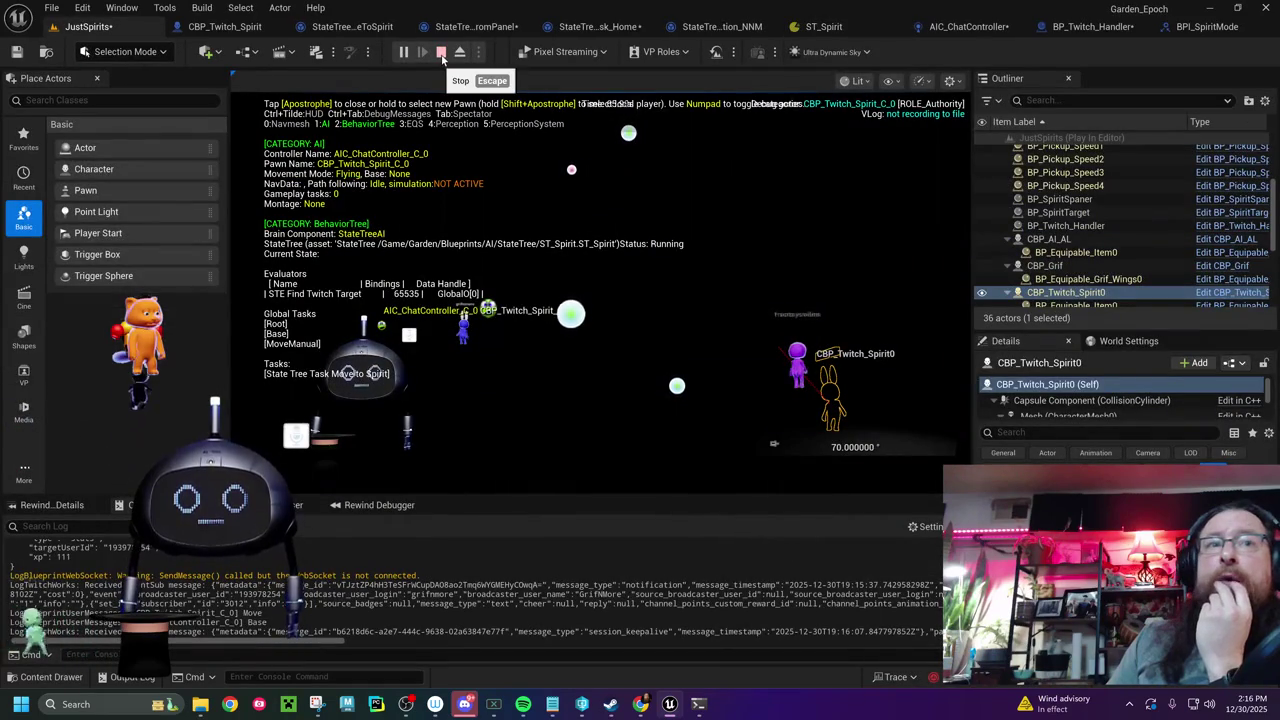
pyautogui.click(441, 52)
pyautogui.click(352, 27)
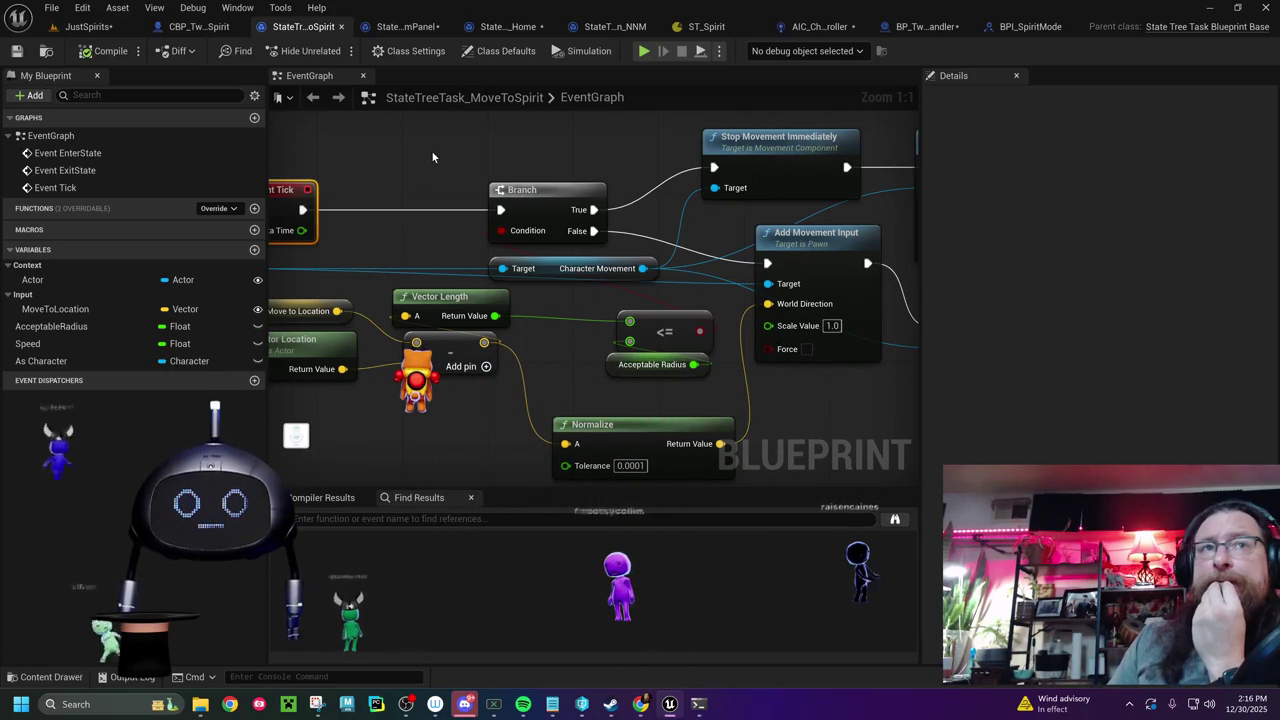
# - Spread the MoveToSpirit graph by moving Finish Task right and Event Tick left
pyautogui.moveTo(432, 157); pyautogui.dragTo(279, 153)
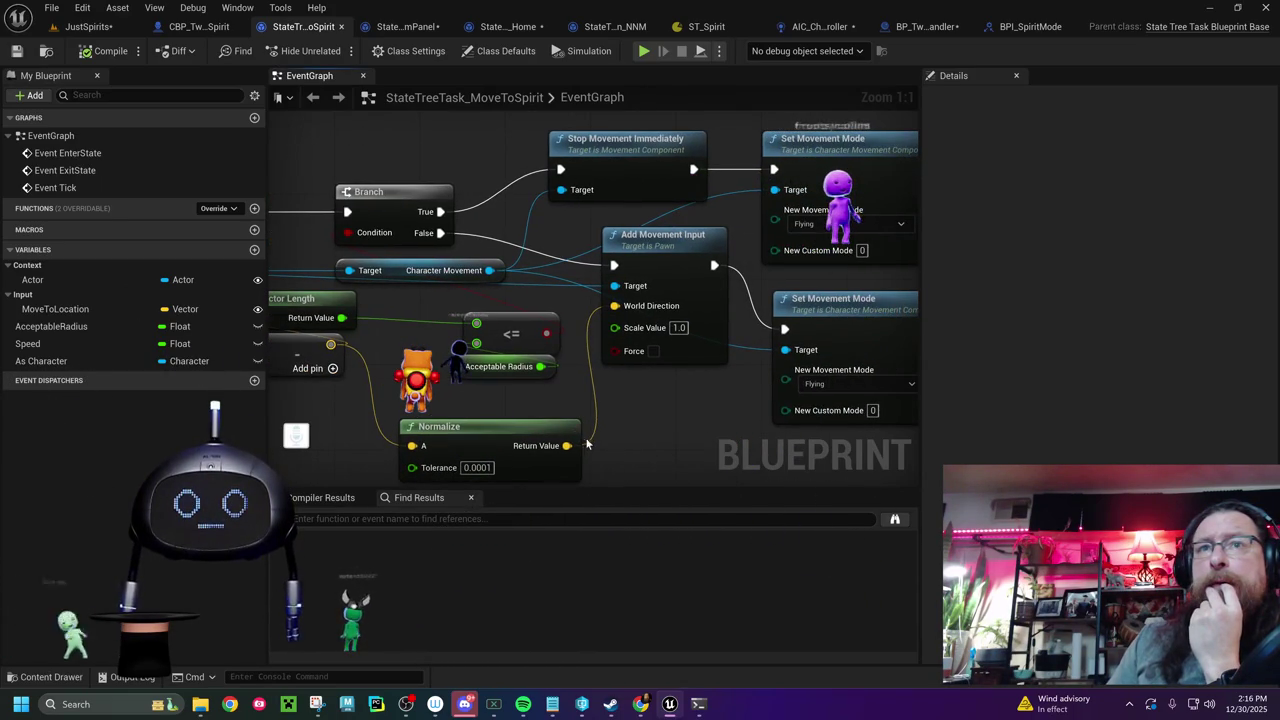
pyautogui.moveTo(662, 439)
pyautogui.mouseDown()
pyautogui.moveTo(1039, 458)
pyautogui.moveTo(782, 429)
pyautogui.moveTo(602, 458)
pyautogui.moveTo(336, 457)
pyautogui.mouseUp()
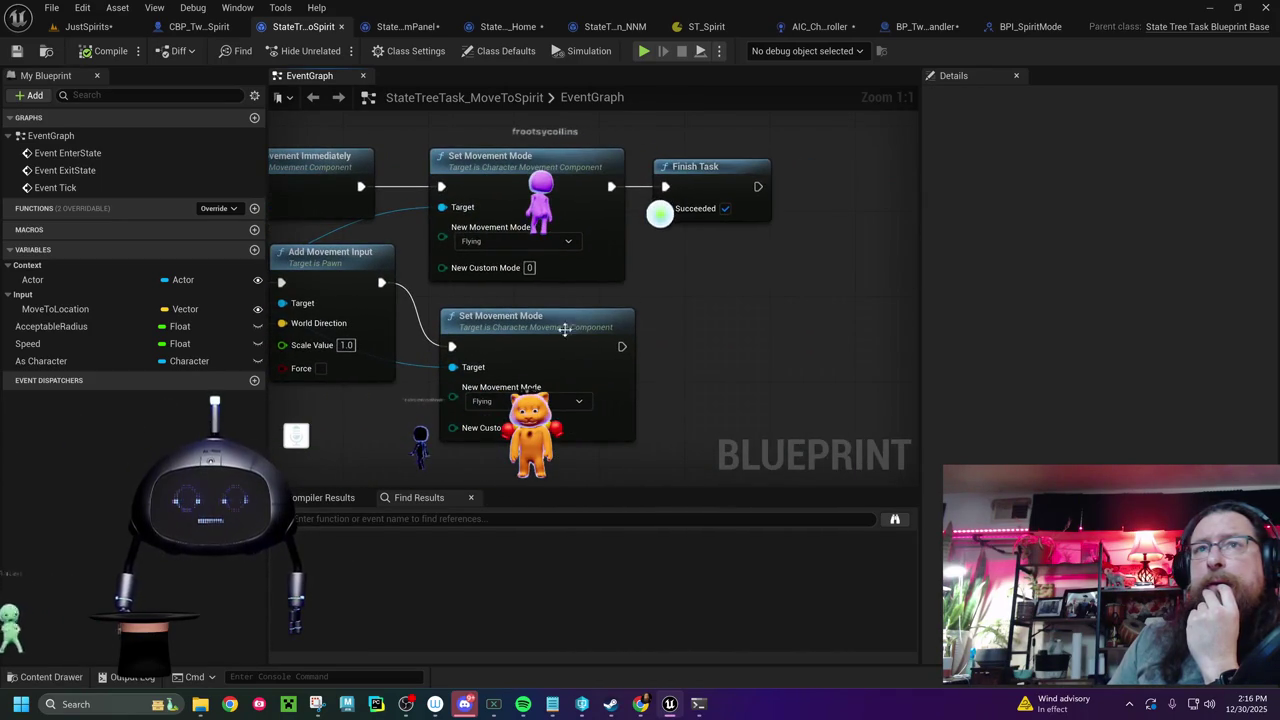
pyautogui.moveTo(728, 182); pyautogui.dragTo(844, 174)
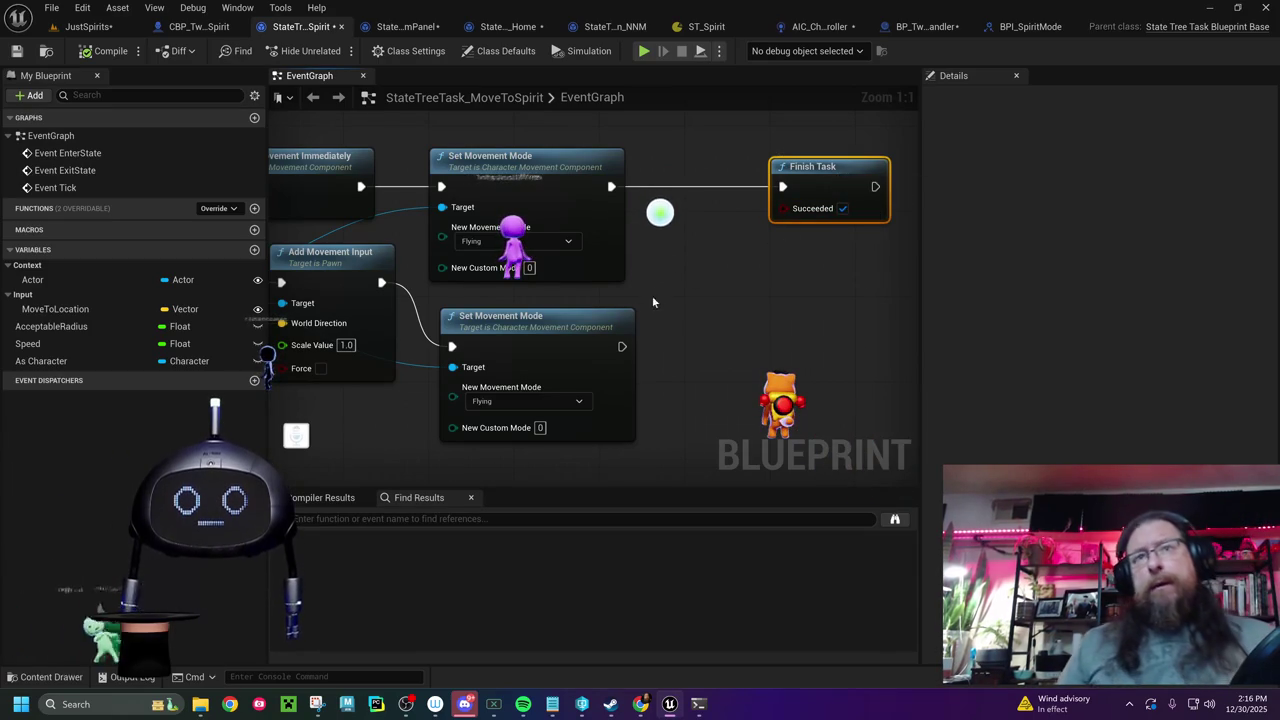
pyautogui.moveTo(640, 285)
pyautogui.mouseDown()
pyautogui.moveTo(660, 305)
pyautogui.moveTo(838, 210)
pyautogui.moveTo(876, 308)
pyautogui.mouseUp()
pyautogui.moveTo(400, 181)
pyautogui.mouseDown()
pyautogui.moveTo(281, 181)
pyautogui.moveTo(423, 171)
pyautogui.moveTo(413, 165)
pyautogui.mouseUp()
# - Add a Print String after Event Tick with the message 'In Move Task'
pyautogui.write('print string')
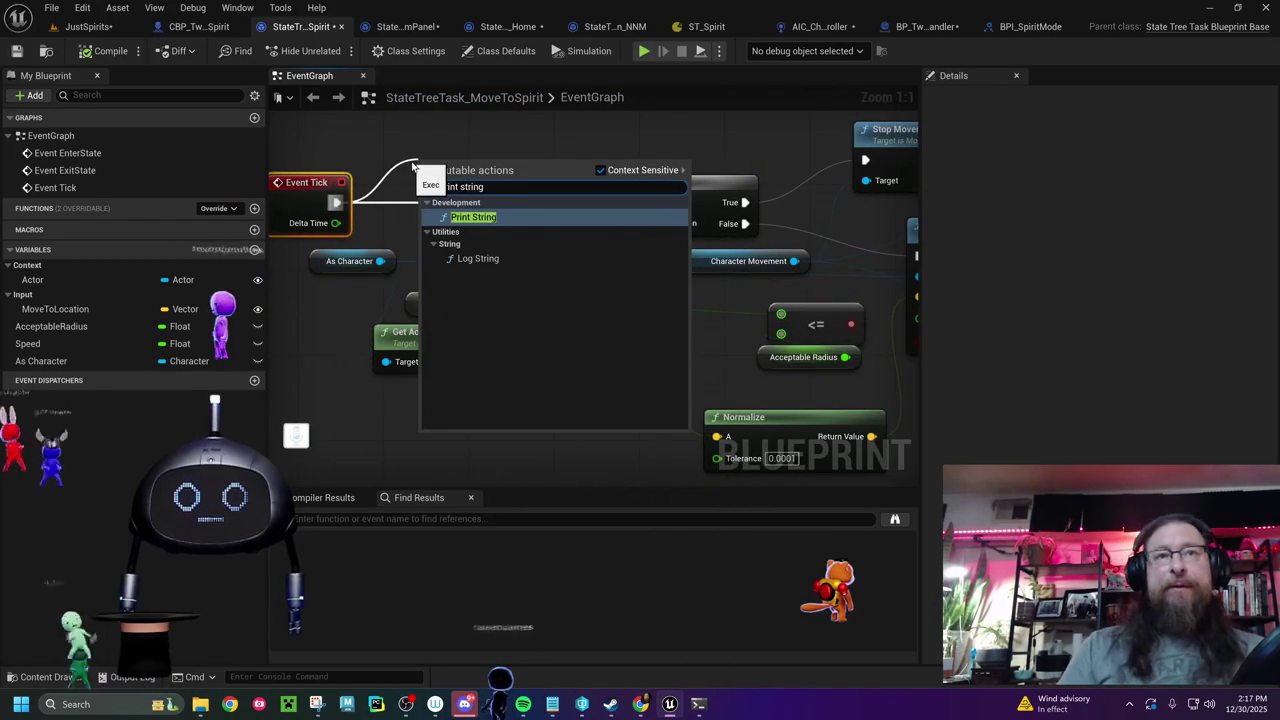
pyautogui.click(469, 220)
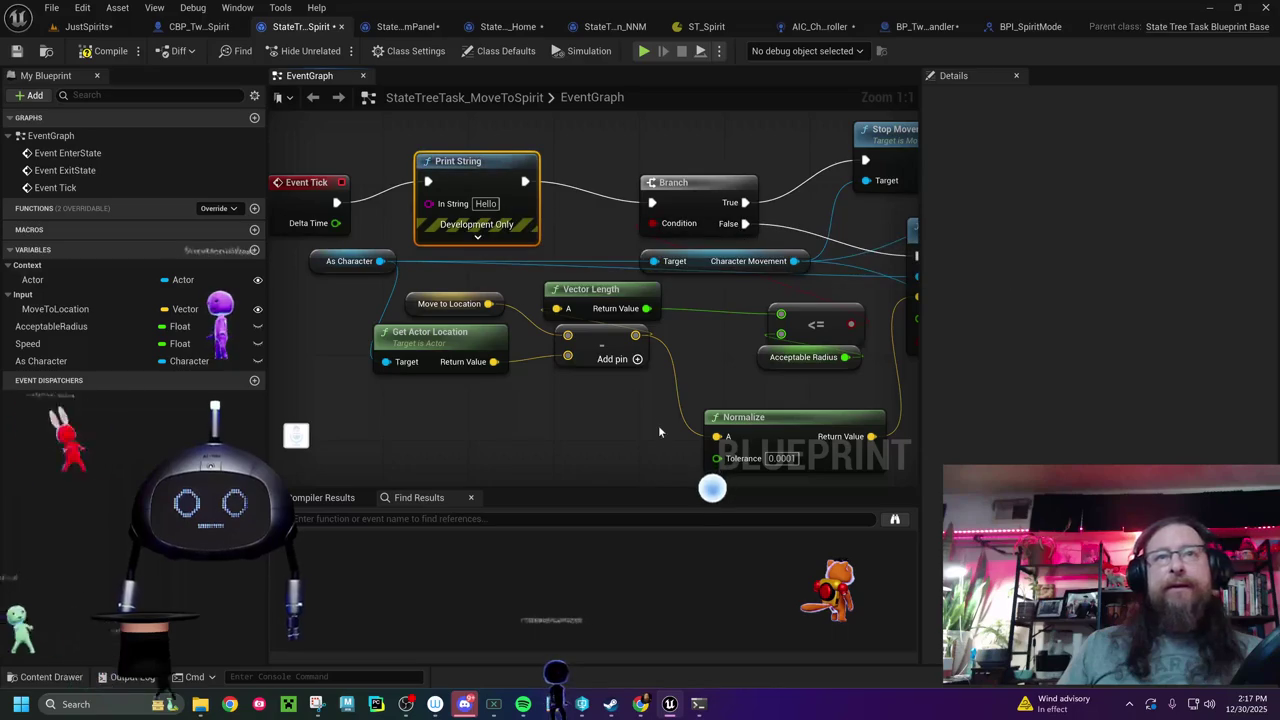
pyautogui.moveTo(476, 162); pyautogui.dragTo(477, 184)
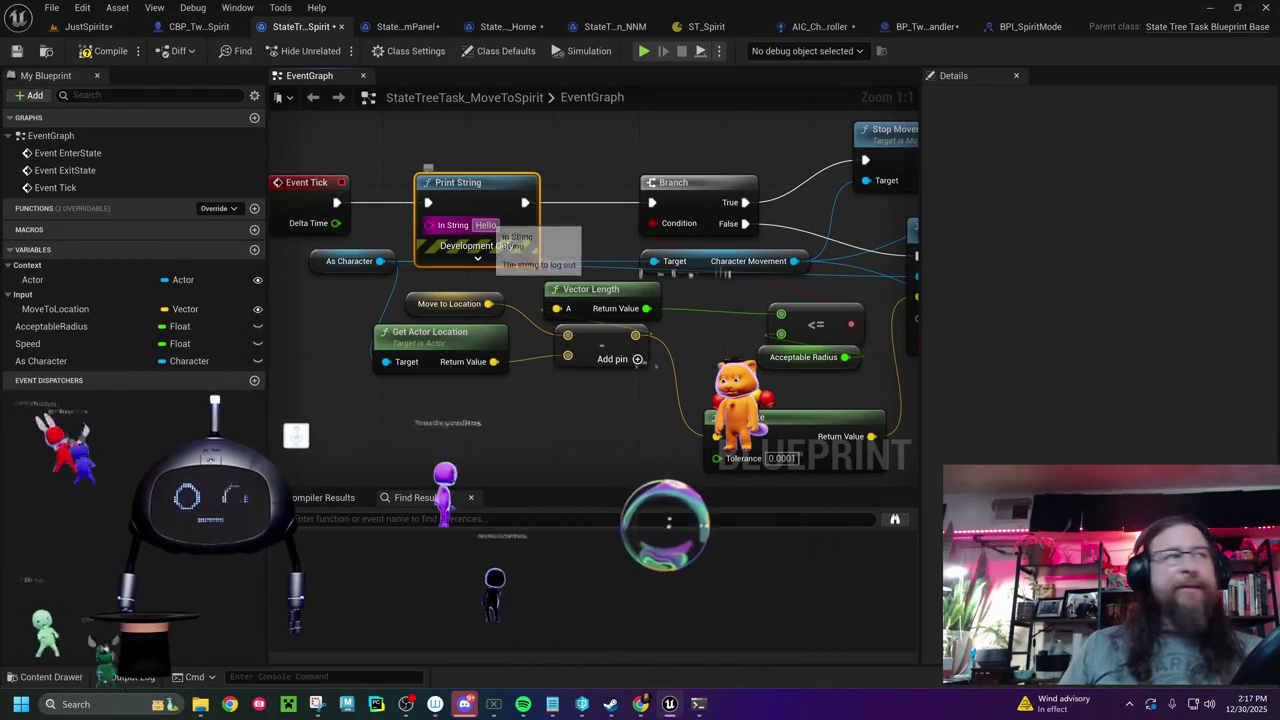
pyautogui.click(487, 225)
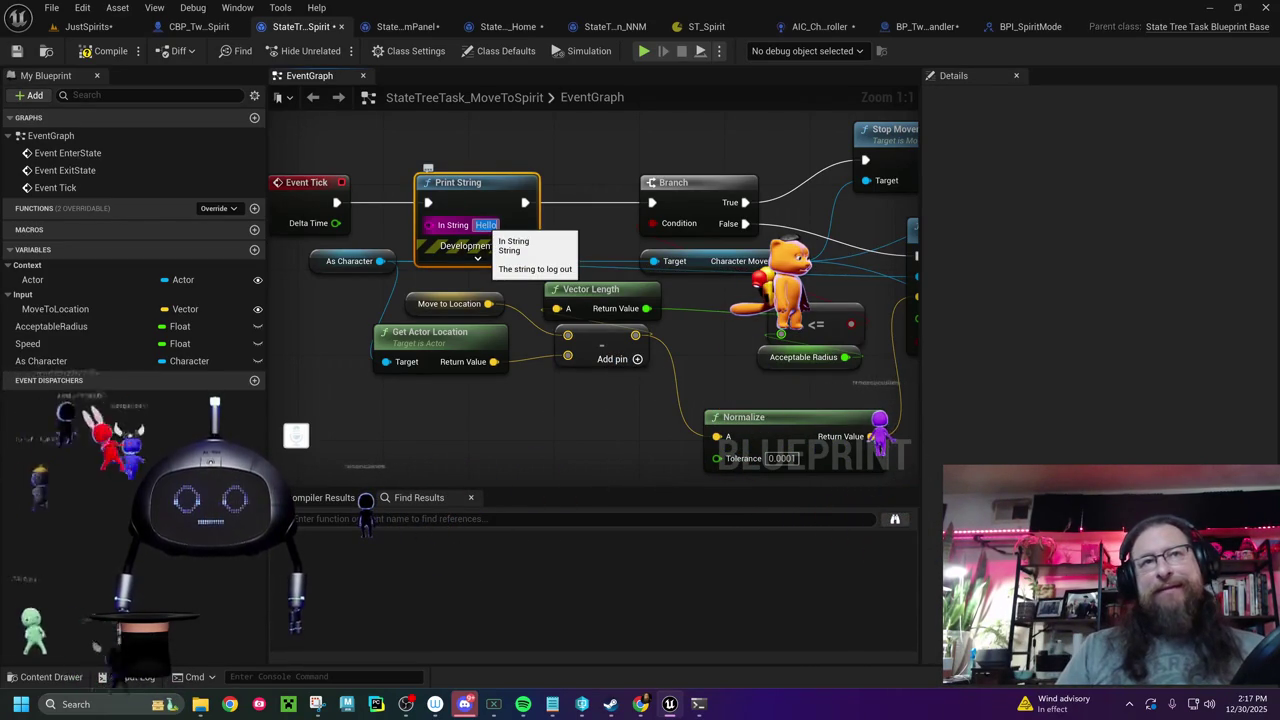
pyautogui.write('In Move')
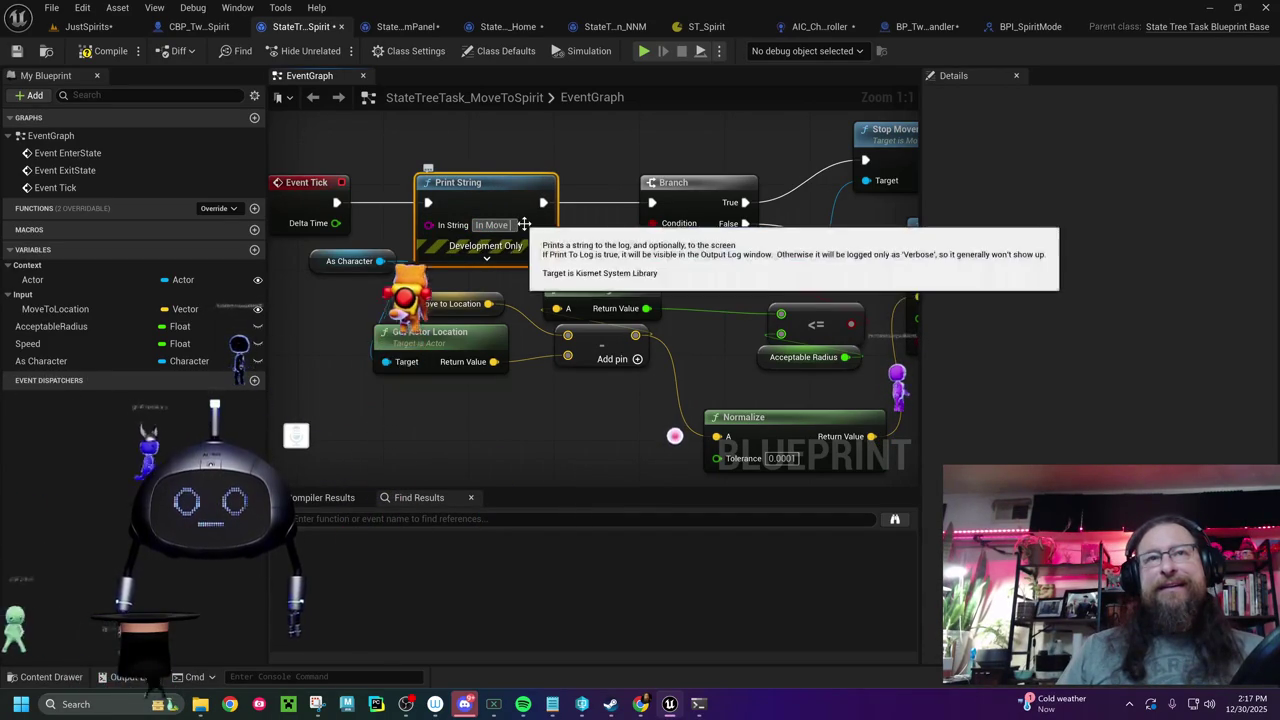
pyautogui.write('Task')
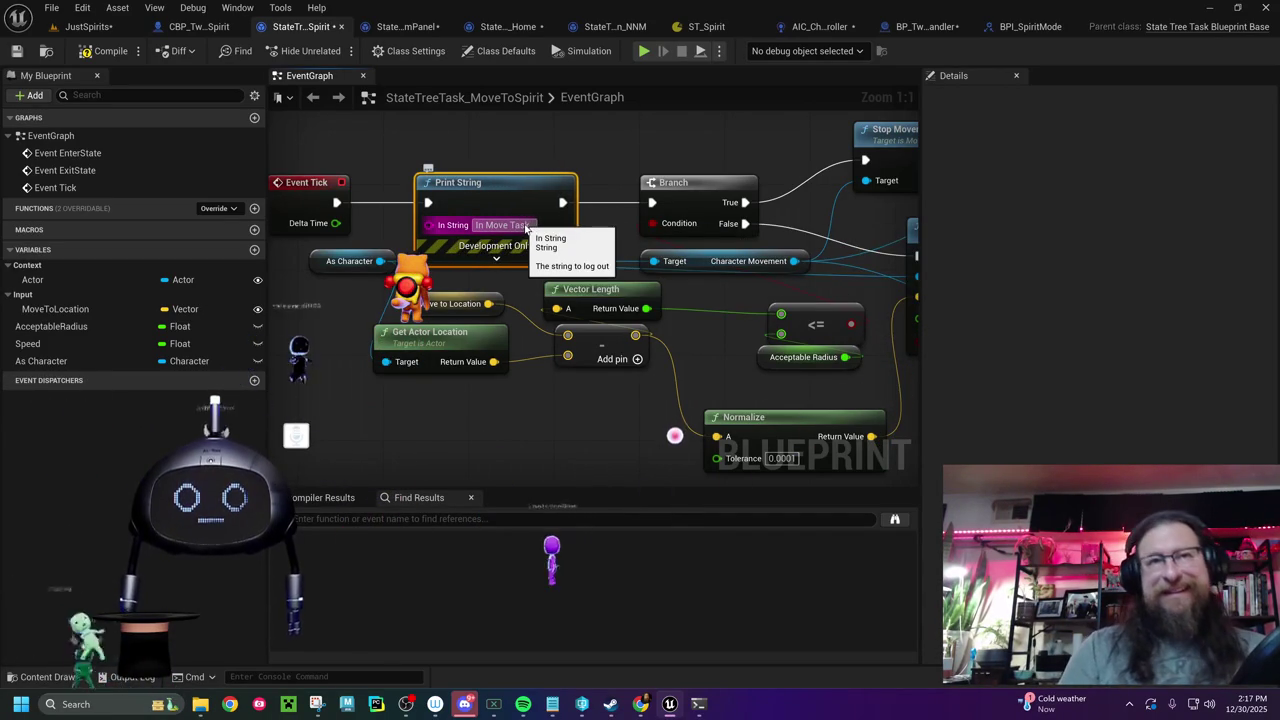
pyautogui.moveTo(527, 229); pyautogui.dragTo(200, 243)
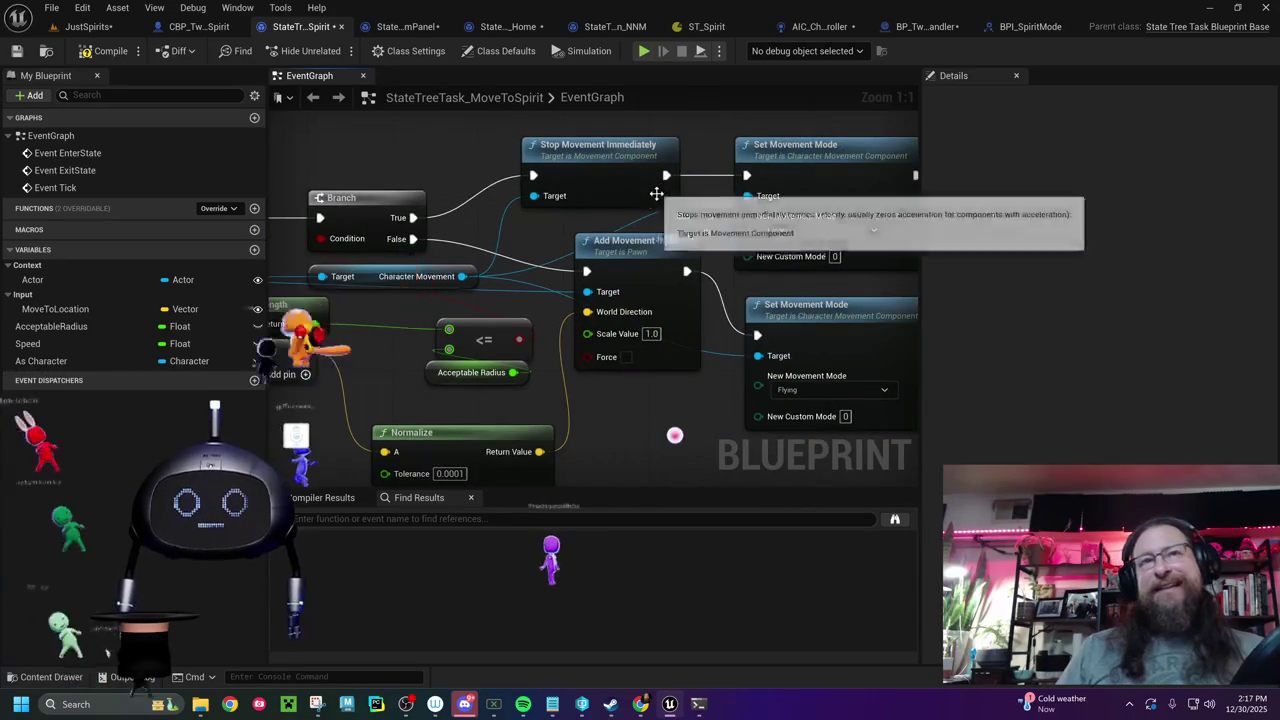
# - Insert a Print String saying 'Done Moving' between Set Movement Mode and Finish Task
pyautogui.moveTo(656, 195); pyautogui.dragTo(428, 212)
pyautogui.moveTo(672, 173); pyautogui.dragTo(777, 173)
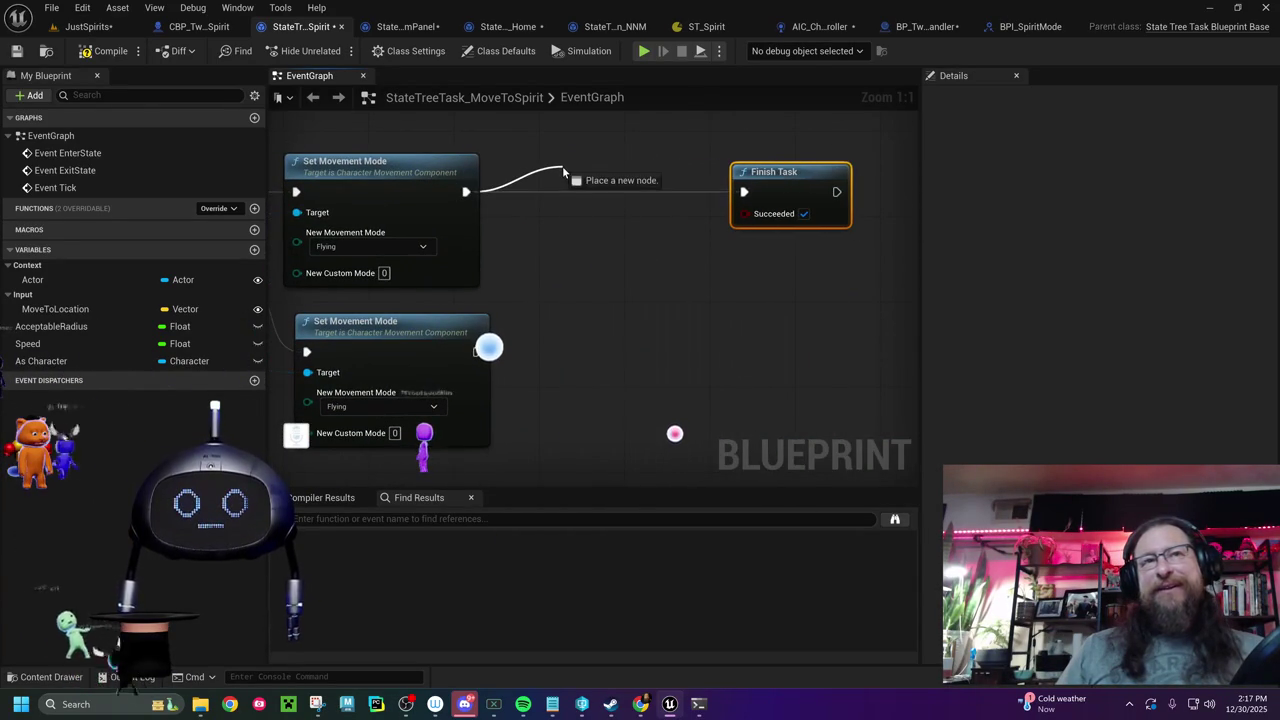
pyautogui.moveTo(562, 166); pyautogui.dragTo(562, 166)
pyautogui.write('print string')
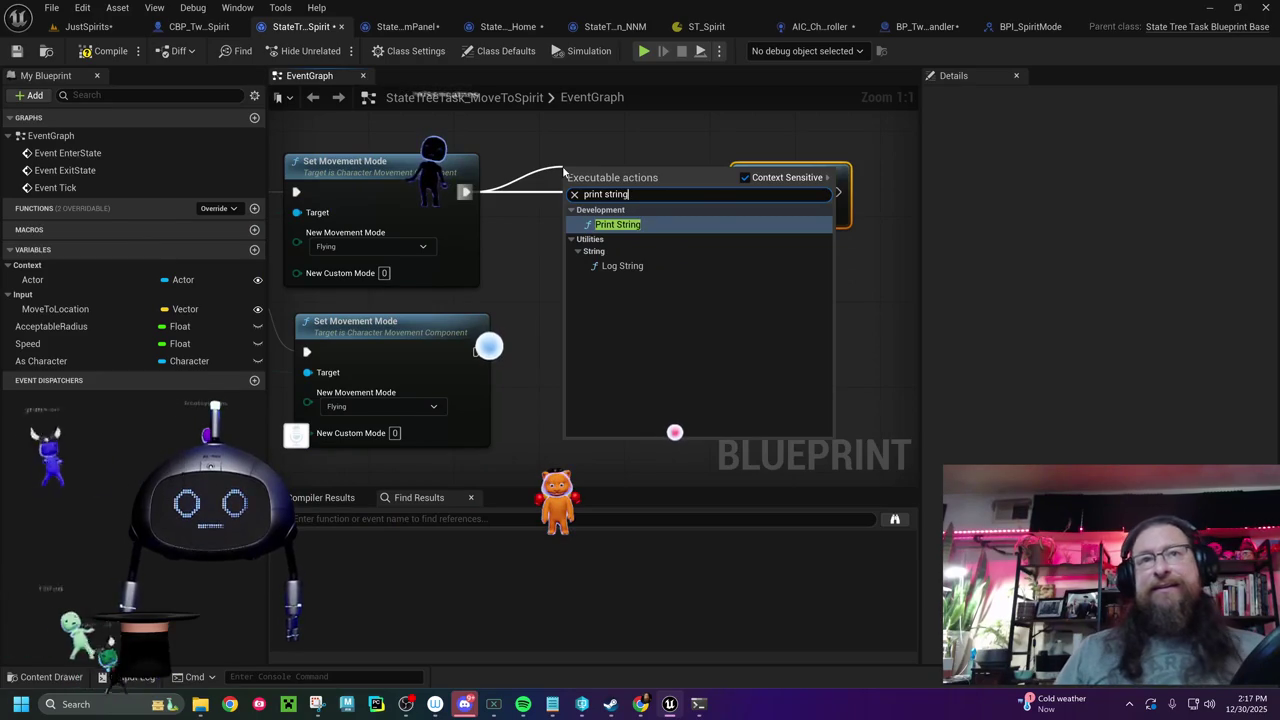
pyautogui.click(617, 224)
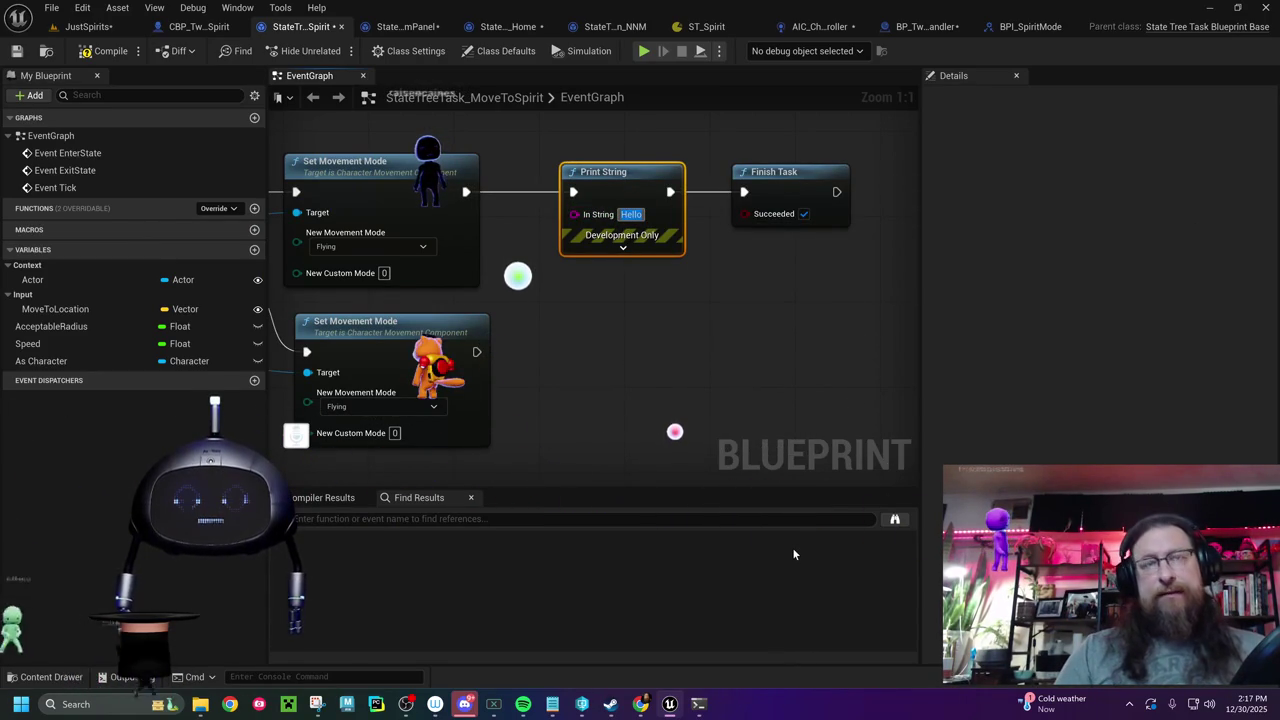
pyautogui.write('Done Moving')
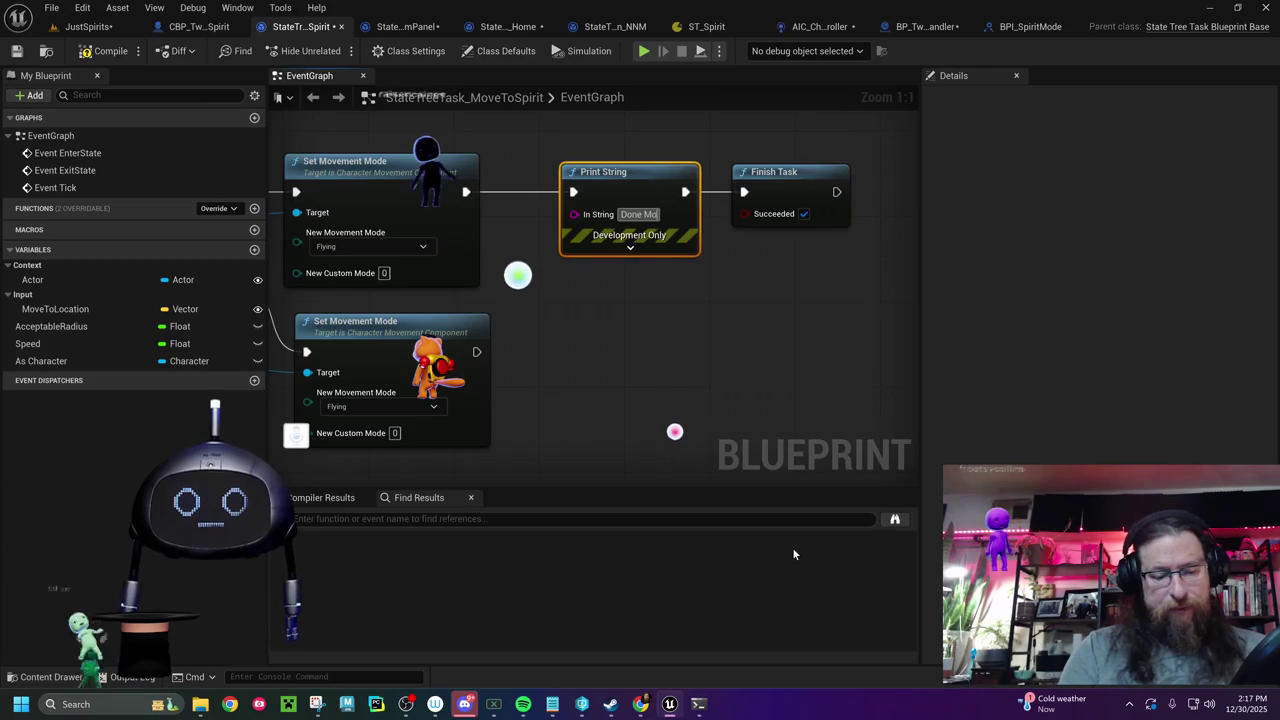
pyautogui.press('Return')
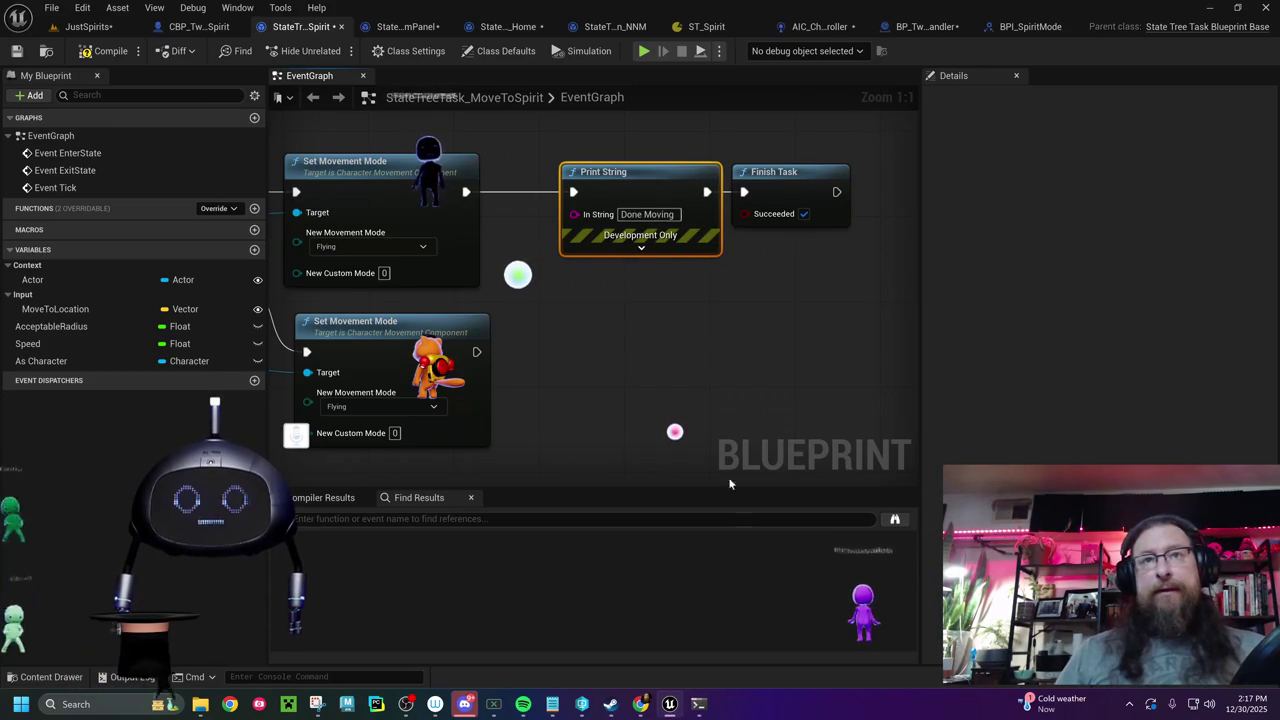
# - Duplicate the Print String node with copy and paste, then position the copy
pyautogui.click(611, 179)
pyautogui.hotkey('ctrl', 'c')
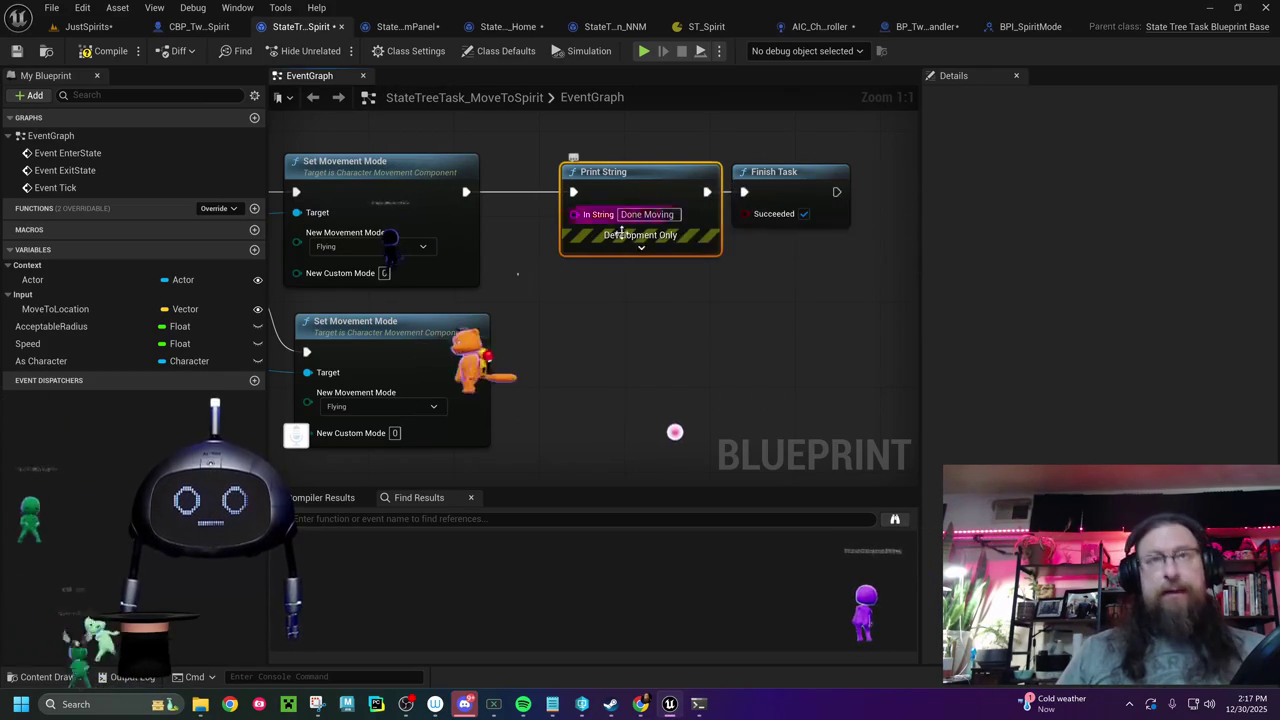
pyautogui.hotkey('ctrl', 'v')
pyautogui.moveTo(638, 393); pyautogui.dragTo(598, 345)
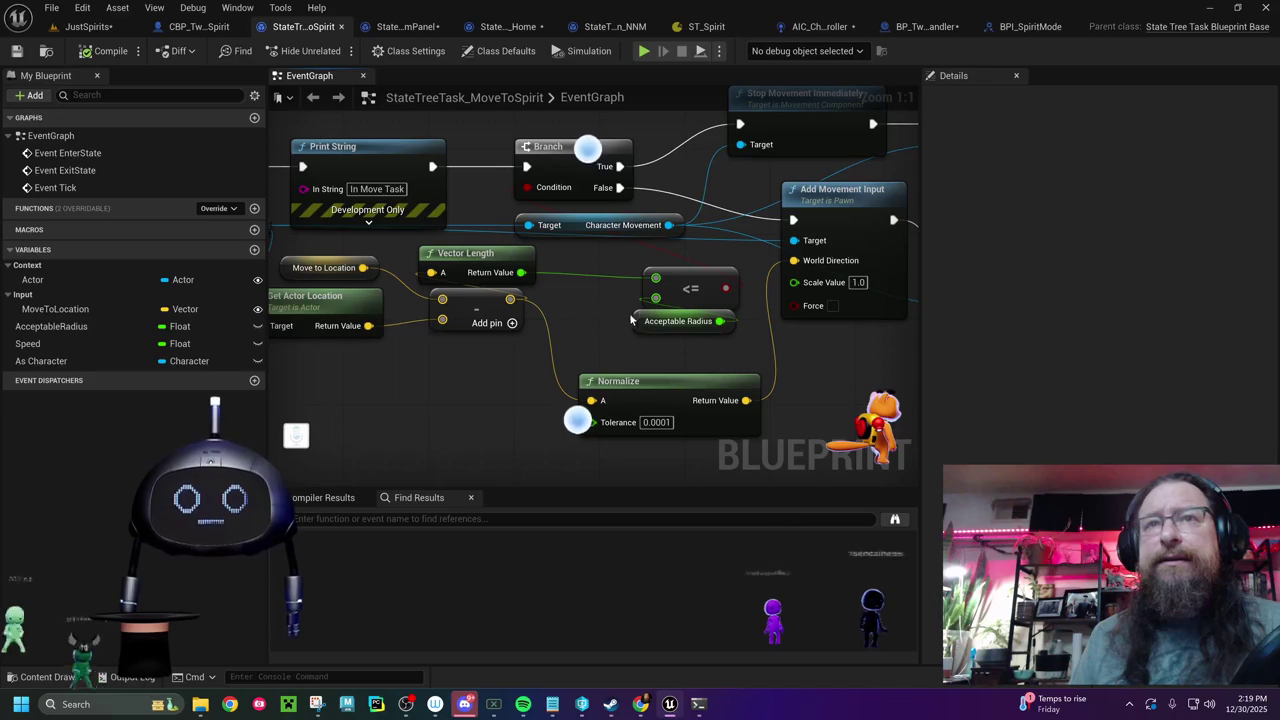
pyautogui.click(645, 323)
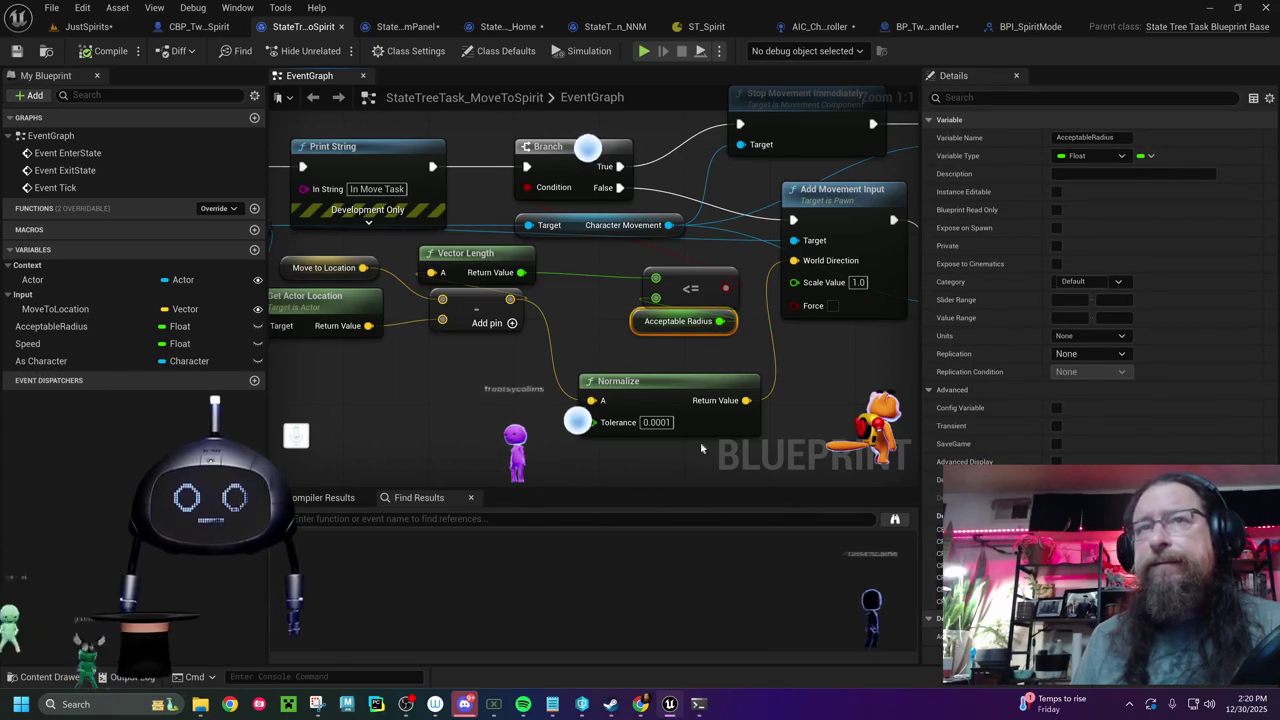
# - Shift Event Tick right and place an Actor variable getter beside it
pyautogui.moveTo(577, 357)
pyautogui.mouseDown()
pyautogui.moveTo(662, 391)
pyautogui.moveTo(700, 374)
pyautogui.mouseUp()
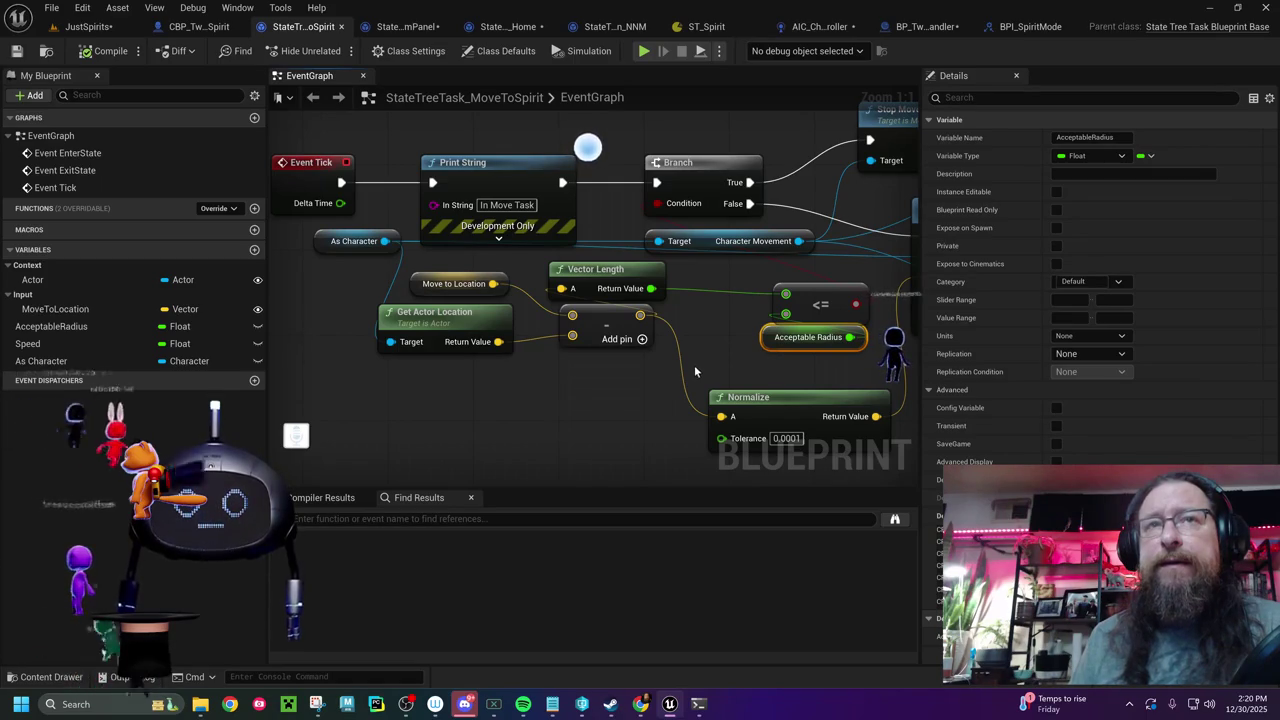
pyautogui.moveTo(294, 183)
pyautogui.mouseDown()
pyautogui.moveTo(497, 221)
pyautogui.moveTo(290, 222)
pyautogui.moveTo(440, 230)
pyautogui.mouseUp()
pyautogui.click(340, 240)
pyautogui.moveTo(81, 284)
pyautogui.mouseDown()
pyautogui.moveTo(358, 351)
pyautogui.moveTo(431, 313)
pyautogui.moveTo(548, 306)
pyautogui.mouseUp()
pyautogui.click(465, 342)
# - Add Get Actor Location fed by the Actor getter, plus a MoveToLocation getter
pyautogui.write('get ')
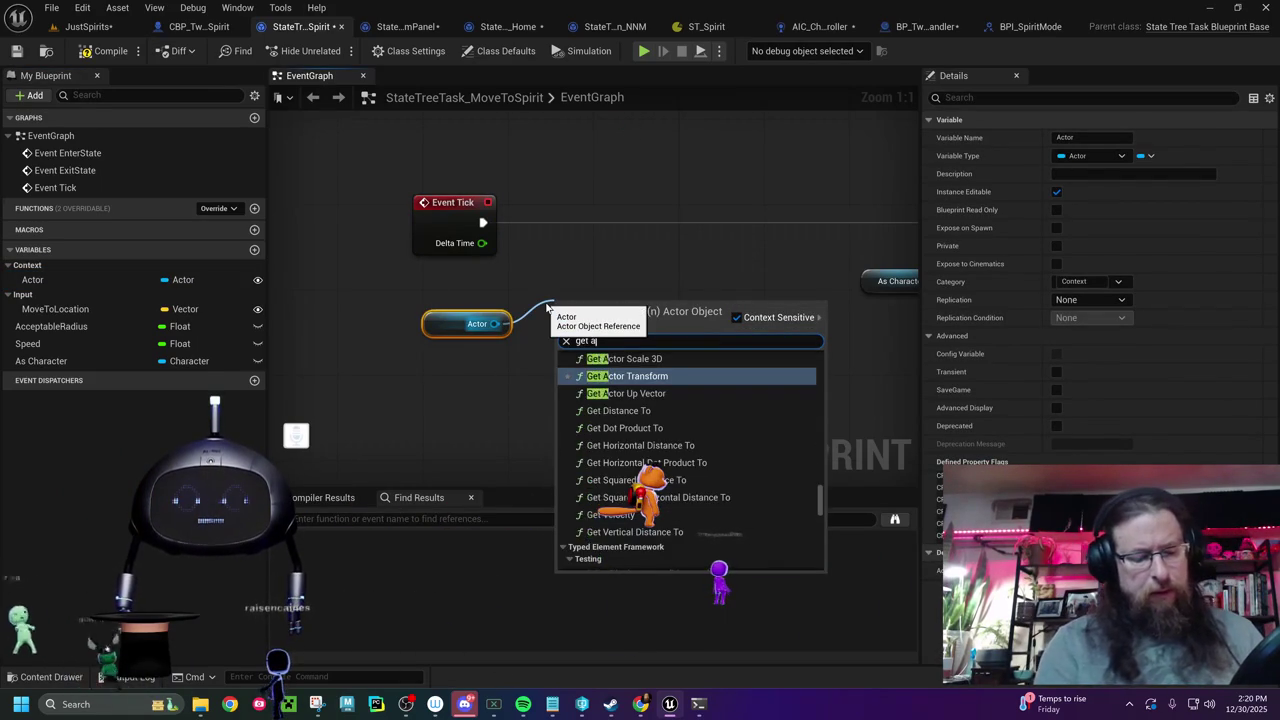
pyautogui.write('actor location')
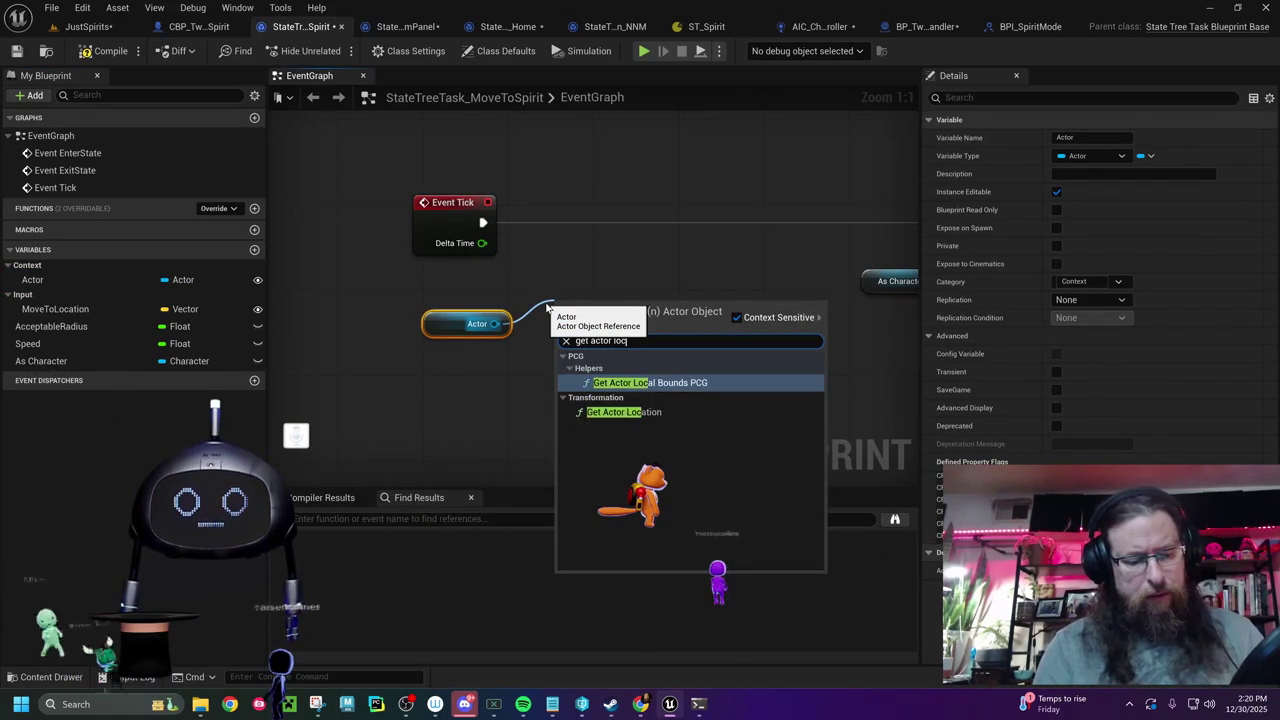
pyautogui.press('Return')
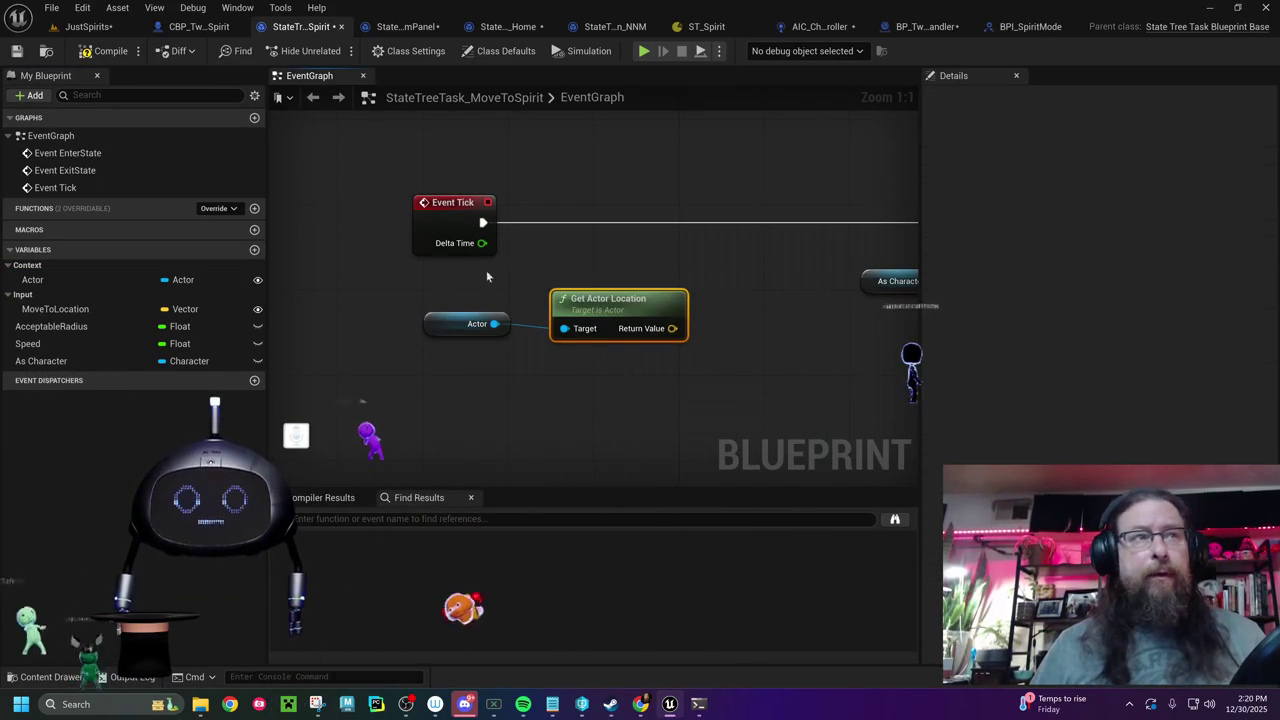
pyautogui.moveTo(81, 308); pyautogui.dragTo(337, 339)
pyautogui.moveTo(580, 378); pyautogui.dragTo(441, 392)
pyautogui.click(640, 386)
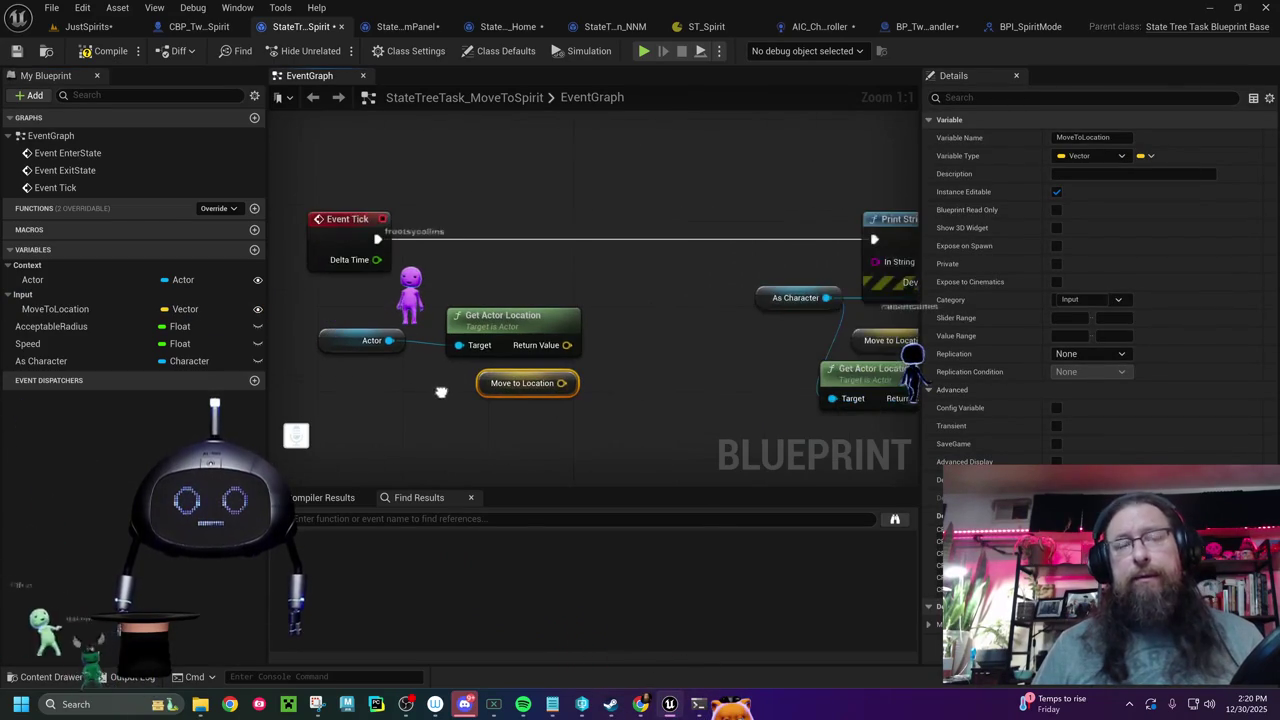
pyautogui.moveTo(463, 325); pyautogui.dragTo(433, 325)
# - Place a new Print String on the Event Tick line and rearrange the location nodes
pyautogui.rightClick(585, 278)
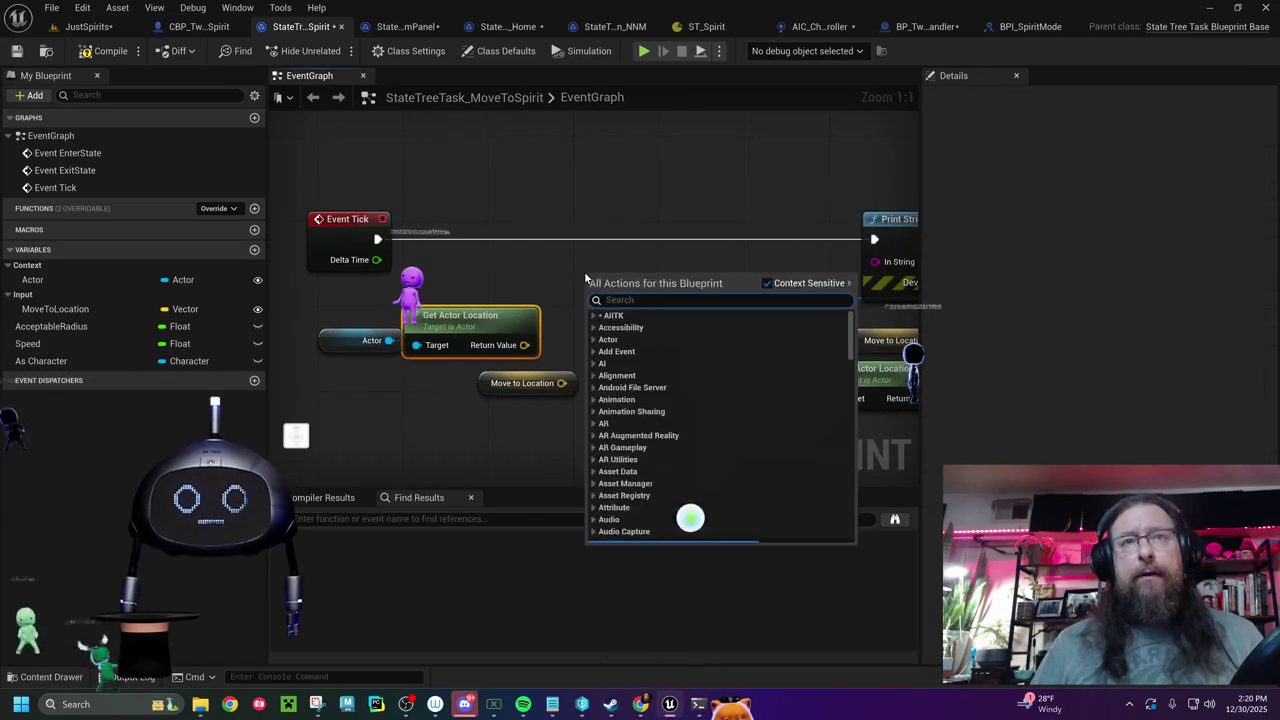
pyautogui.write('pt')
pyautogui.press('BackSpace')
pyautogui.write('rint string')
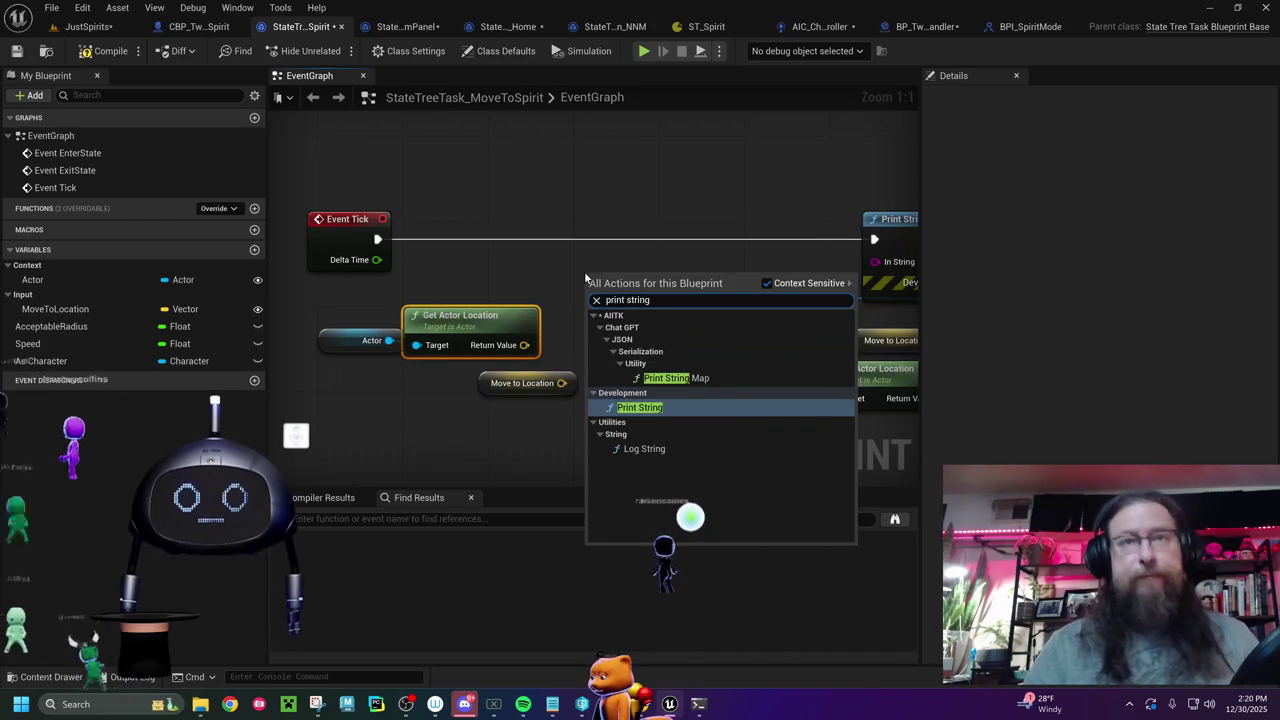
pyautogui.press('Return')
pyautogui.moveTo(628, 268); pyautogui.dragTo(600, 227)
pyautogui.moveTo(292, 312); pyautogui.dragTo(501, 412)
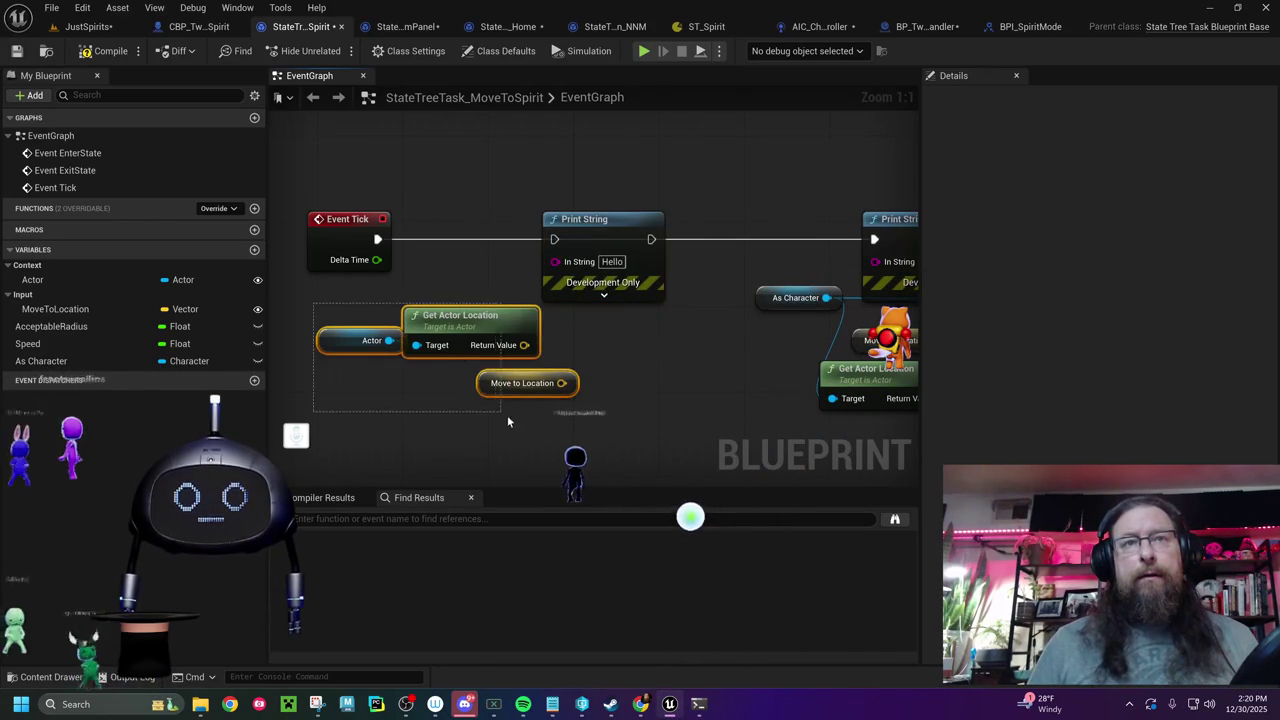
pyautogui.moveTo(494, 314)
pyautogui.mouseDown()
pyautogui.moveTo(374, 368)
pyautogui.moveTo(358, 357)
pyautogui.mouseUp()
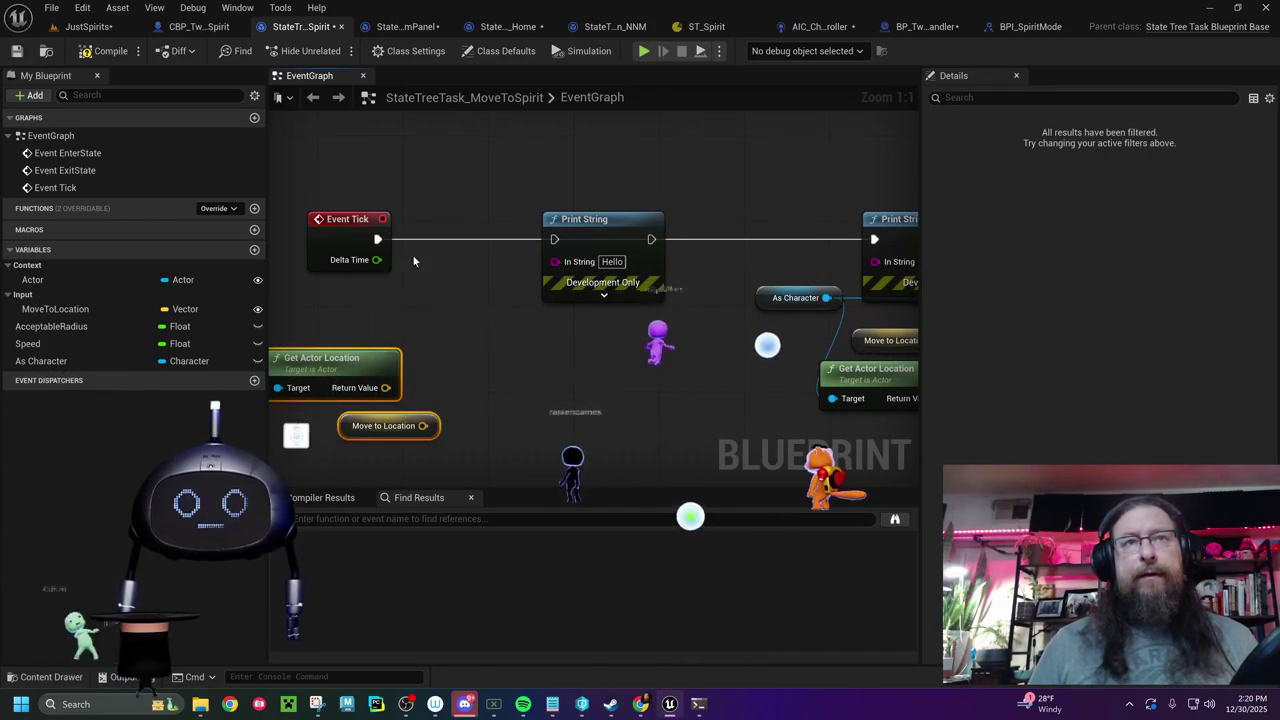
# - Add an Append node for the Print String message and wire Event Tick into Print String
pyautogui.moveTo(557, 262); pyautogui.dragTo(517, 314)
pyautogui.write('append')
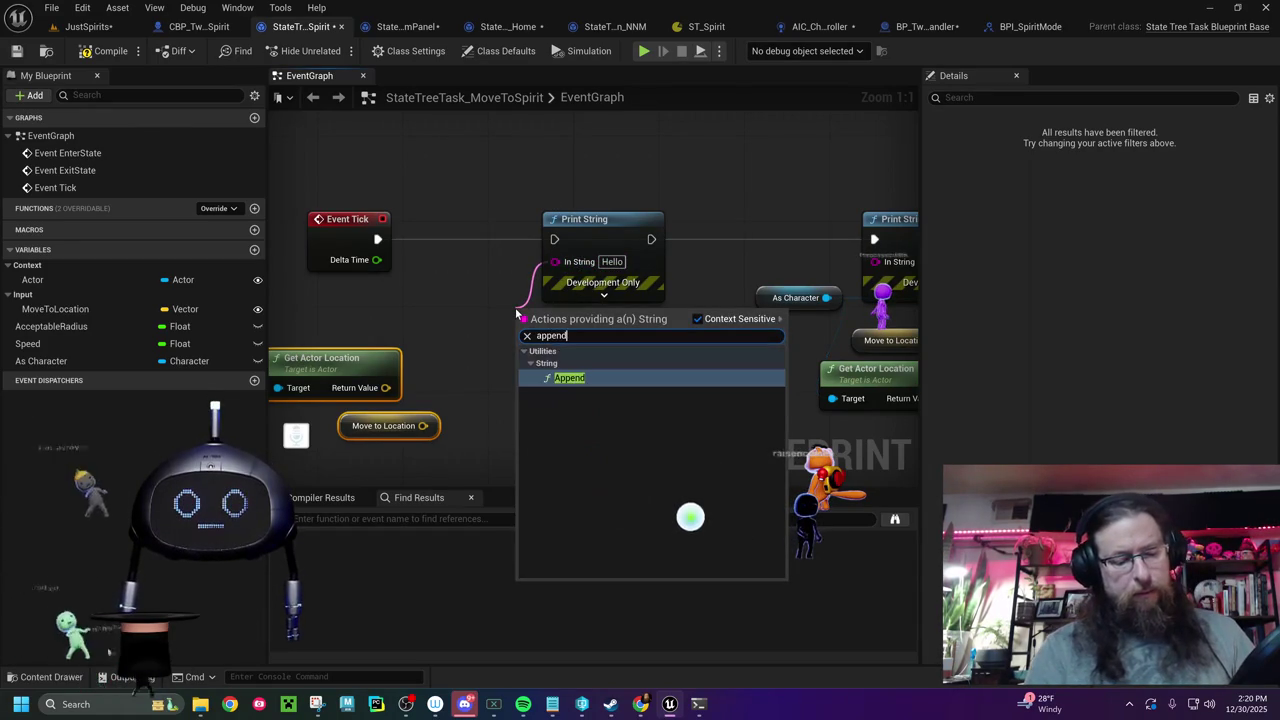
pyautogui.press('Return')
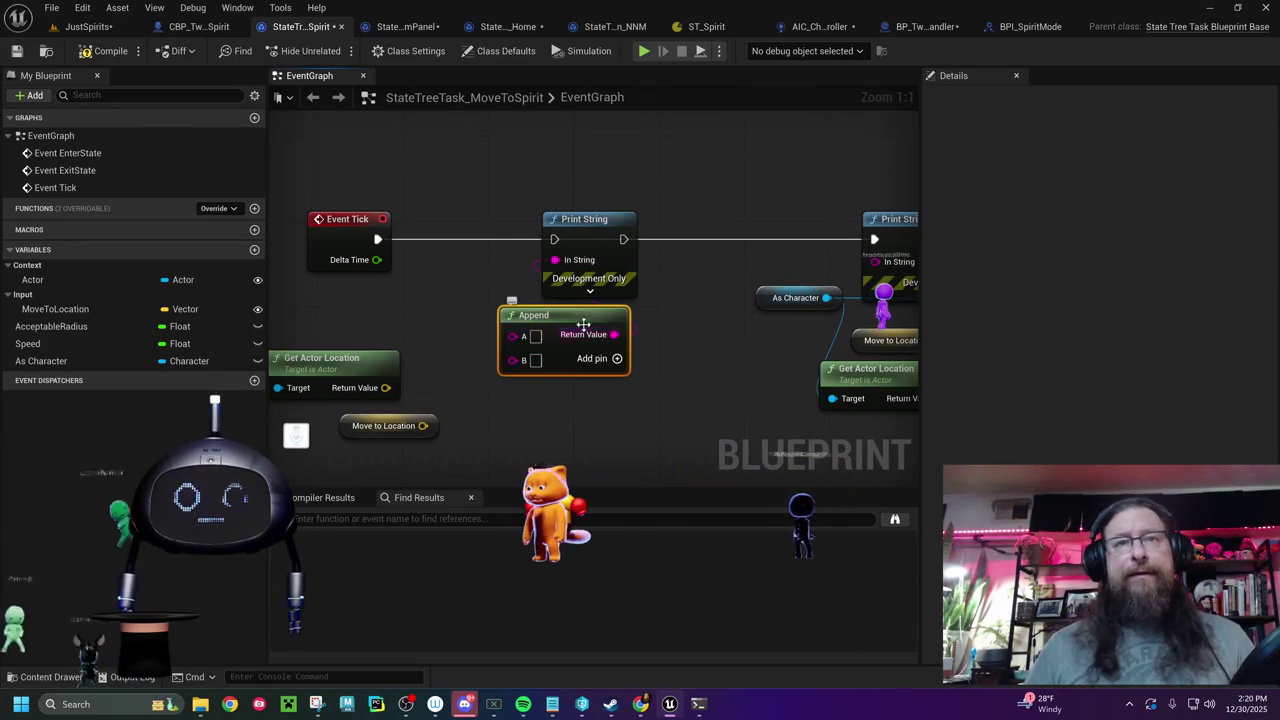
pyautogui.moveTo(575, 325); pyautogui.dragTo(532, 325)
pyautogui.moveTo(588, 218); pyautogui.dragTo(645, 220)
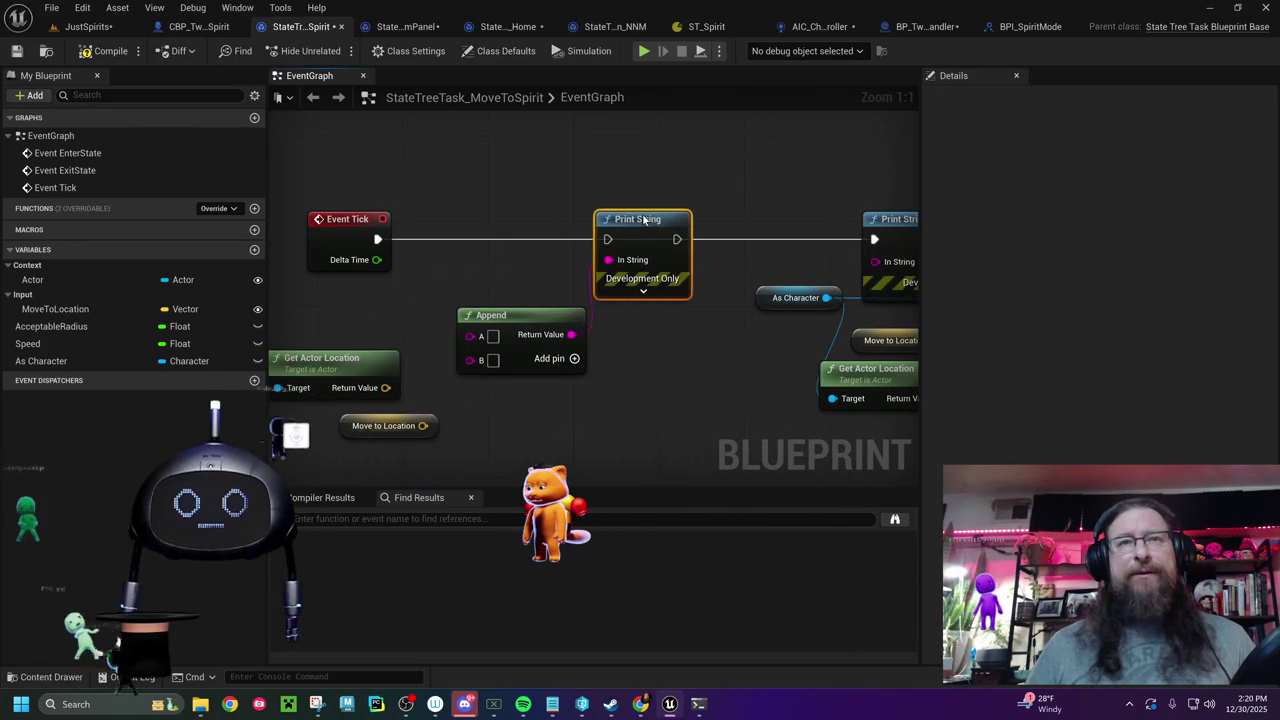
pyautogui.moveTo(376, 239); pyautogui.dragTo(607, 239)
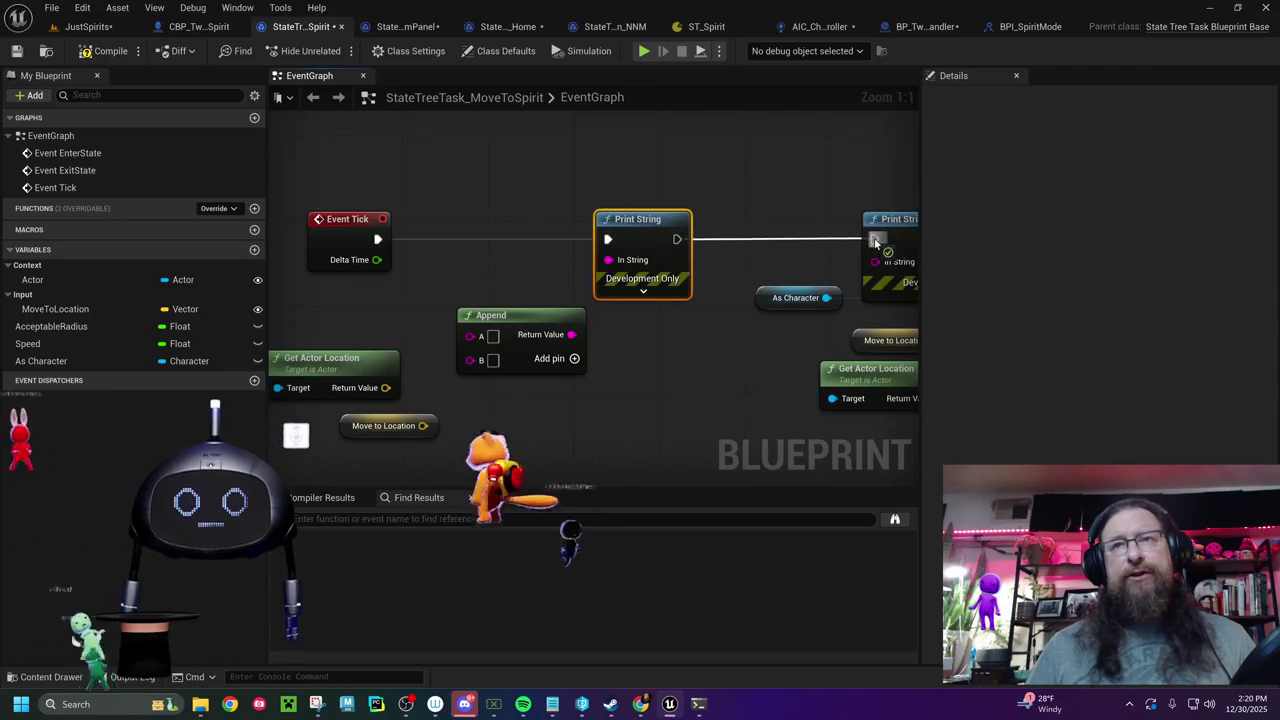
pyautogui.moveTo(663, 353); pyautogui.dragTo(789, 301)
pyautogui.moveTo(660, 268); pyautogui.dragTo(648, 268)
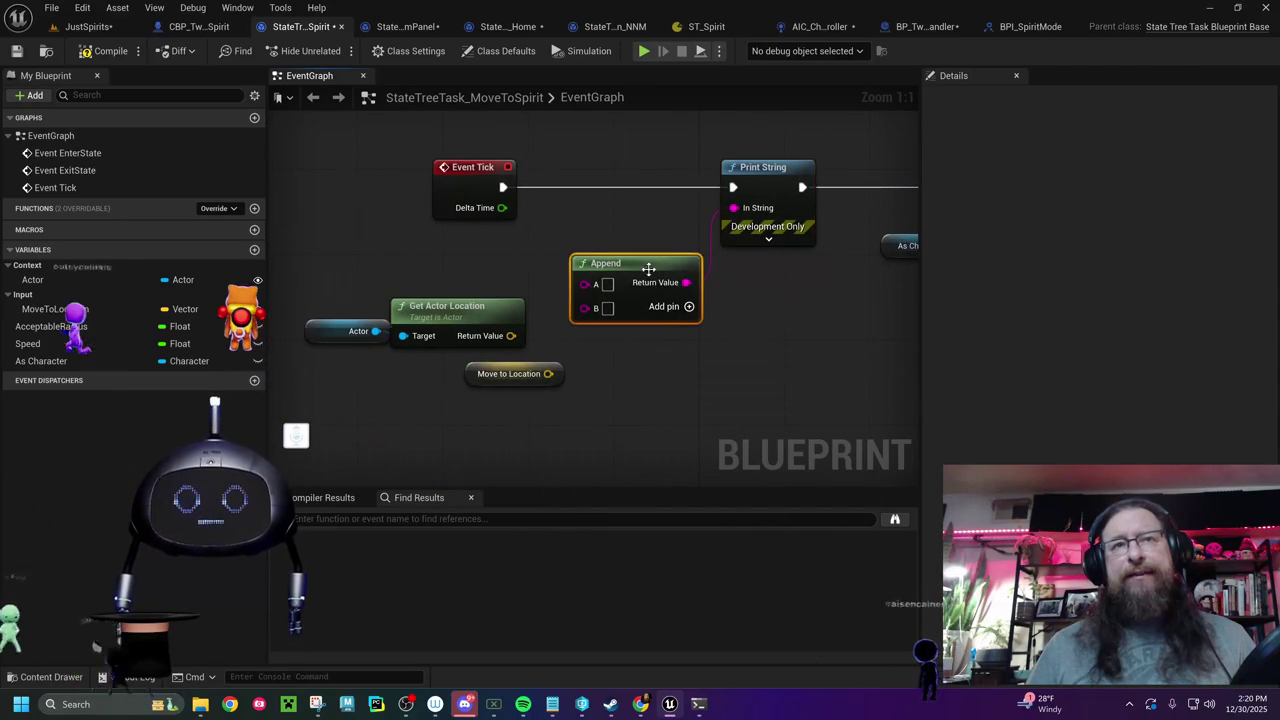
# - Expand Append to four inputs ('current', actor location, 'new', move target) and compile
pyautogui.click(688, 307)
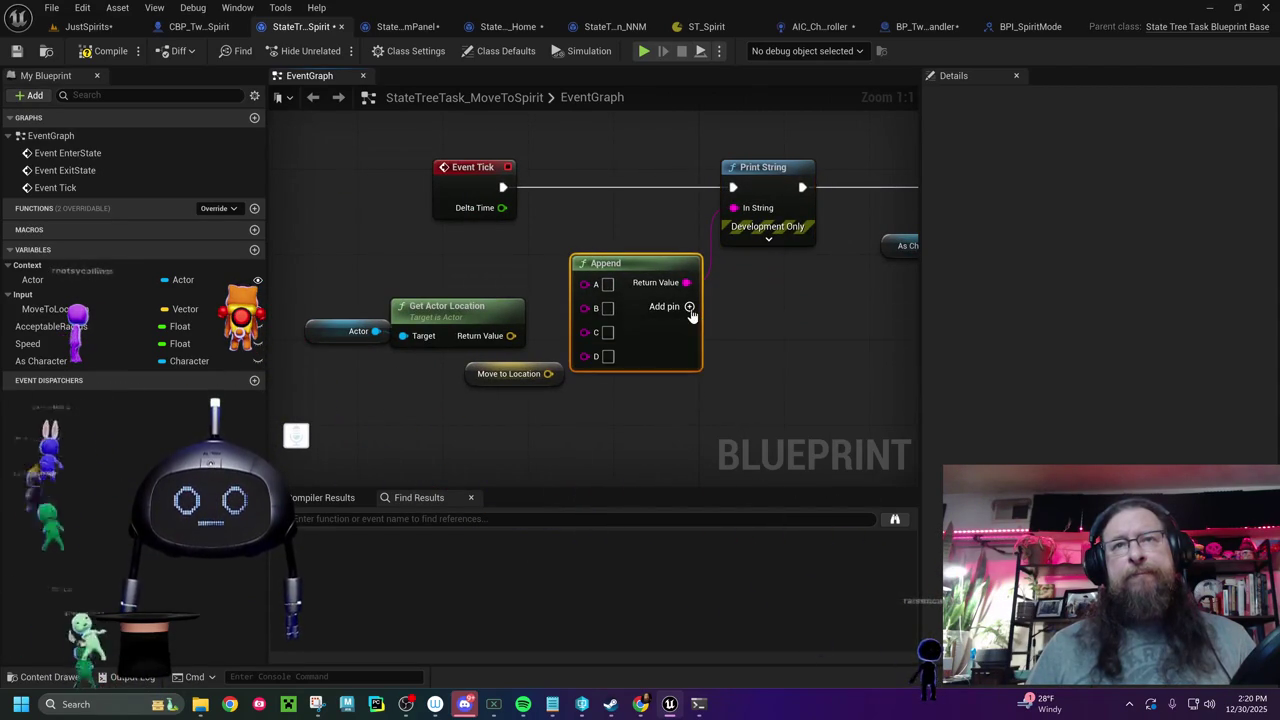
pyautogui.click(665, 307)
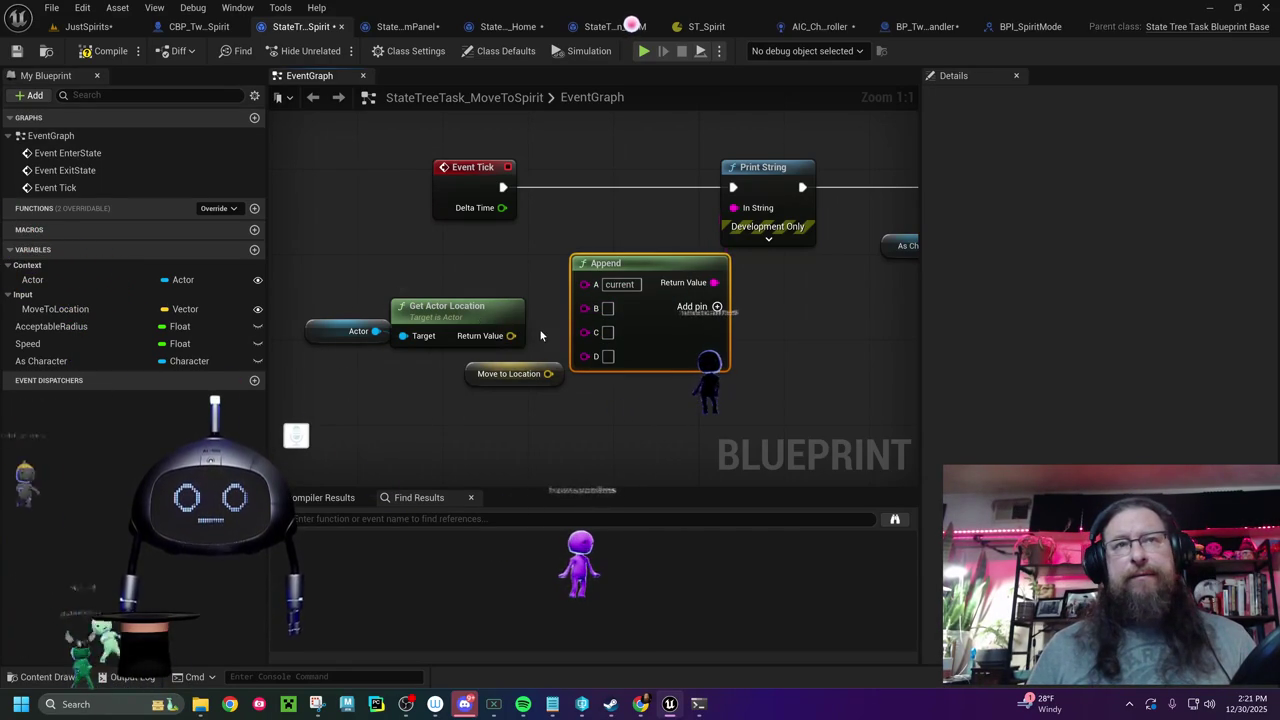
pyautogui.moveTo(589, 310); pyautogui.dragTo(590, 309)
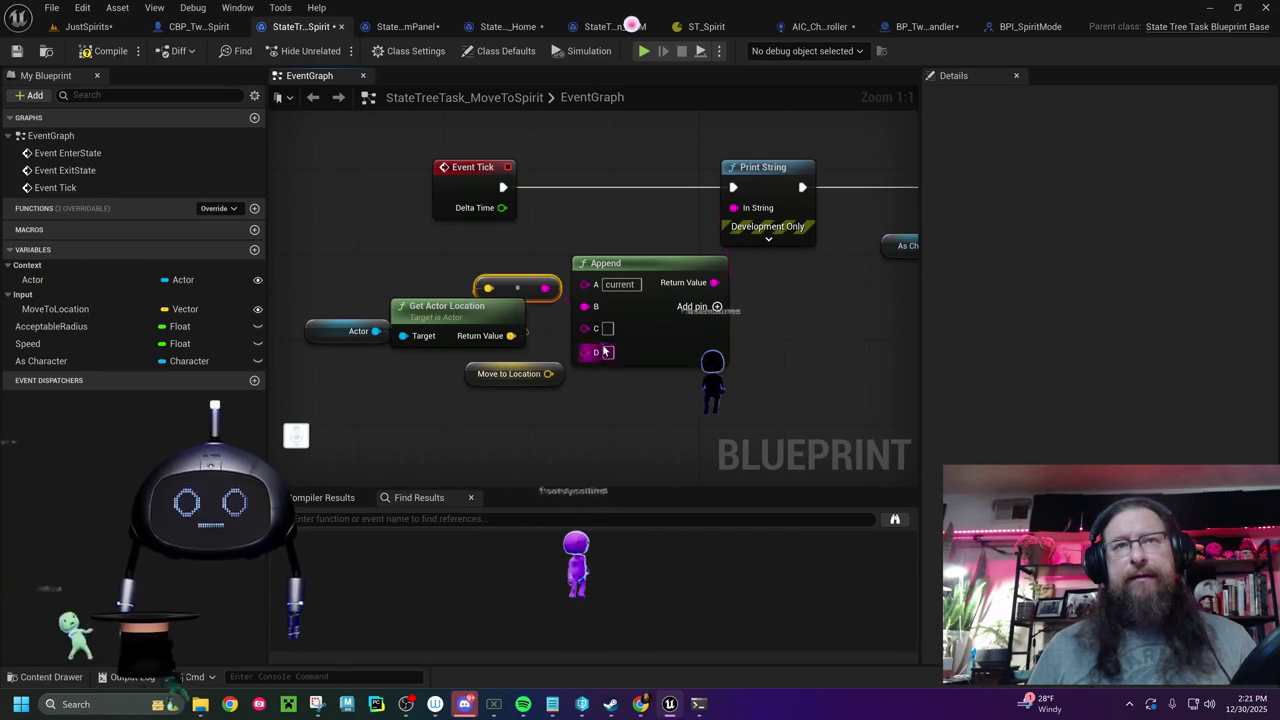
pyautogui.write('new')
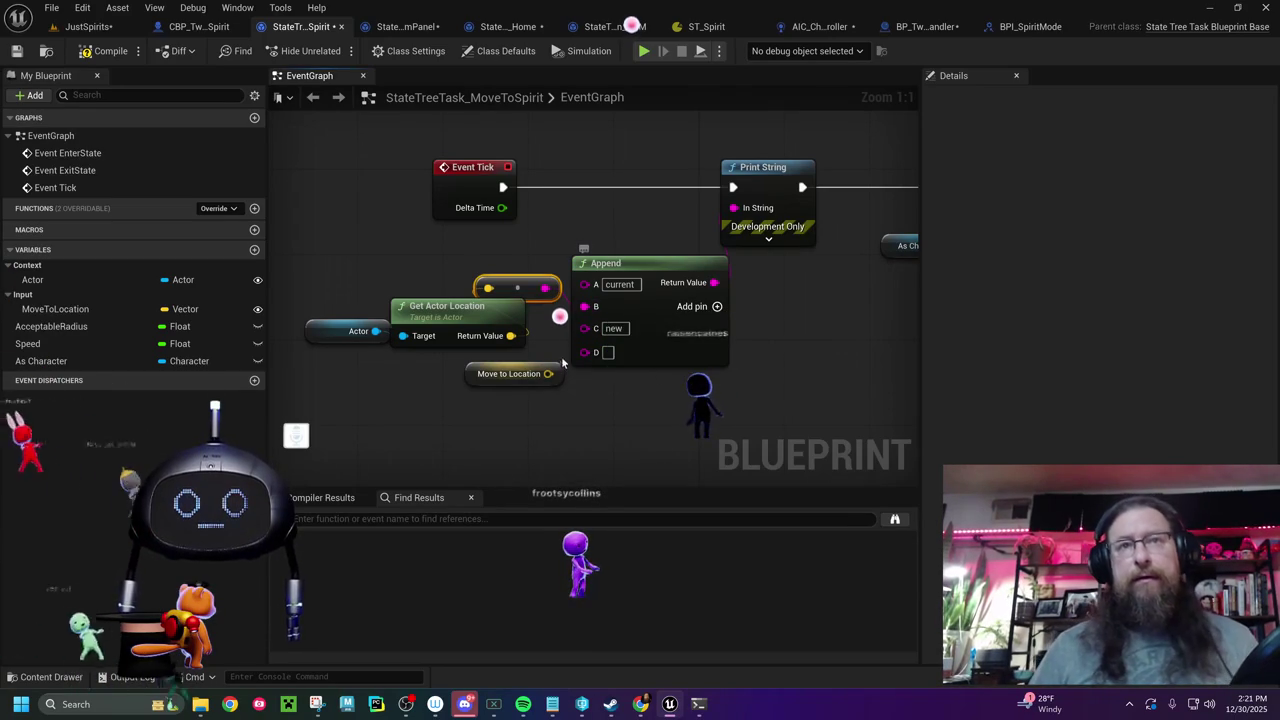
pyautogui.moveTo(581, 355); pyautogui.dragTo(581, 354)
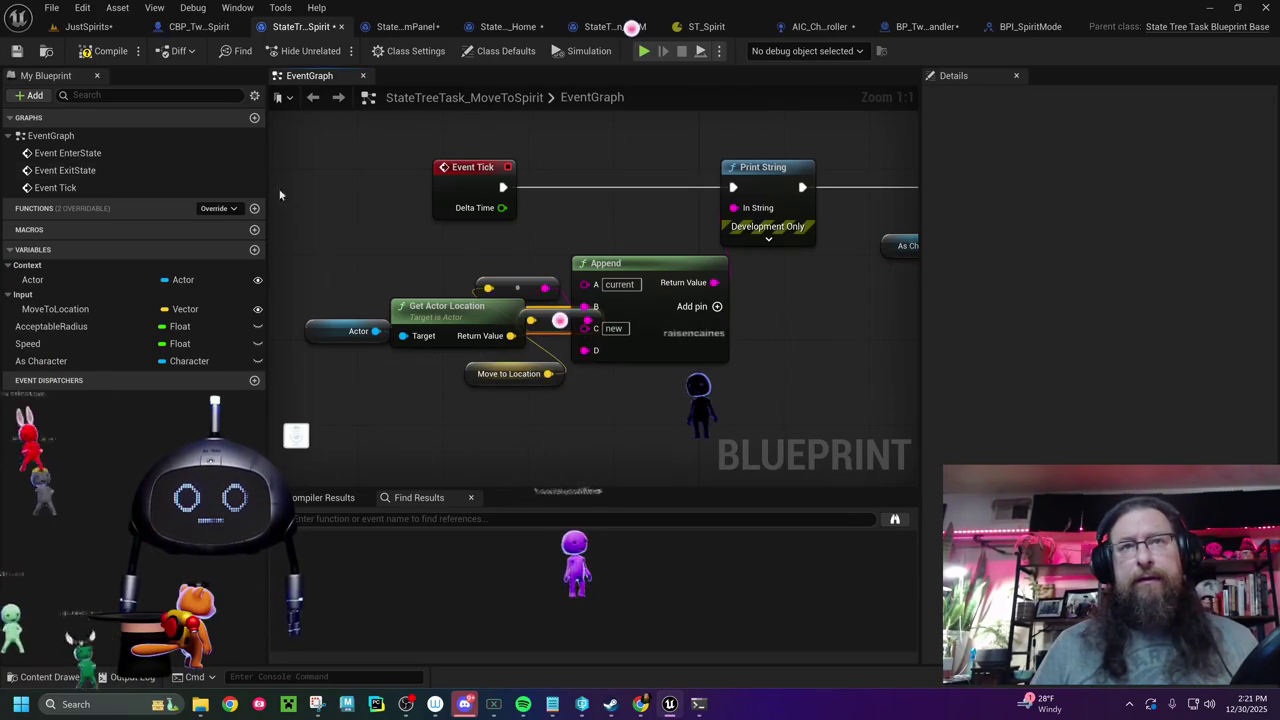
pyautogui.click(86, 51)
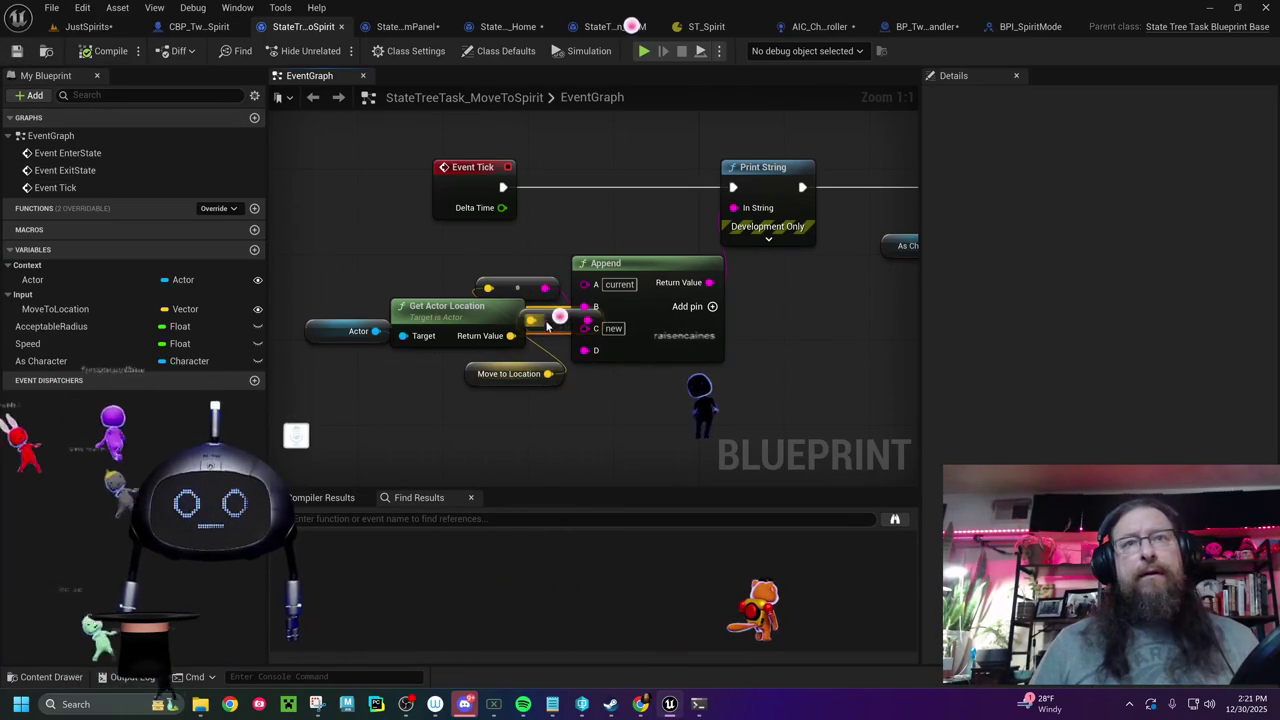
pyautogui.moveTo(548, 321); pyautogui.dragTo(558, 330)
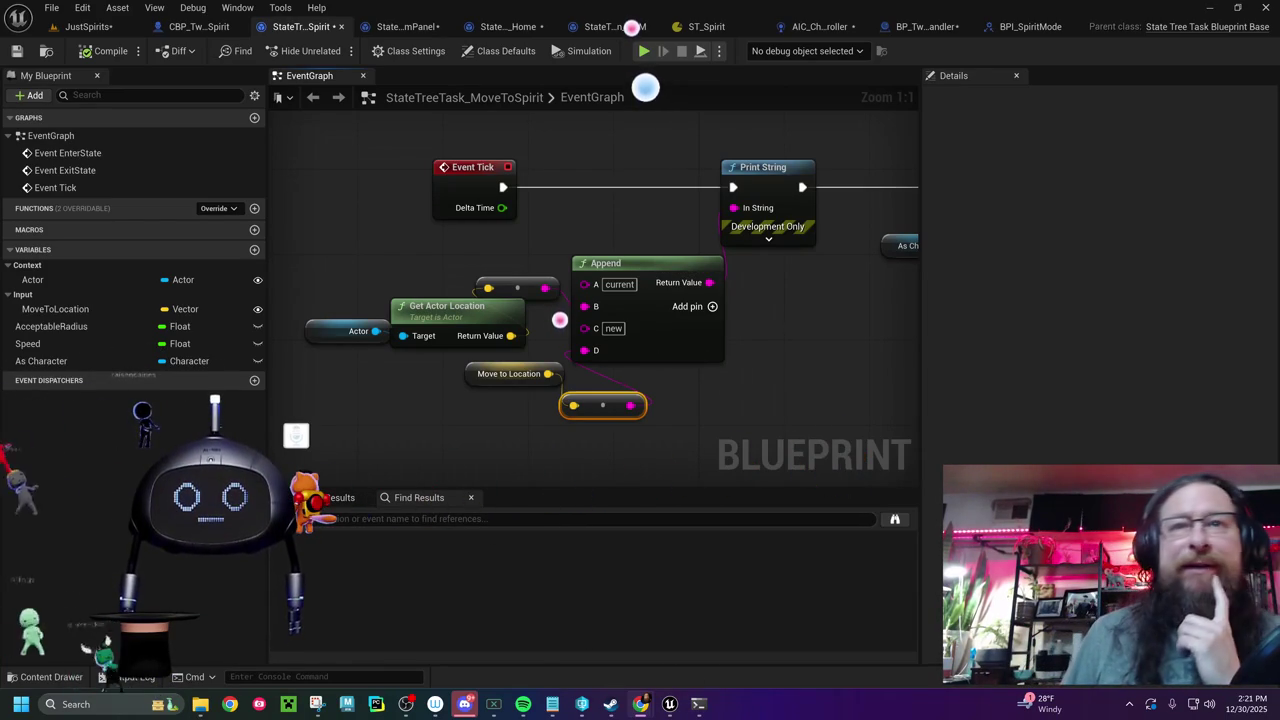
# - Play JustSpirits, watch the log print current versus new X positions, then stop
pyautogui.click(90, 26)
pyautogui.click(403, 51)
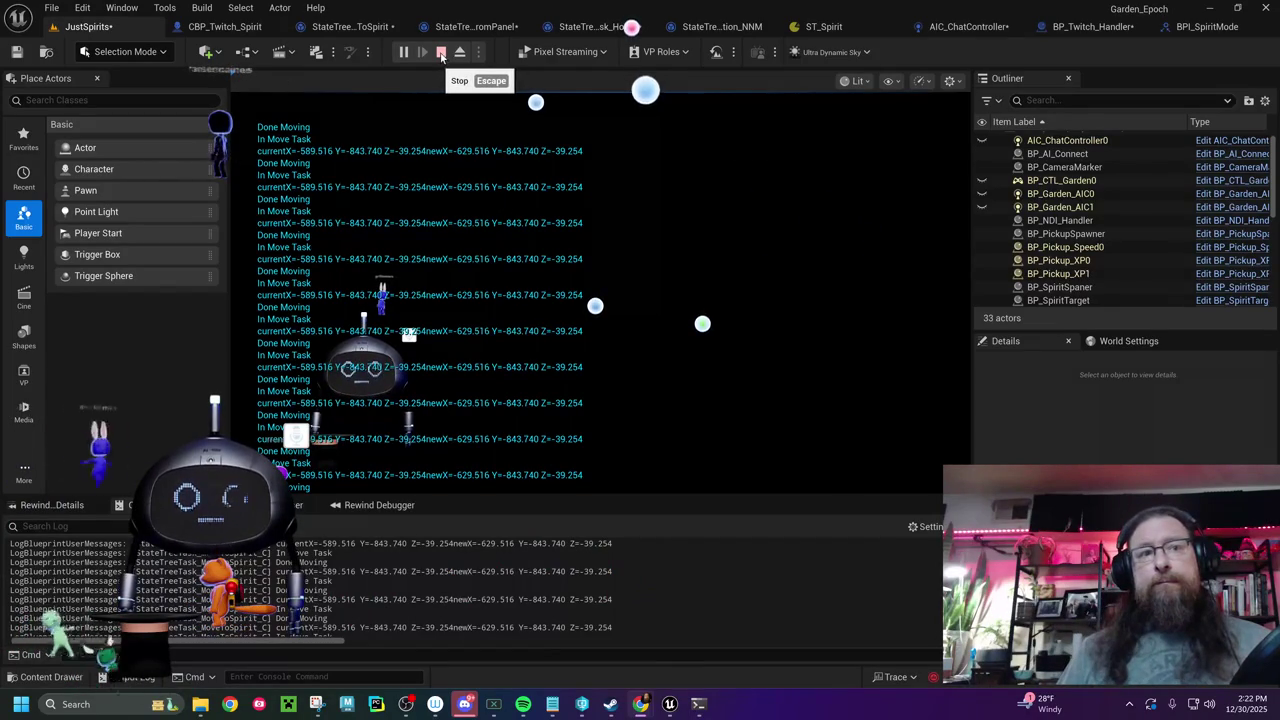
pyautogui.click(441, 54)
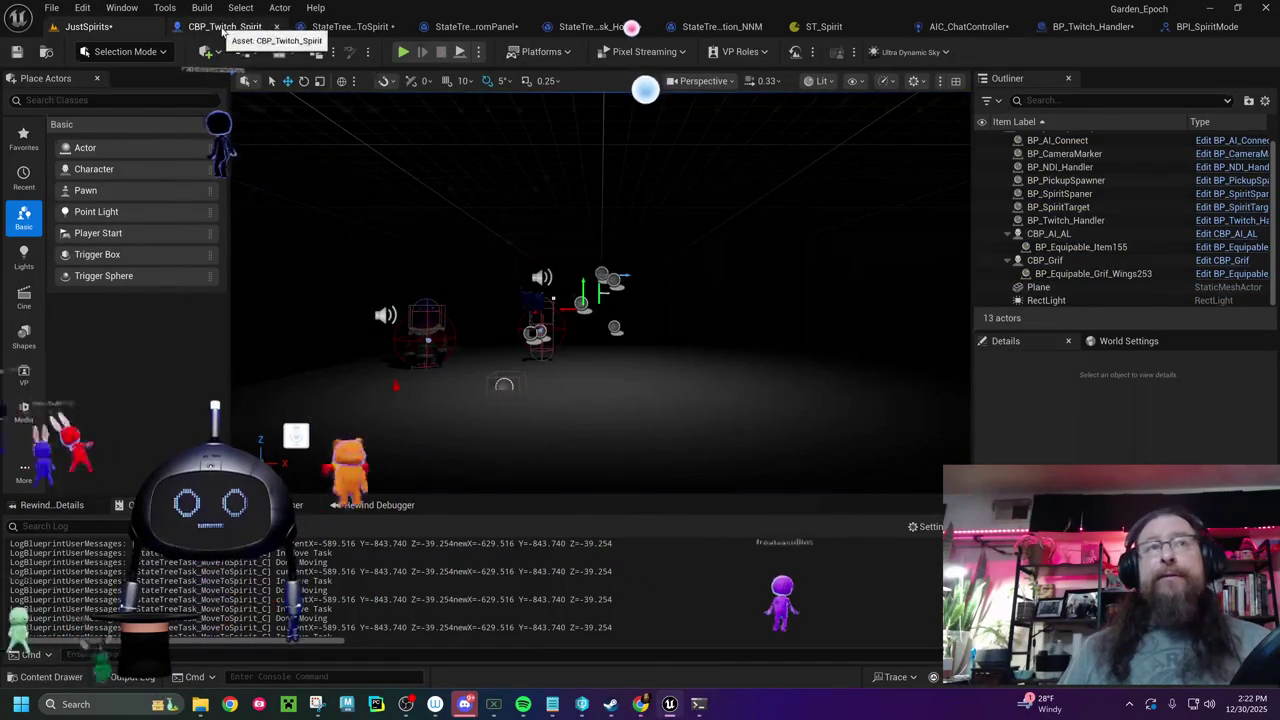
# - In CBP_Twitch_Spirit, add a Print String right after the New Location SET node
pyautogui.click(222, 27)
pyautogui.scroll(2, 867, 313)
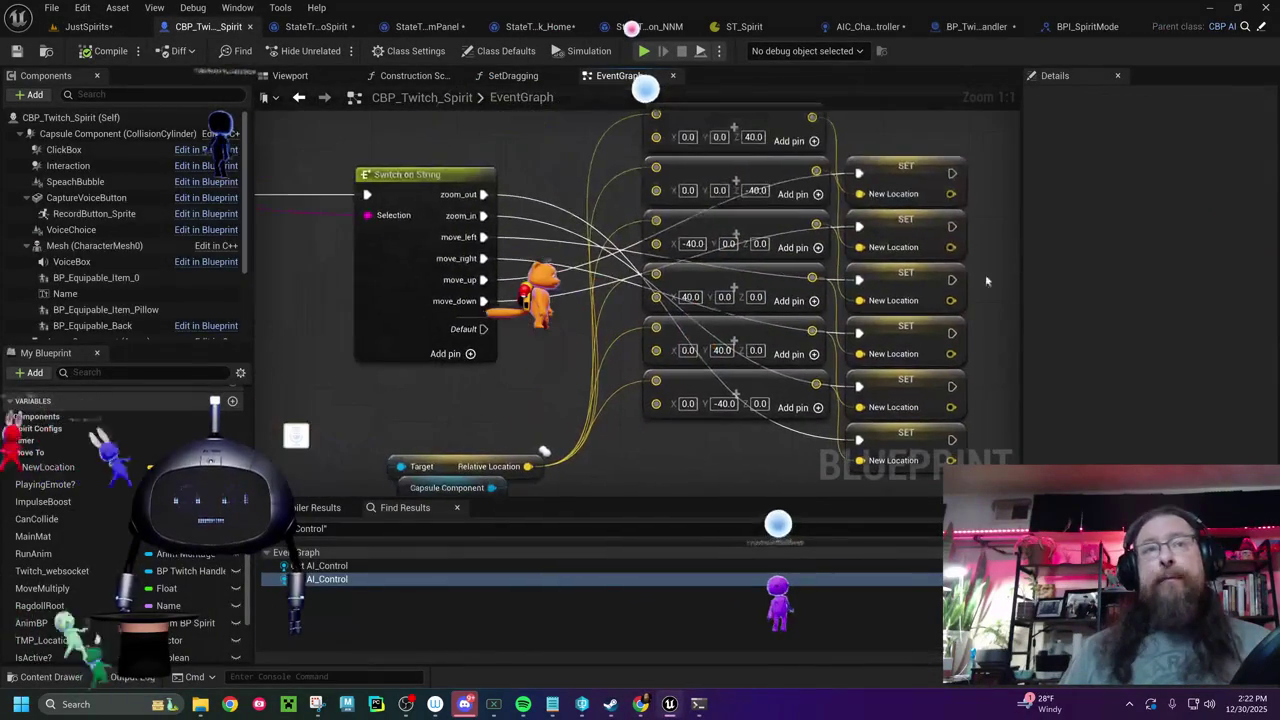
pyautogui.moveTo(895, 287)
pyautogui.mouseDown()
pyautogui.moveTo(945, 282)
pyautogui.moveTo(548, 308)
pyautogui.mouseUp()
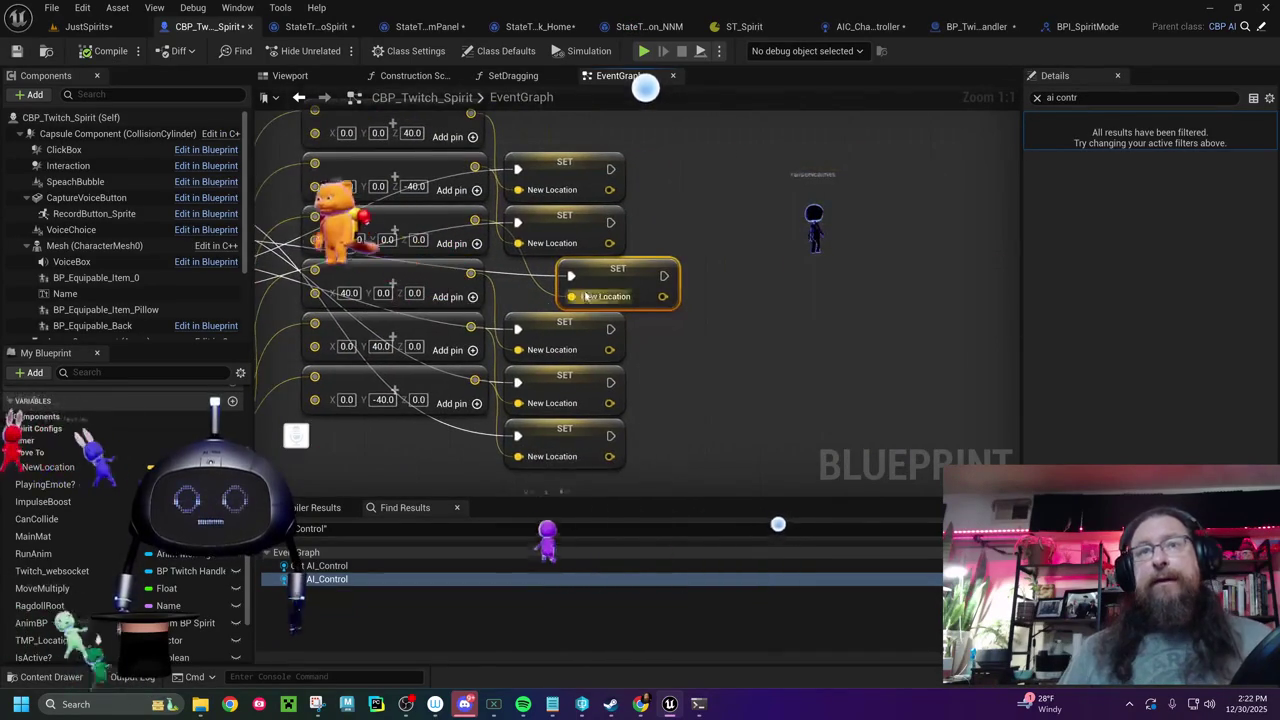
pyautogui.moveTo(663, 275); pyautogui.dragTo(786, 274)
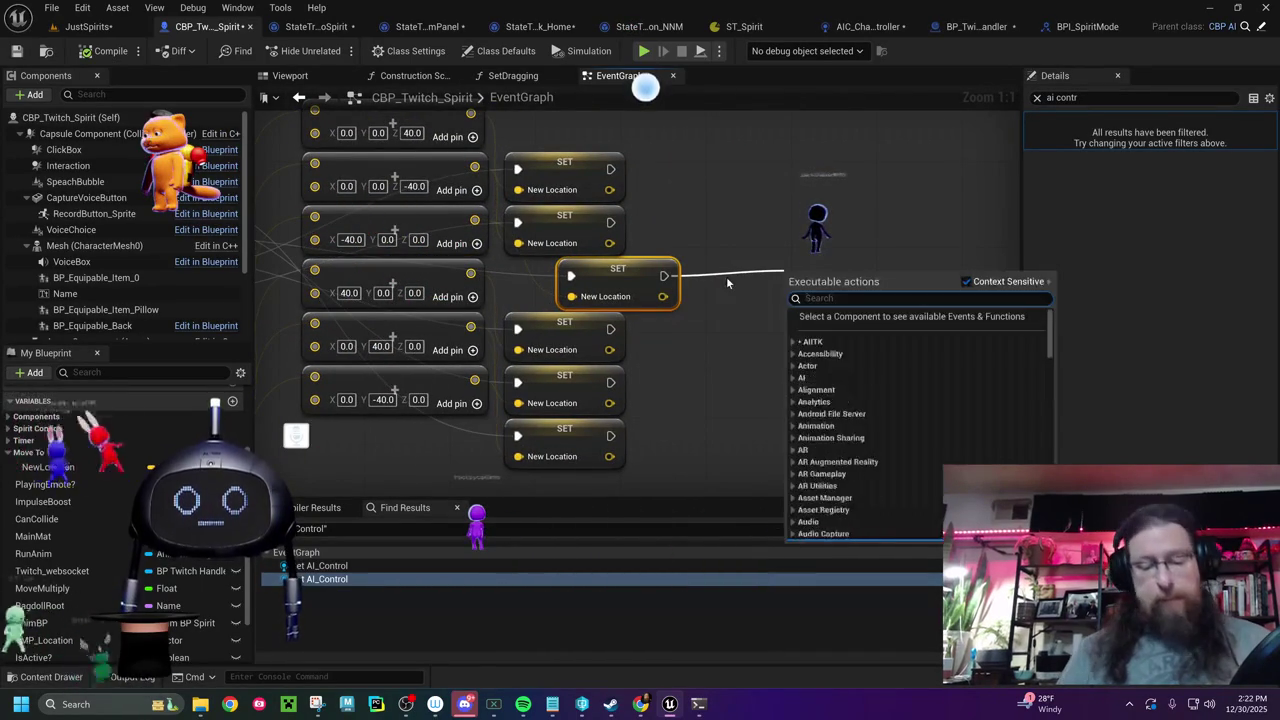
pyautogui.write('print string')
pyautogui.press('Return')
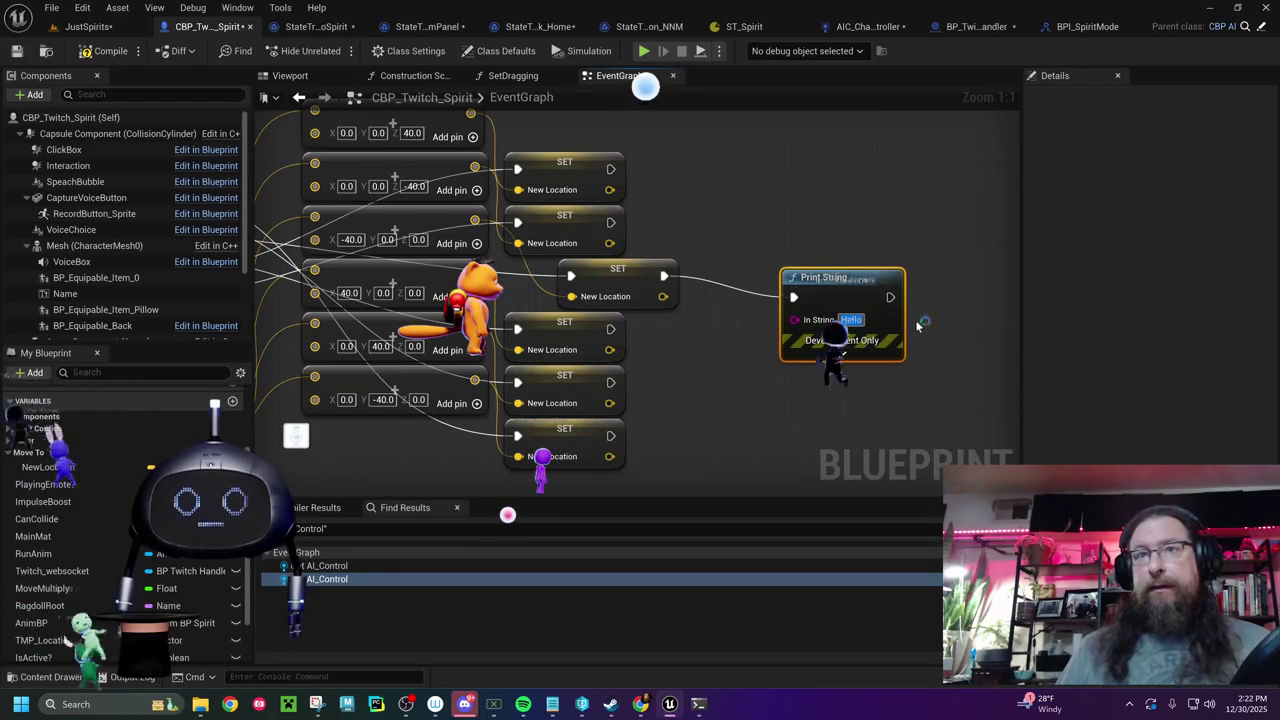
# - Build the 'CBP Says' message with an Append fed by New Location, save, and replay JustSpirits
pyautogui.moveTo(793, 319); pyautogui.dragTo(733, 385)
pyautogui.write('append')
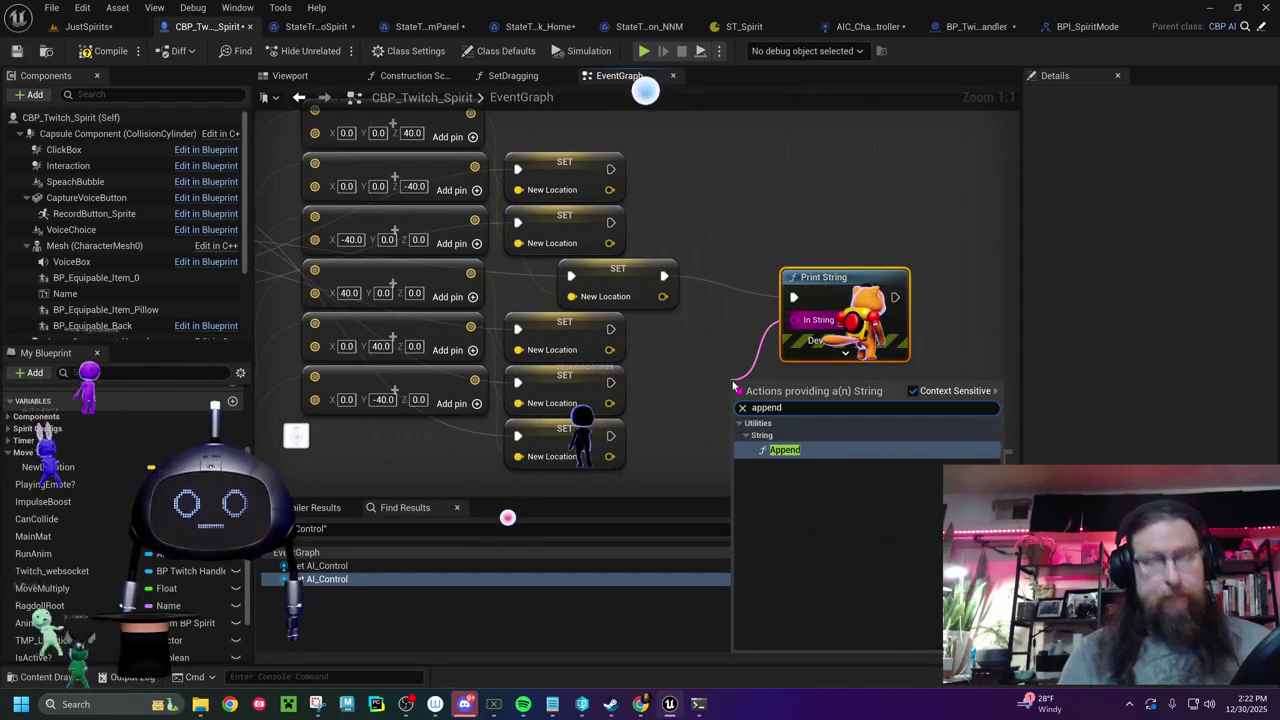
pyautogui.press('Return')
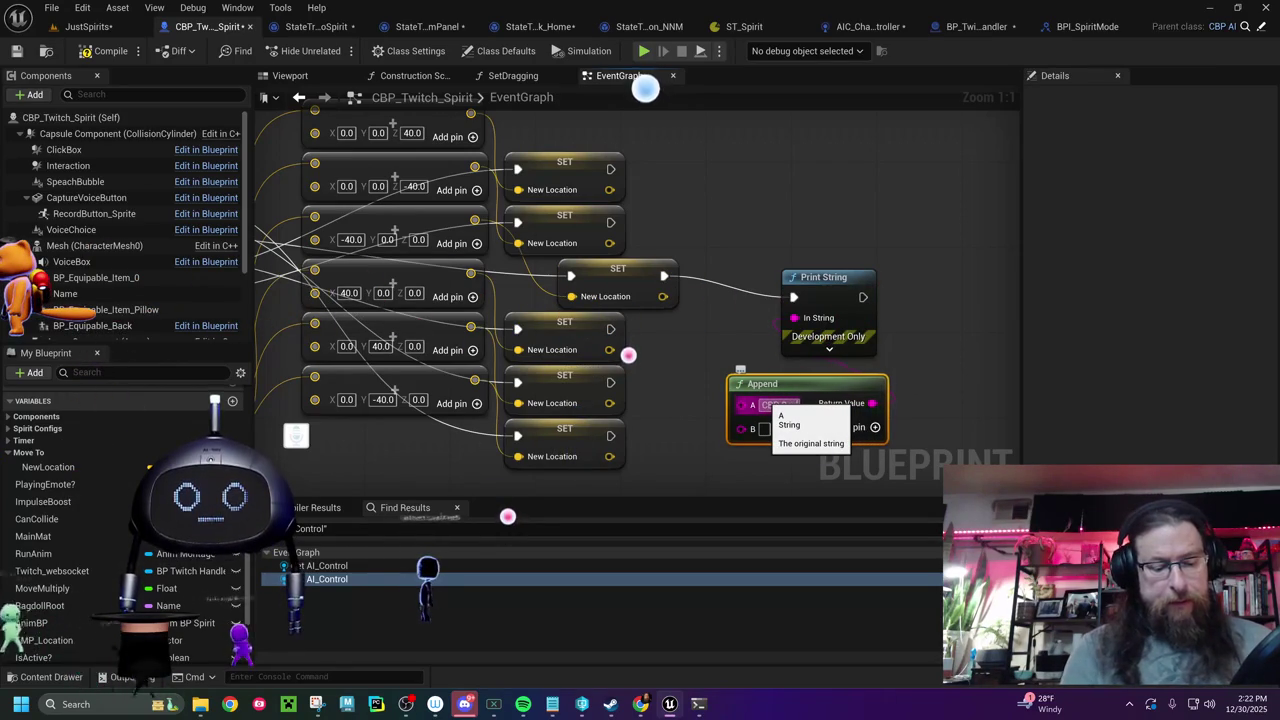
pyautogui.moveTo(662, 296)
pyautogui.mouseDown()
pyautogui.moveTo(724, 425)
pyautogui.moveTo(740, 430)
pyautogui.mouseUp()
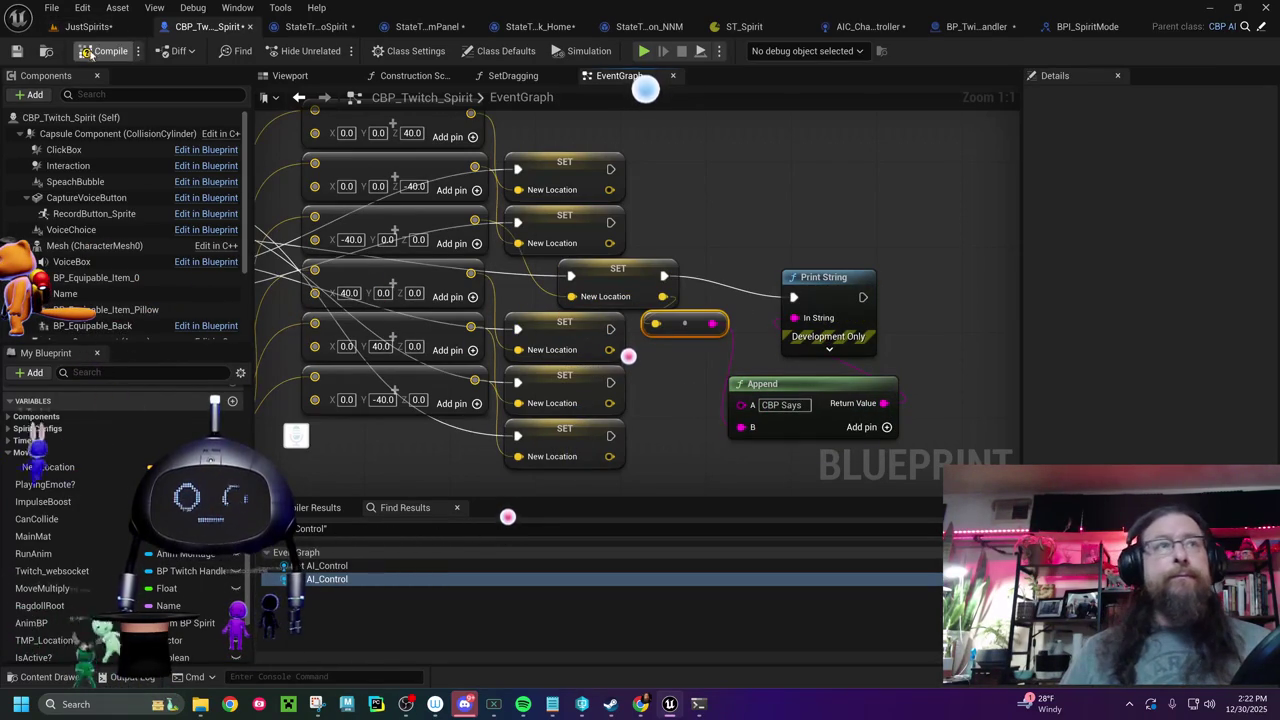
pyautogui.click(27, 52)
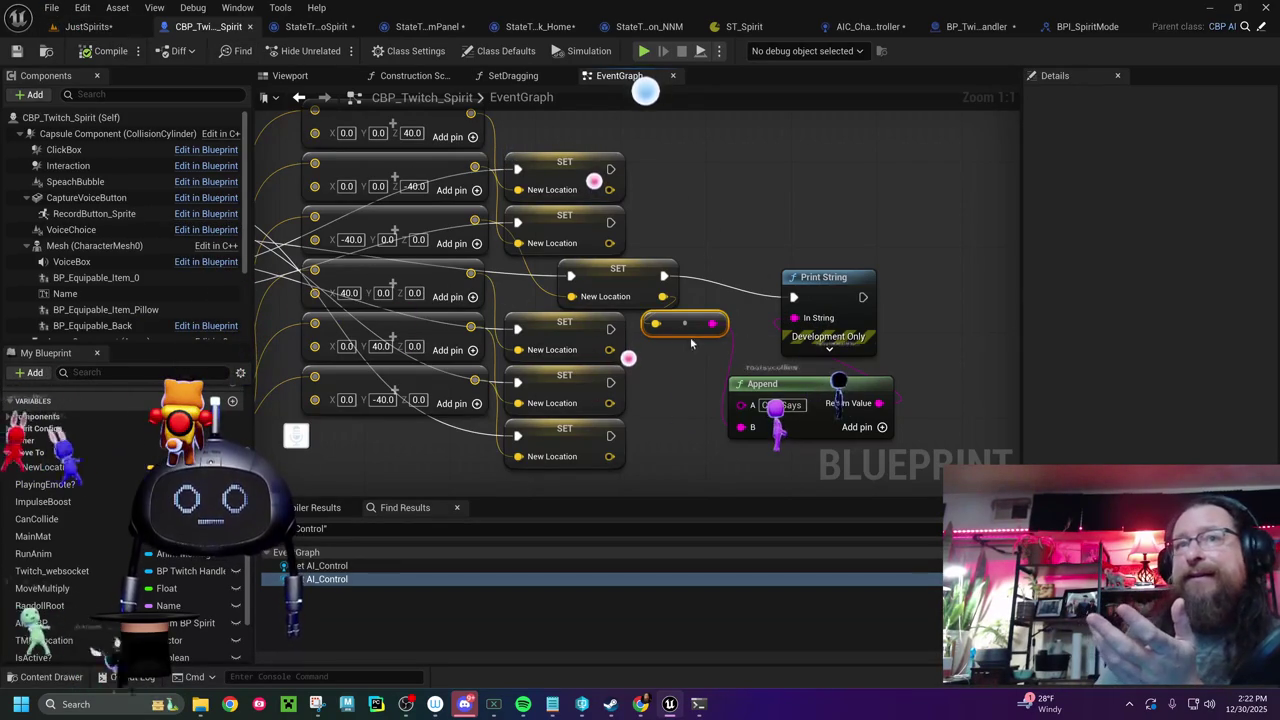
pyautogui.moveTo(696, 344); pyautogui.dragTo(717, 366)
pyautogui.moveTo(801, 388); pyautogui.dragTo(865, 390)
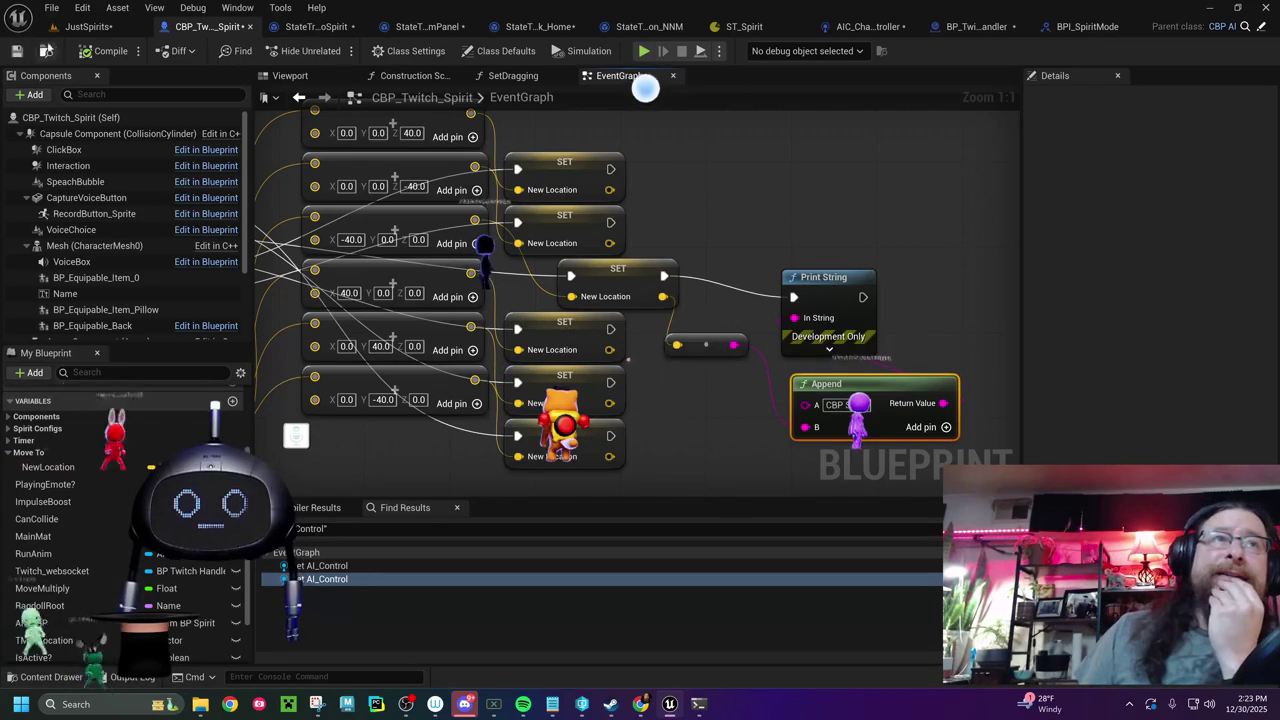
pyautogui.click(90, 28)
pyautogui.click(410, 53)
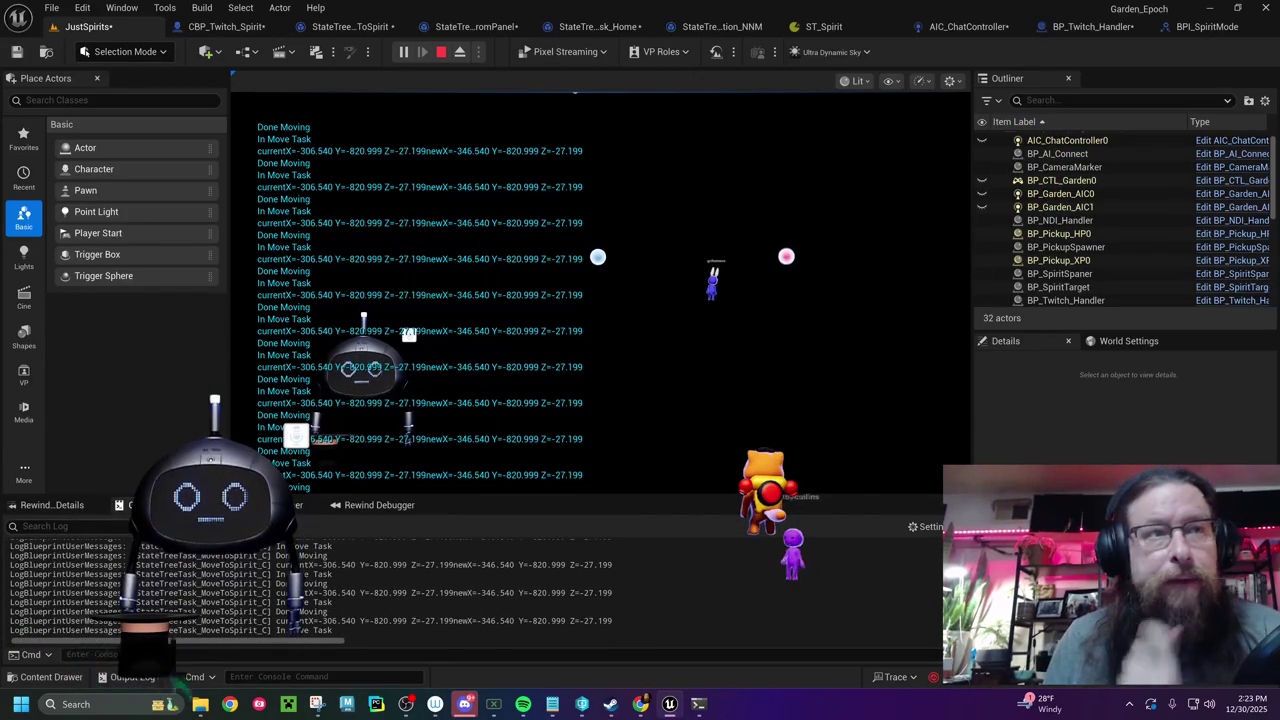
# - Filter the Output Log by 'BP', select a 'CBP Says' location line, then stop play
pyautogui.write('CBP')
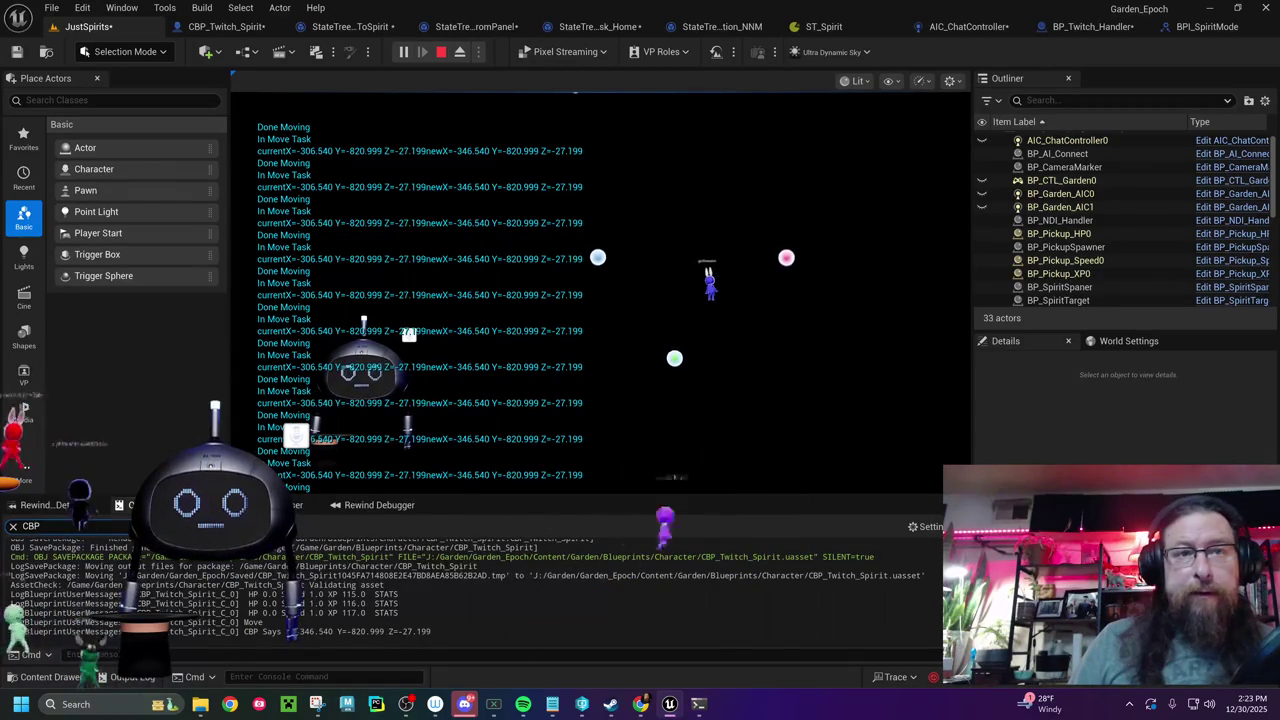
pyautogui.moveTo(242, 622); pyautogui.dragTo(430, 631)
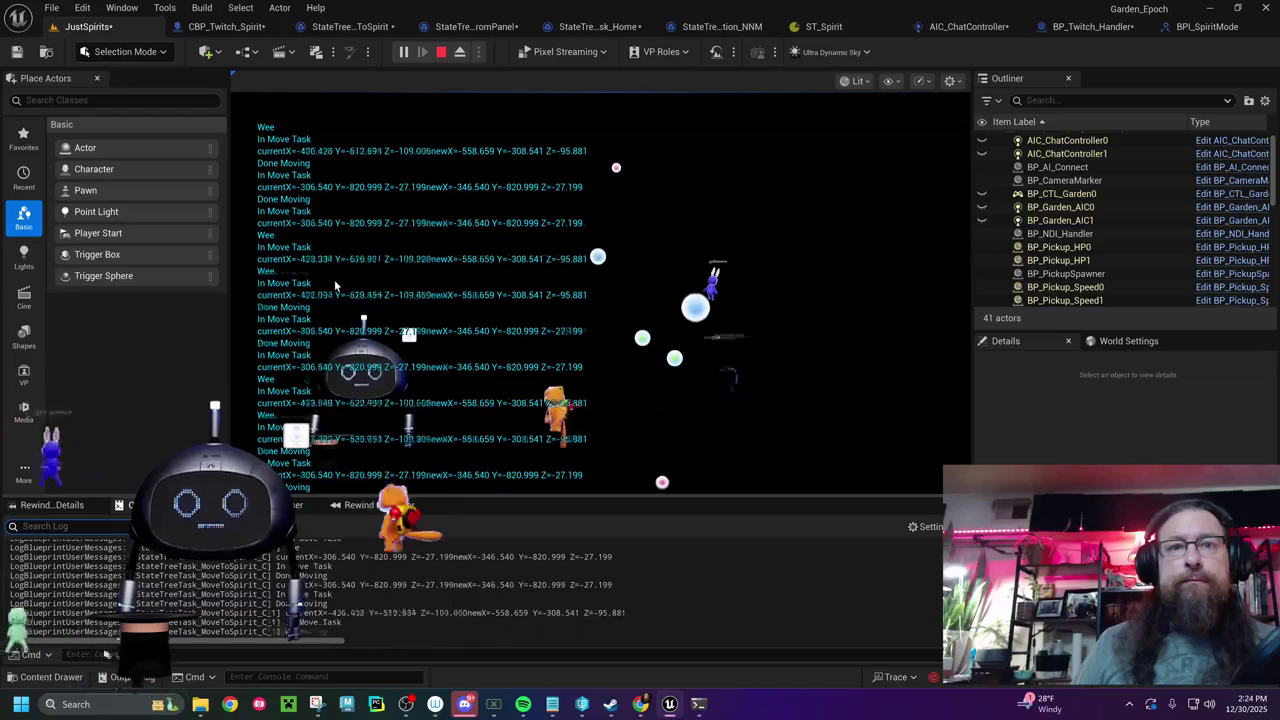
pyautogui.click(442, 52)
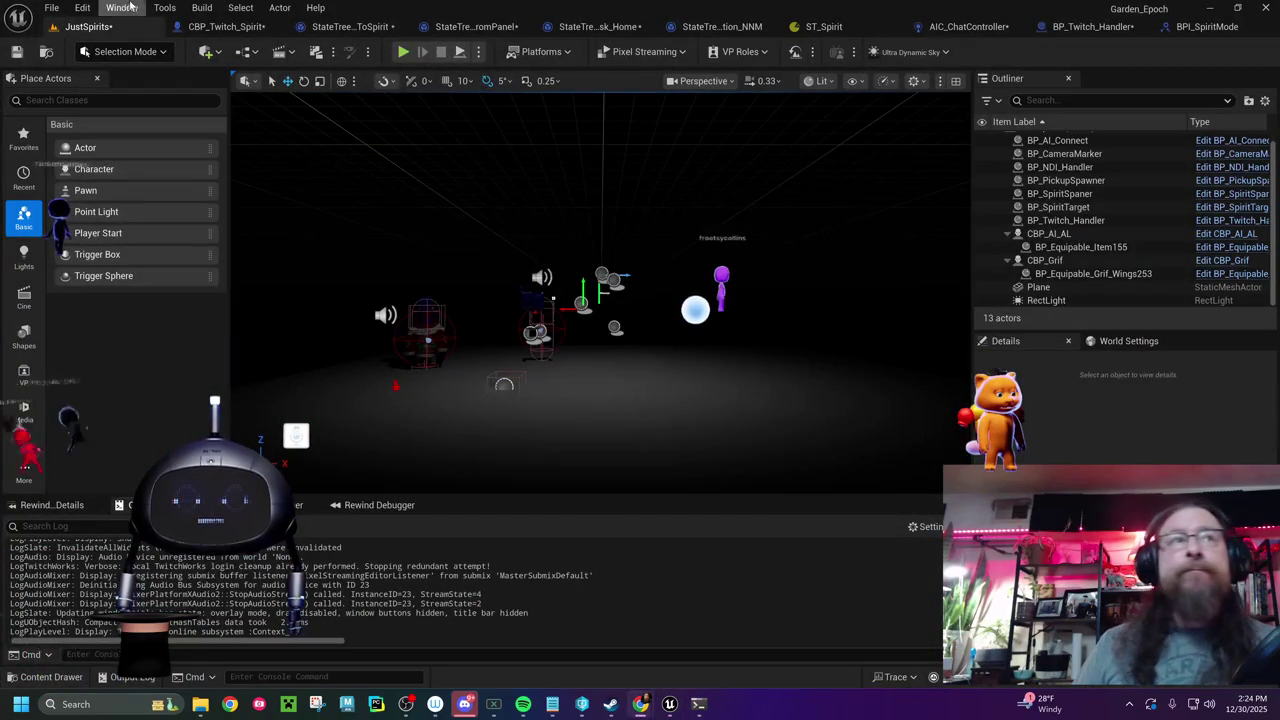
# - Start play again, clear the Output Log, and drag its splitter up to enlarge it
pyautogui.click(399, 52)
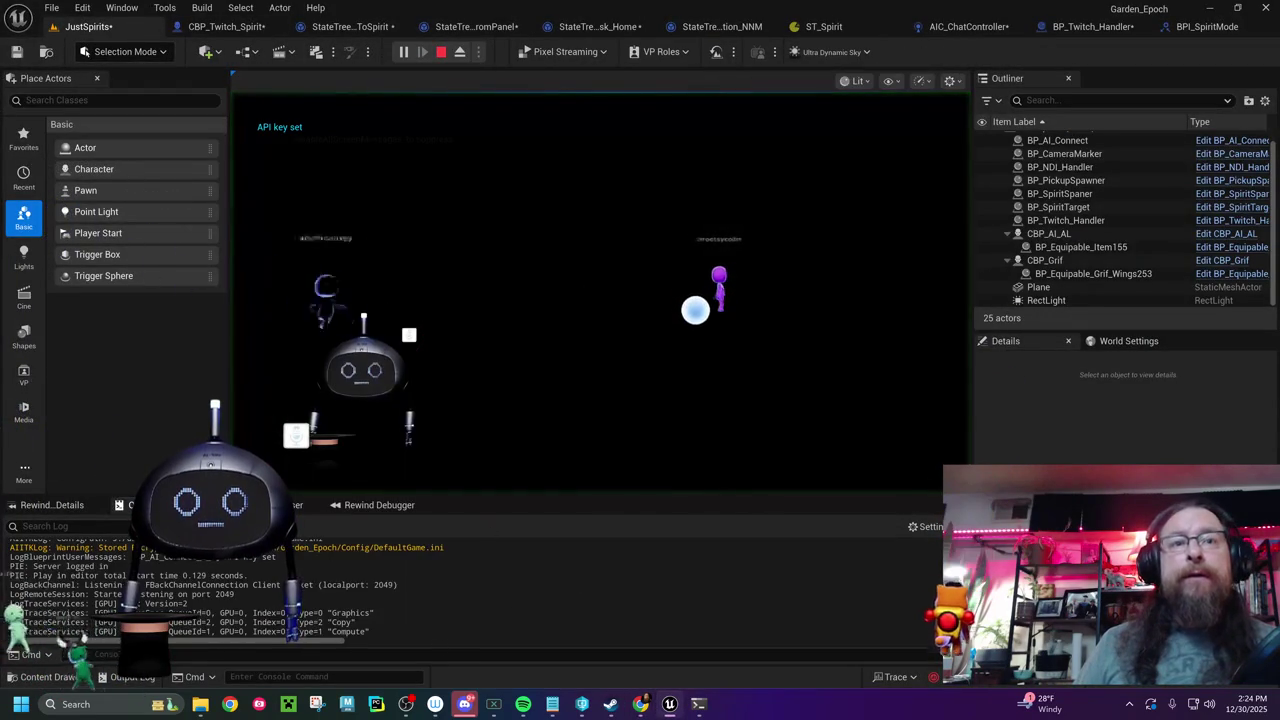
pyautogui.rightClick(425, 550)
pyautogui.click(486, 460)
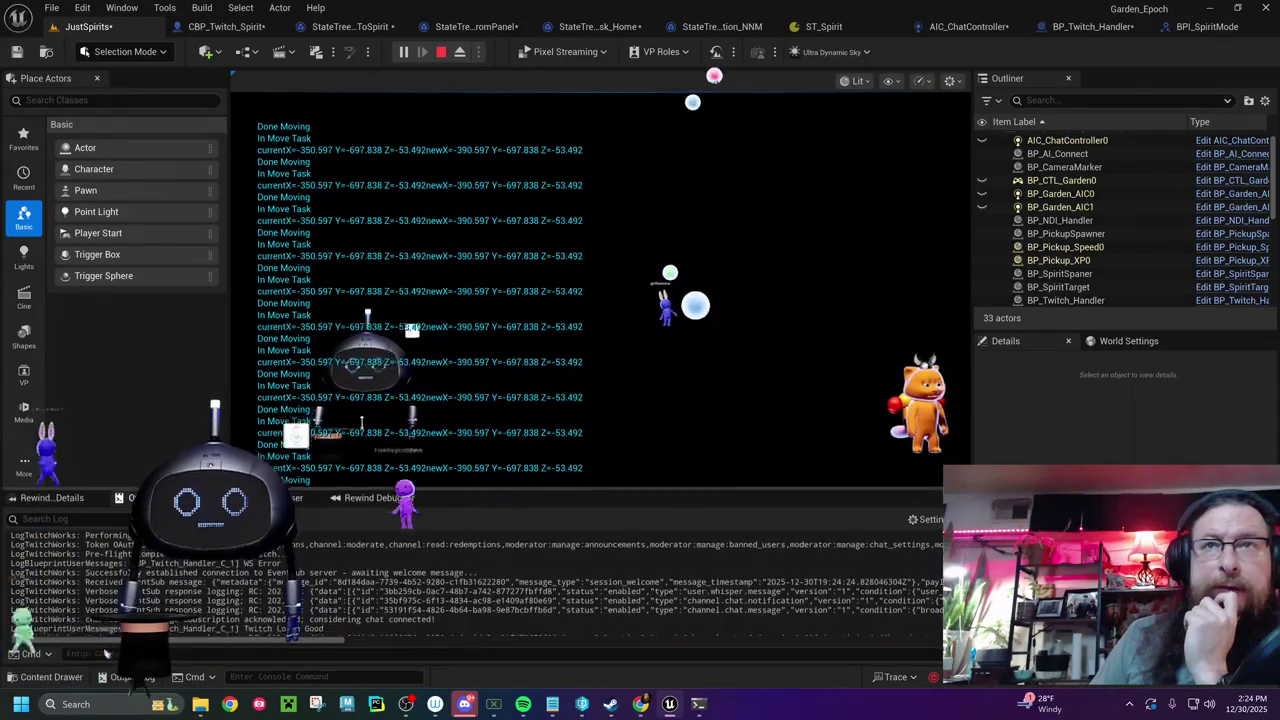
pyautogui.moveTo(327, 497); pyautogui.dragTo(327, 277)
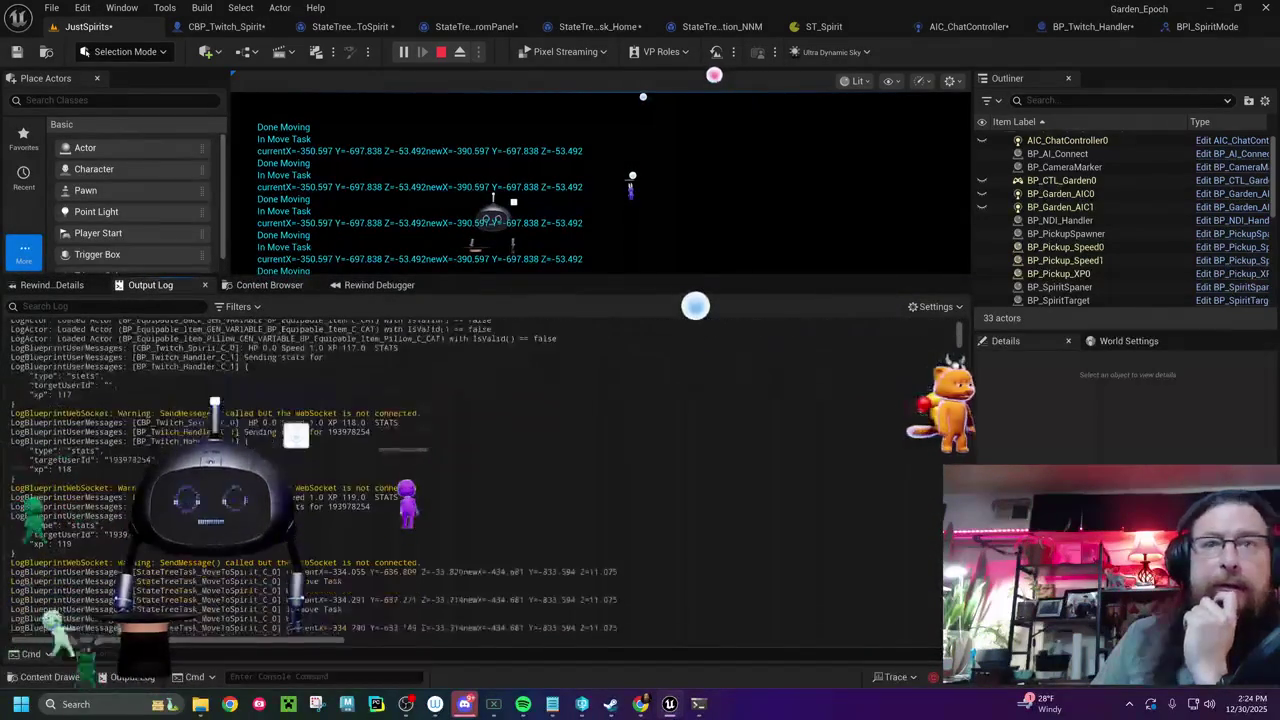
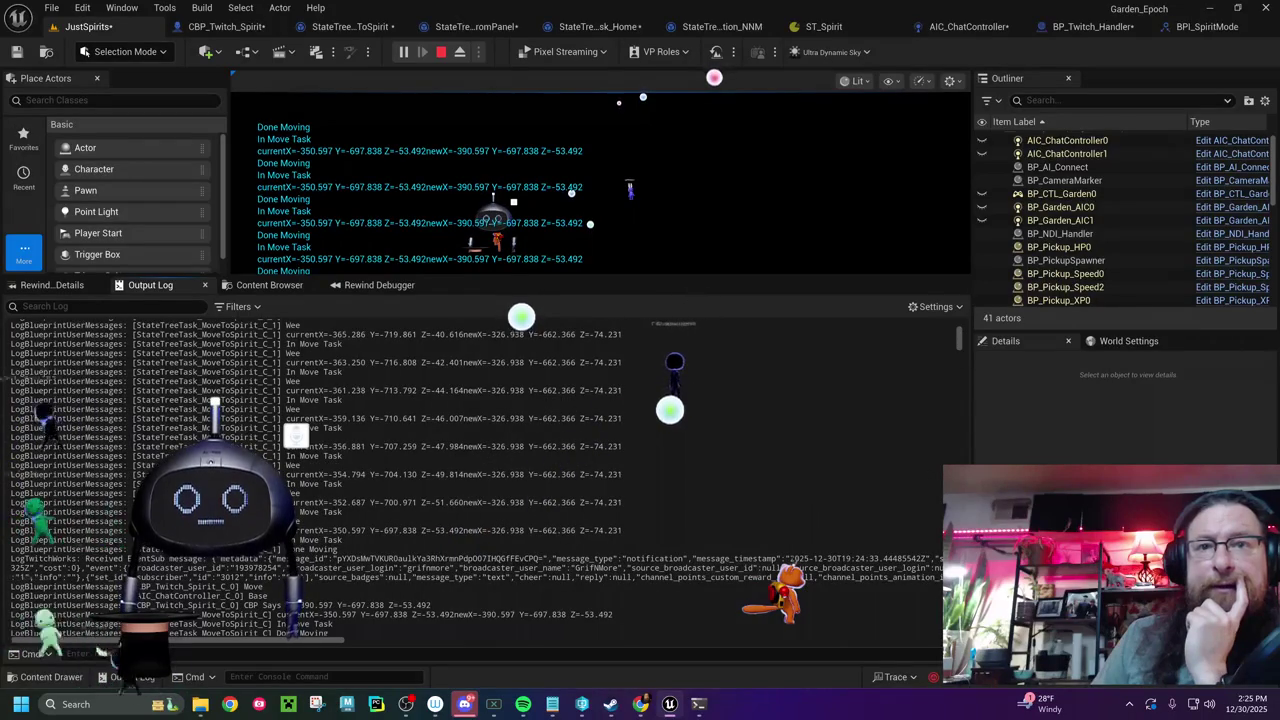
# - Copy the CBP Says and currentX/newX Output Log lines into the UnrealAIITK_AndCodes.txt notes file
pyautogui.moveTo(180, 605); pyautogui.dragTo(613, 614)
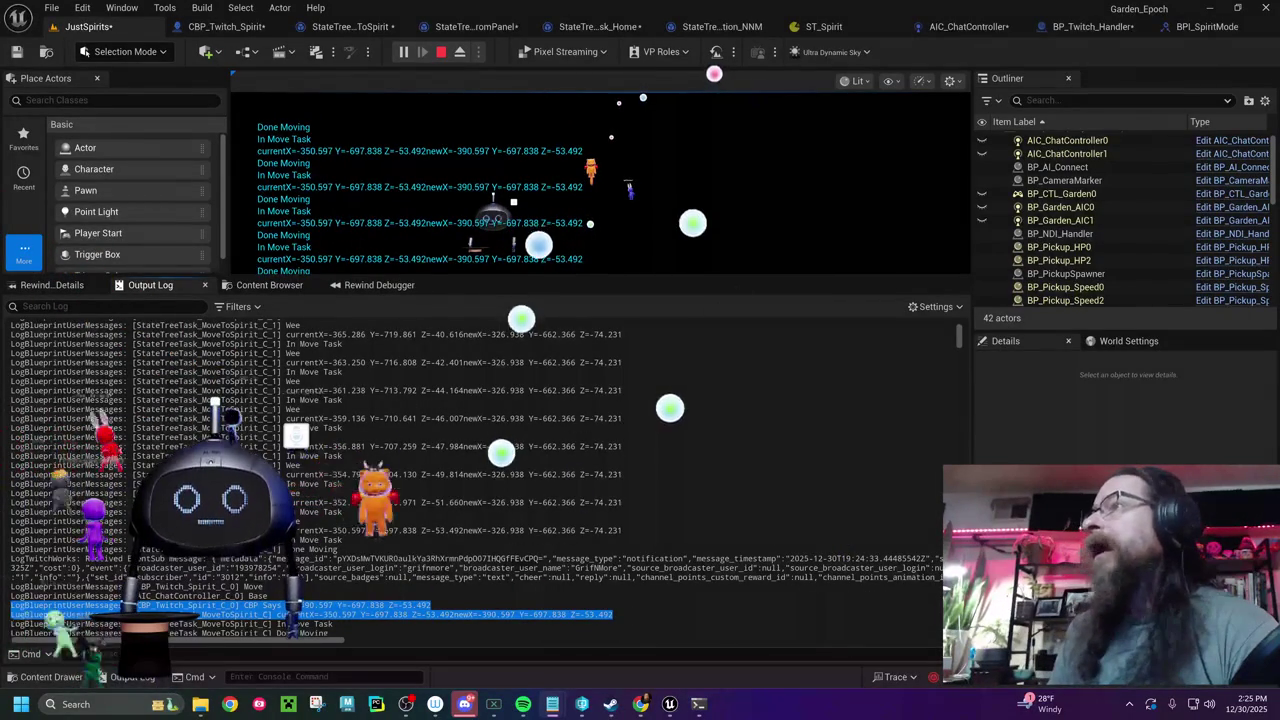
pyautogui.moveTo(700, 363); pyautogui.dragTo(704, 330)
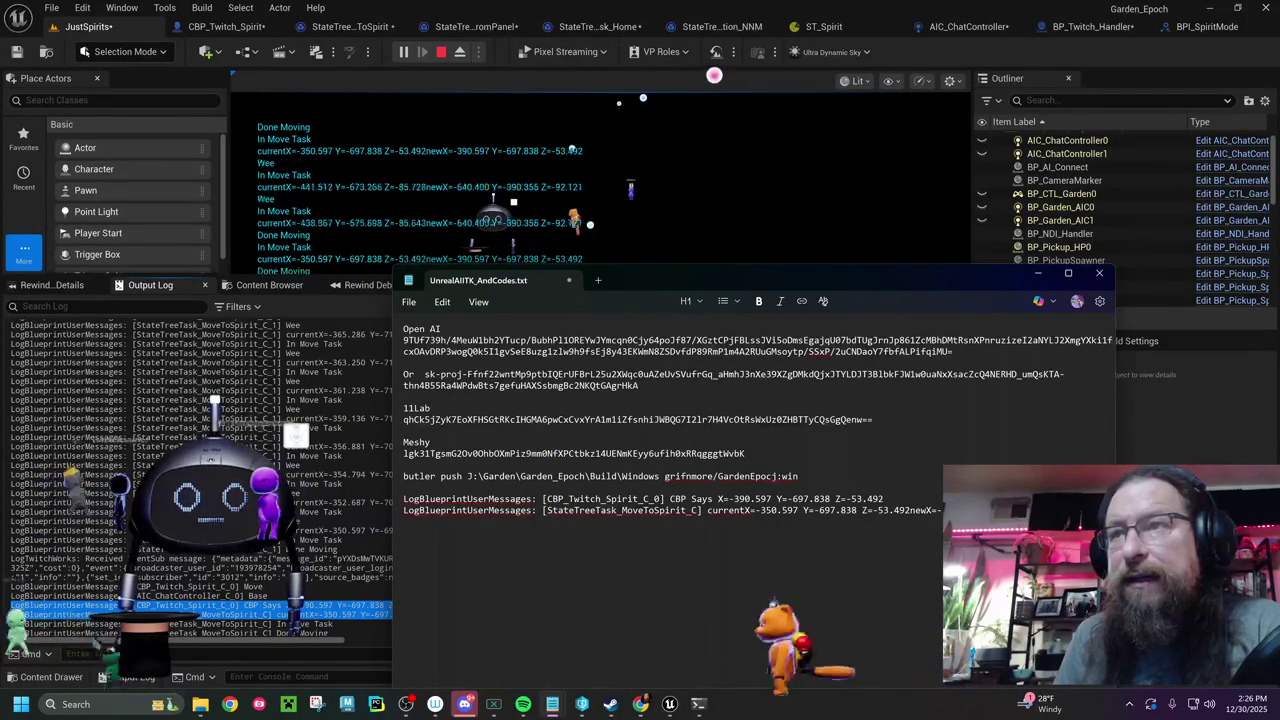
# - Minimize the Notepad notes file and bring up the Output Log's context menu
pyautogui.click(1038, 277)
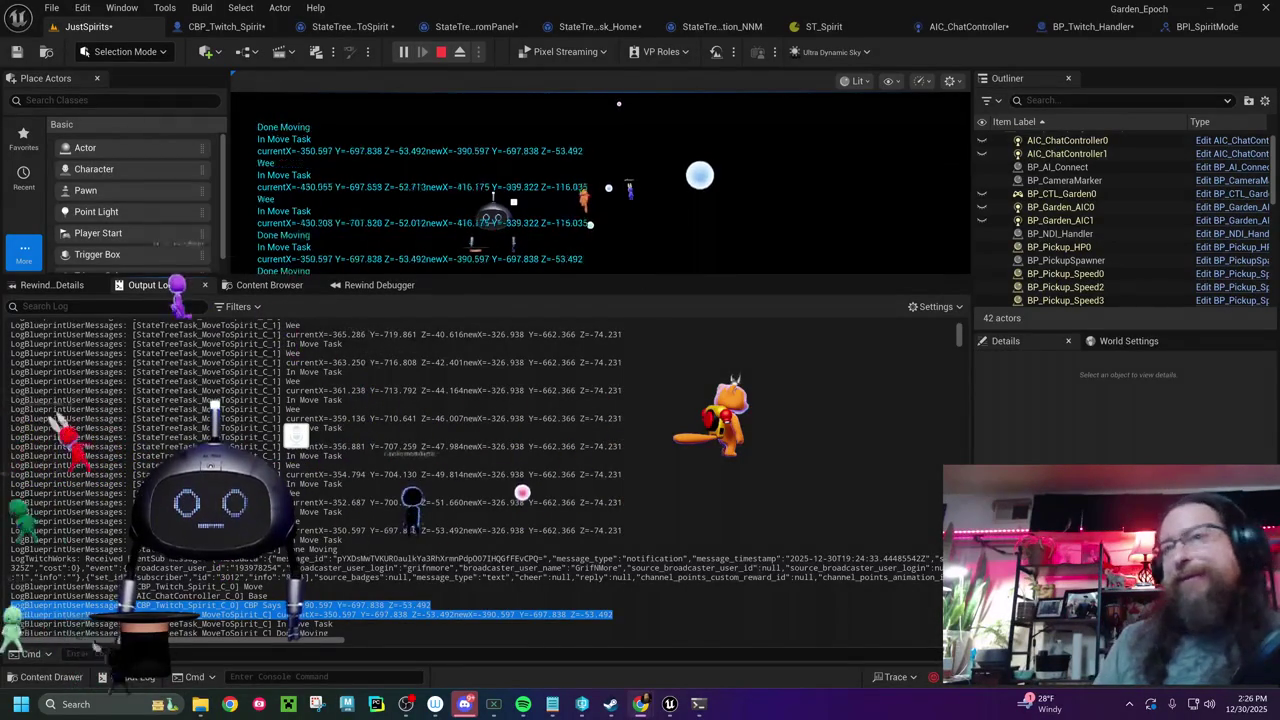
pyautogui.rightClick(735, 372)
# - Dismiss the Output Log menu, enlarge the game view above the log, and stop the play test
pyautogui.click(790, 380)
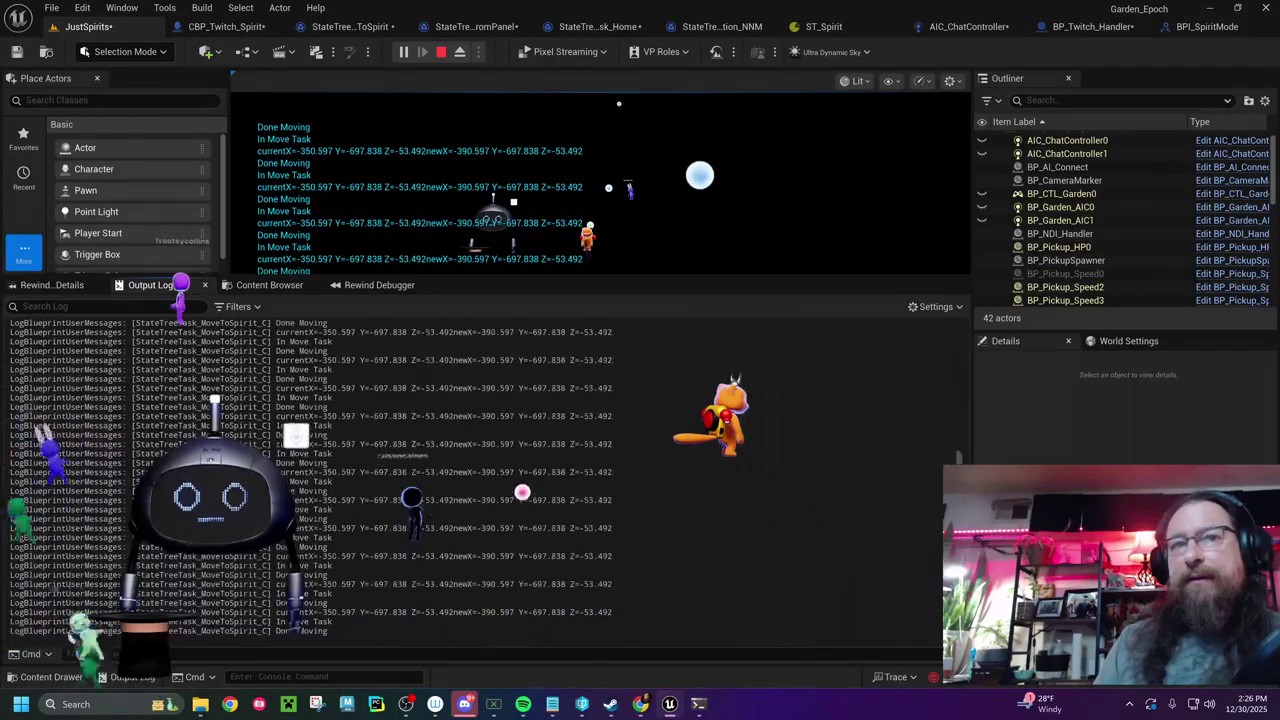
pyautogui.rightClick(567, 415)
pyautogui.press('Escape')
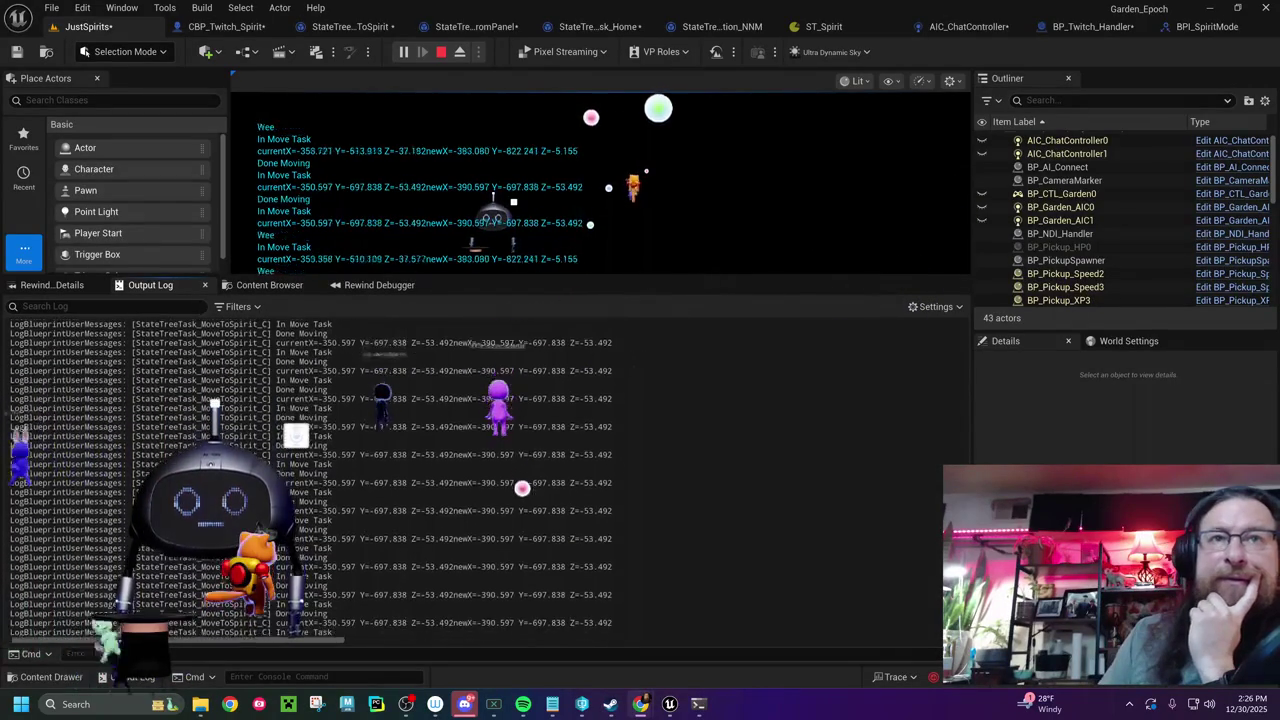
pyautogui.moveTo(666, 274); pyautogui.dragTo(666, 578)
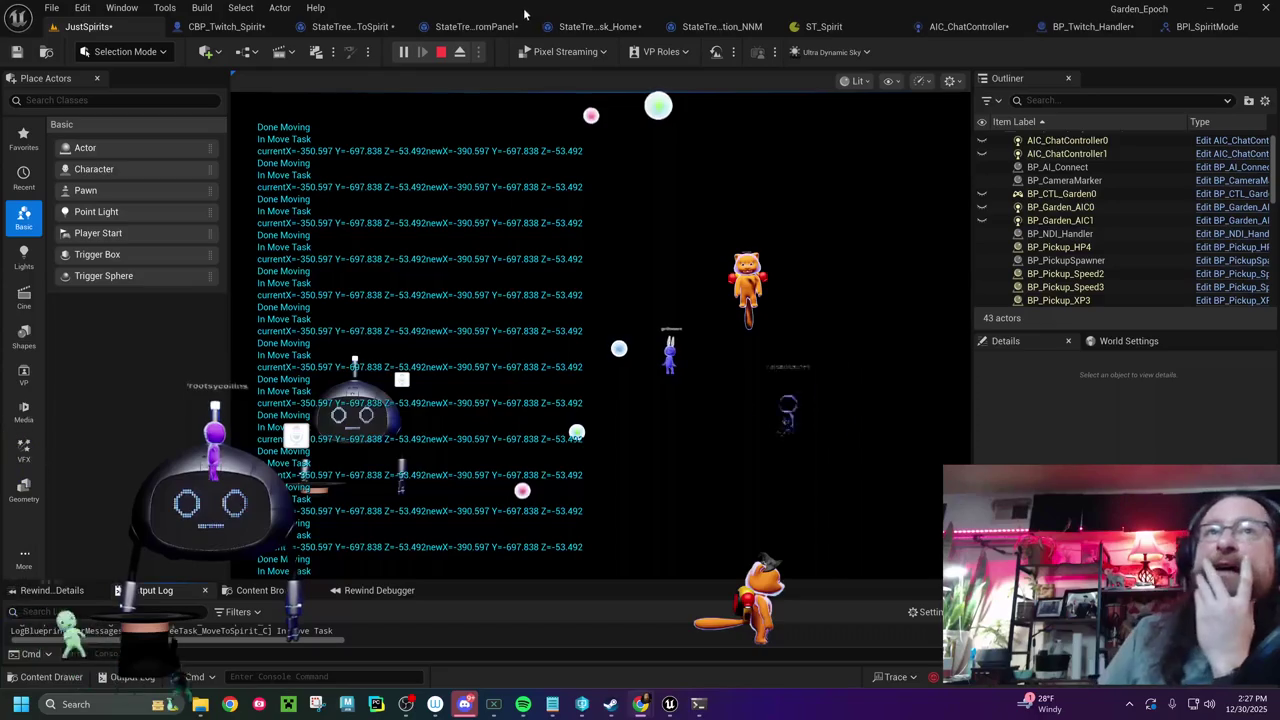
pyautogui.click(441, 51)
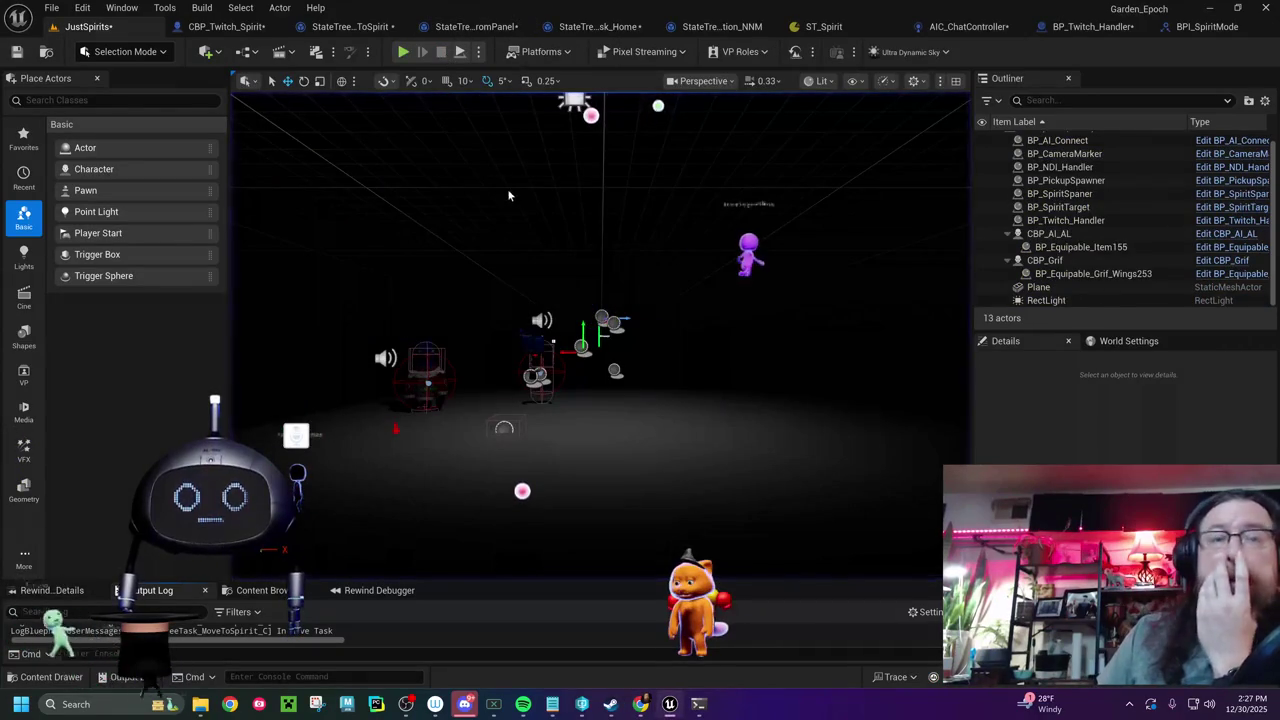
# - In the CBP_Twitch_Spirit event graph, line a SET New Location node up with the move offset vectors
pyautogui.click(215, 26)
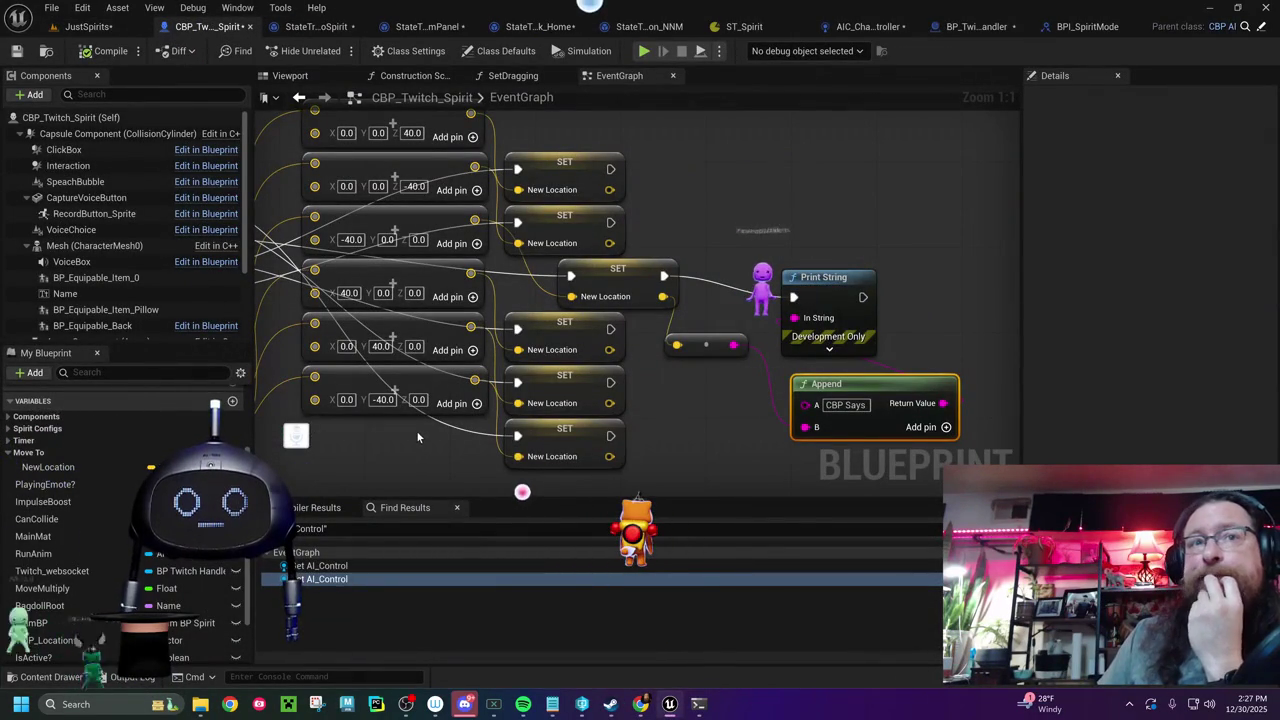
pyautogui.moveTo(418, 437)
pyautogui.mouseDown()
pyautogui.moveTo(607, 398)
pyautogui.moveTo(860, 385)
pyautogui.moveTo(900, 460)
pyautogui.moveTo(990, 300)
pyautogui.moveTo(700, 420)
pyautogui.moveTo(740, 590)
pyautogui.moveTo(340, 536)
pyautogui.mouseUp()
pyautogui.moveTo(859, 482)
pyautogui.mouseDown()
pyautogui.moveTo(600, 455)
pyautogui.moveTo(730, 355)
pyautogui.mouseUp()
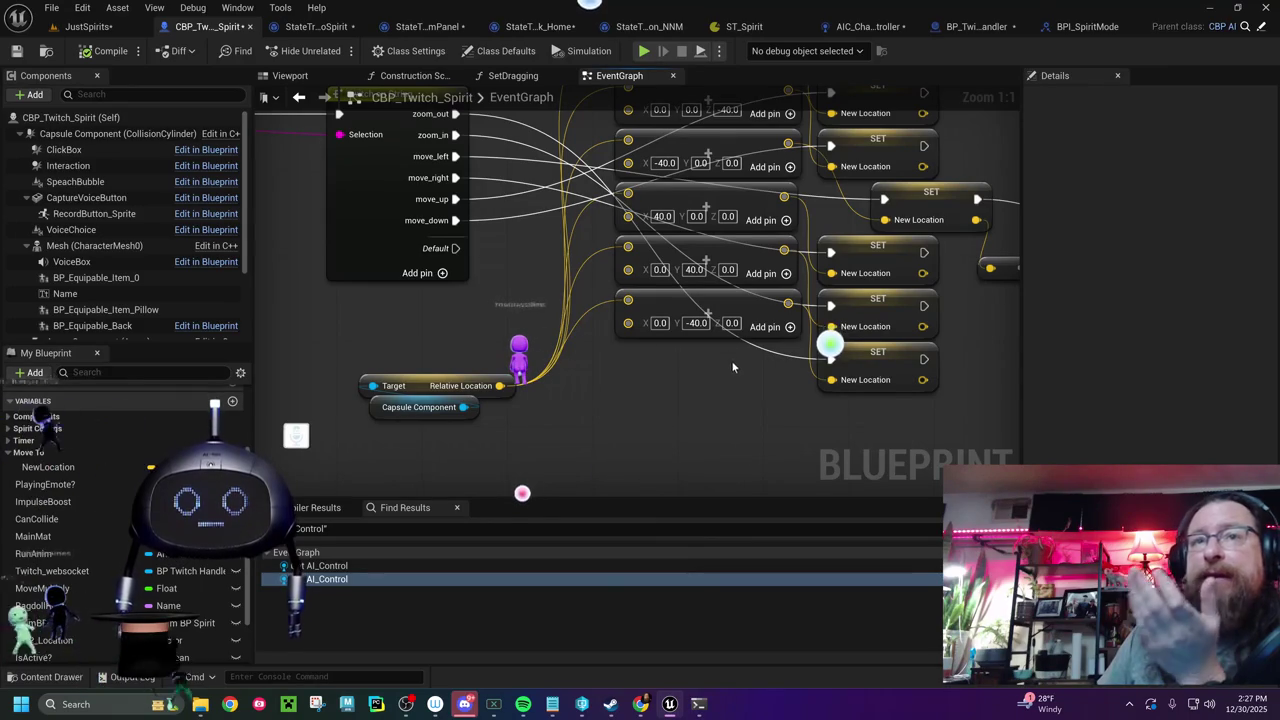
pyautogui.moveTo(714, 386)
pyautogui.mouseDown()
pyautogui.moveTo(623, 416)
pyautogui.moveTo(314, 385)
pyautogui.moveTo(373, 422)
pyautogui.mouseUp()
pyautogui.moveTo(425, 255); pyautogui.dragTo(381, 255)
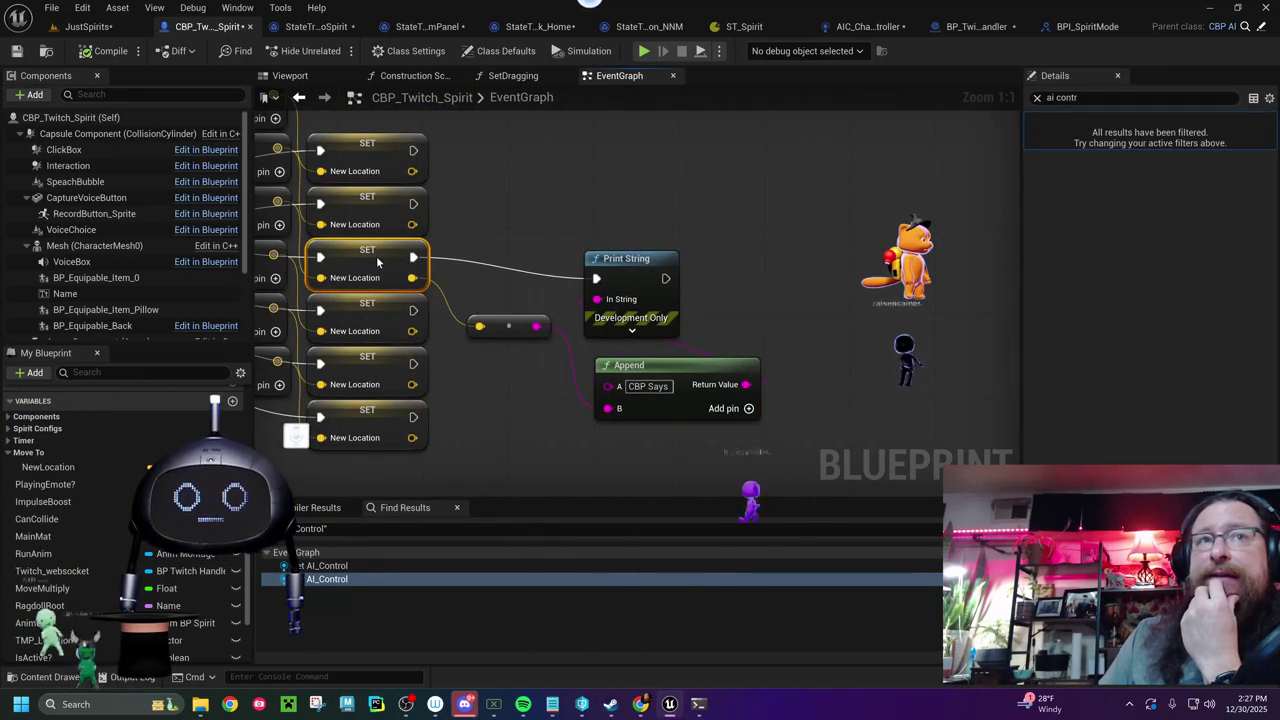
# - Review the timer, sequence, Set Mode, SET New Location and Print String nodes in the graph
pyautogui.moveTo(513, 343)
pyautogui.mouseDown()
pyautogui.moveTo(502, 328)
pyautogui.moveTo(592, 333)
pyautogui.moveTo(515, 337)
pyautogui.moveTo(650, 435)
pyautogui.mouseUp()
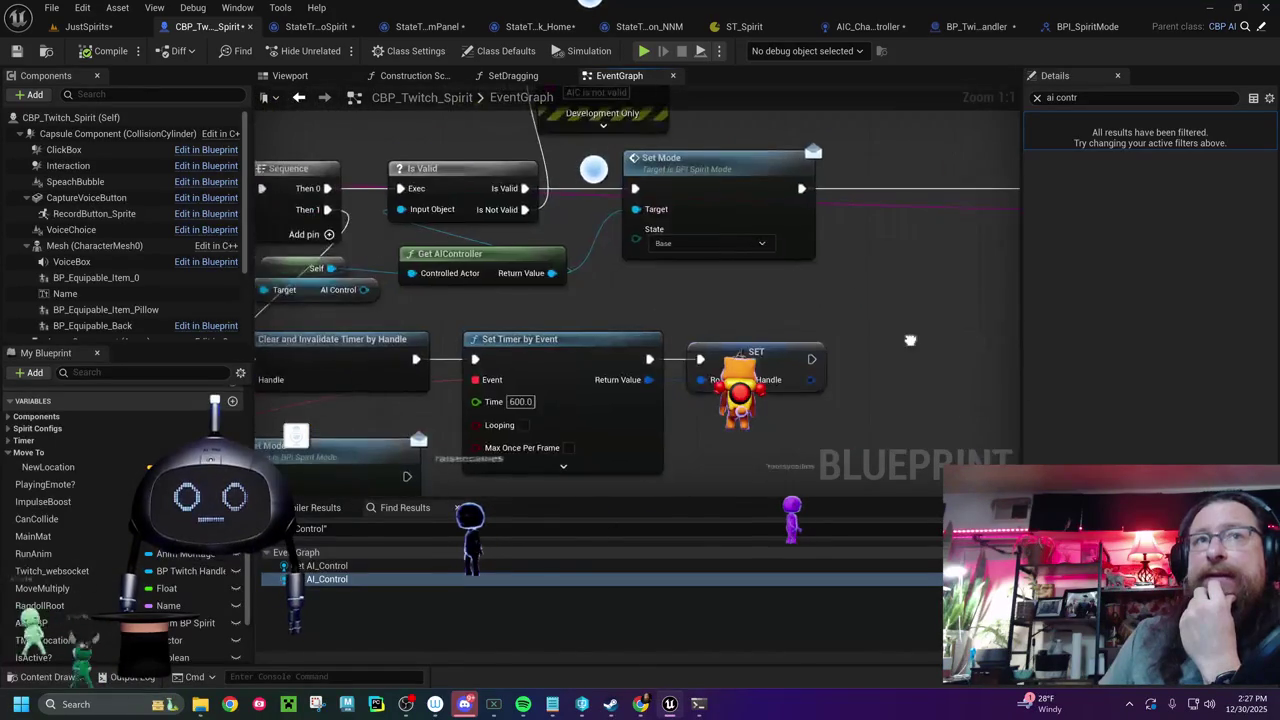
pyautogui.moveTo(515, 300); pyautogui.dragTo(650, 398)
pyautogui.moveTo(515, 300); pyautogui.dragTo(655, 397)
pyautogui.moveTo(594, 167)
pyautogui.mouseDown()
pyautogui.moveTo(569, 127)
pyautogui.moveTo(432, 122)
pyautogui.mouseUp()
pyautogui.moveTo(594, 167); pyautogui.dragTo(597, 160)
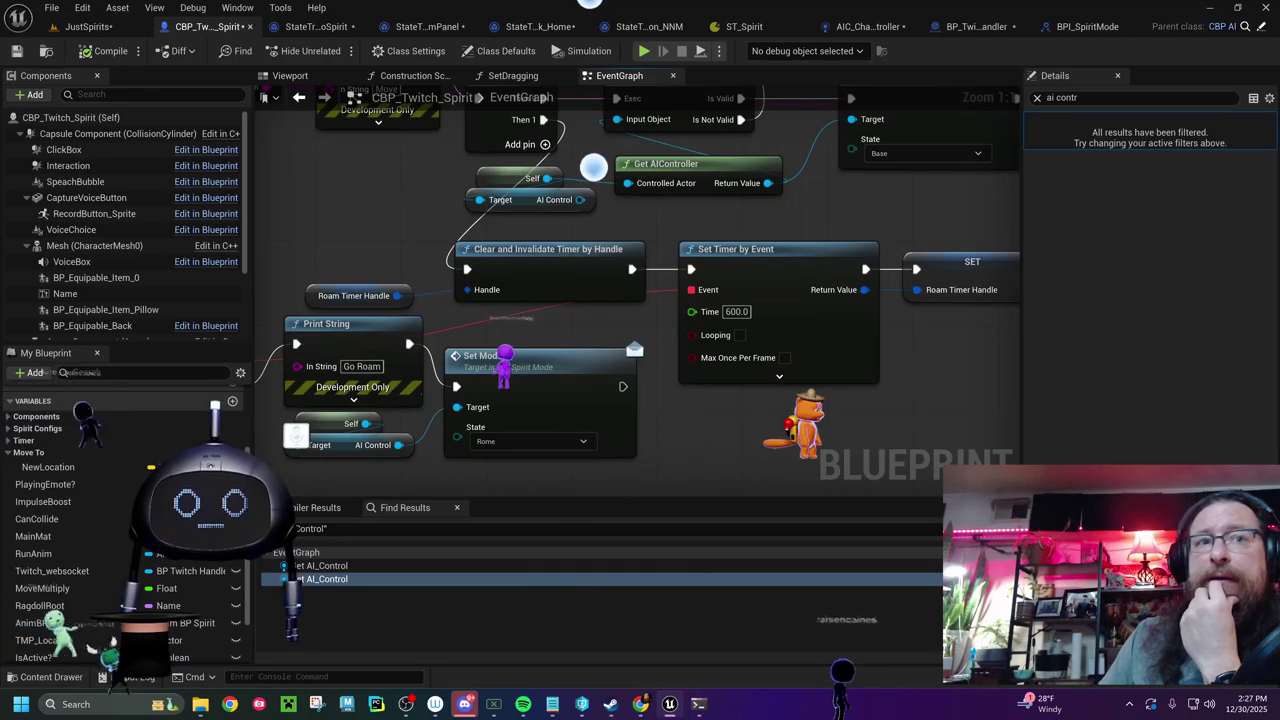
pyautogui.moveTo(594, 167)
pyautogui.mouseDown()
pyautogui.moveTo(208, 207)
pyautogui.moveTo(291, 167)
pyautogui.mouseUp()
pyautogui.moveTo(437, 290); pyautogui.dragTo(212, 305)
pyautogui.moveTo(708, 436); pyautogui.dragTo(276, 420)
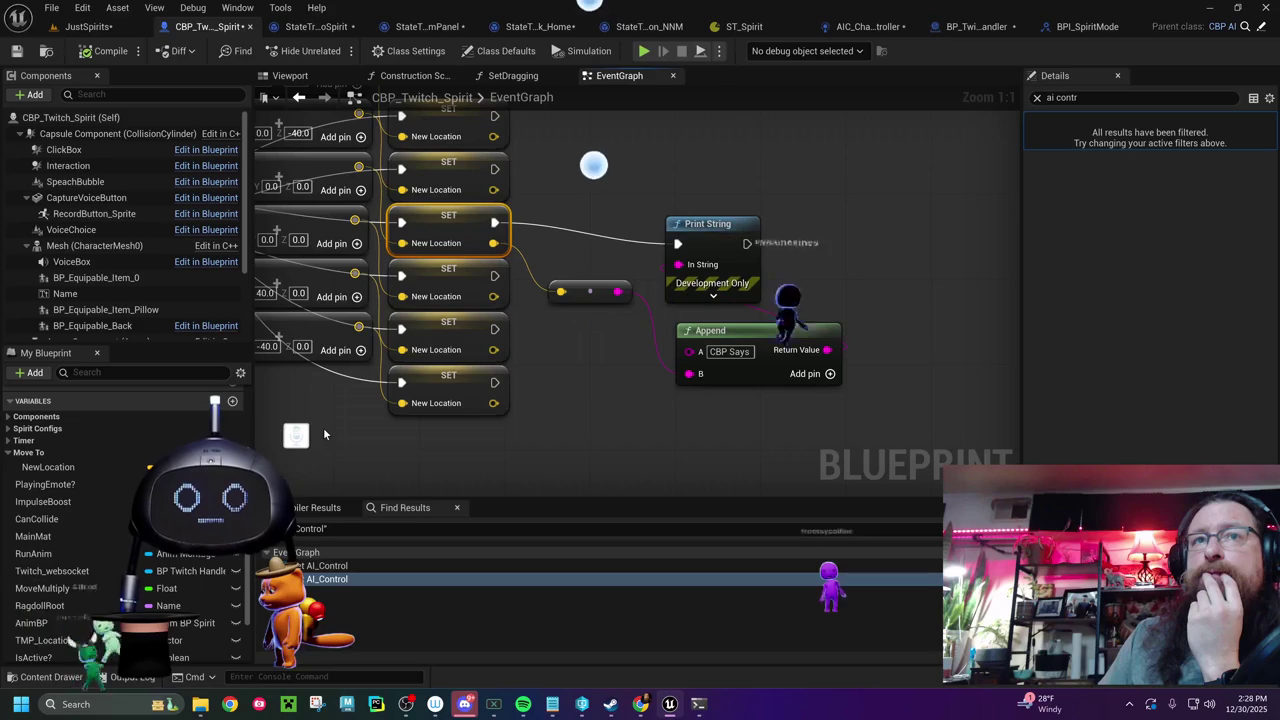
pyautogui.click(318, 30)
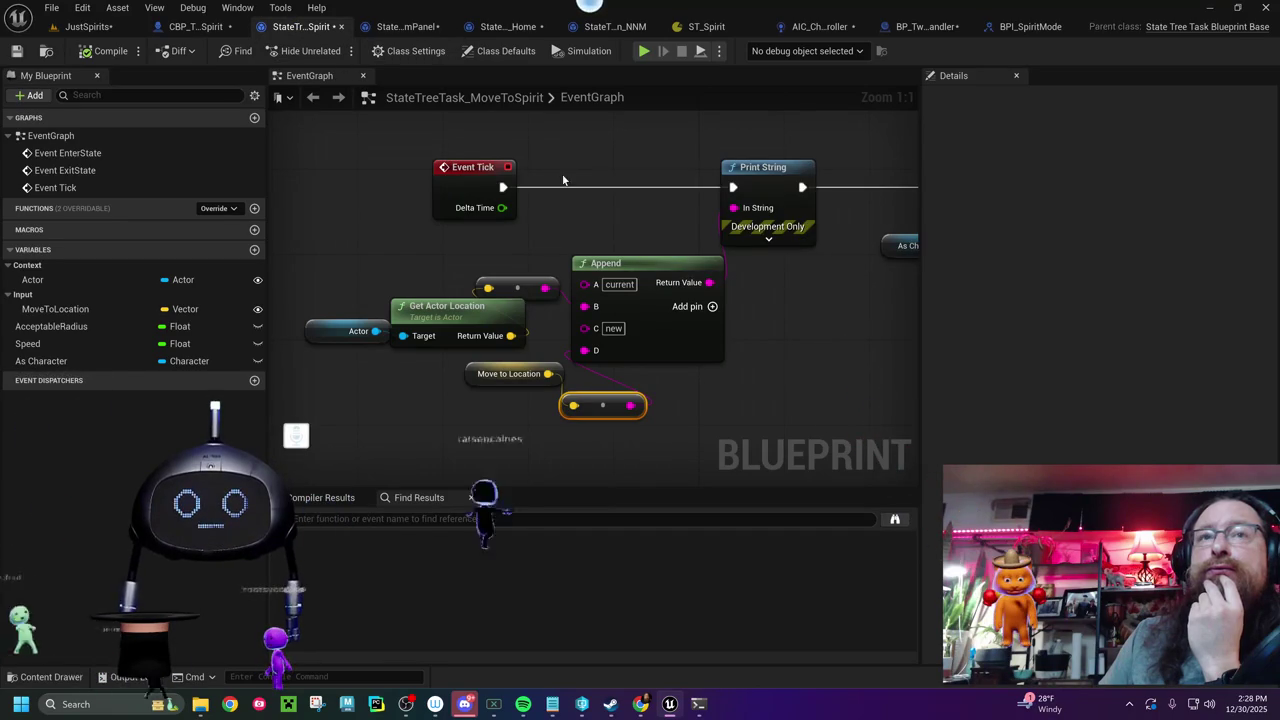
# - Move Event Tick left in the MoveToSpirit graph and browse to its asset with Ctrl+B
pyautogui.moveTo(482, 176); pyautogui.dragTo(360, 164)
pyautogui.moveTo(659, 229); pyautogui.dragTo(380, 225)
pyautogui.moveTo(560, 240); pyautogui.dragTo(390, 250)
pyautogui.moveTo(564, 256)
pyautogui.mouseDown()
pyautogui.moveTo(370, 262)
pyautogui.moveTo(495, 243)
pyautogui.mouseUp()
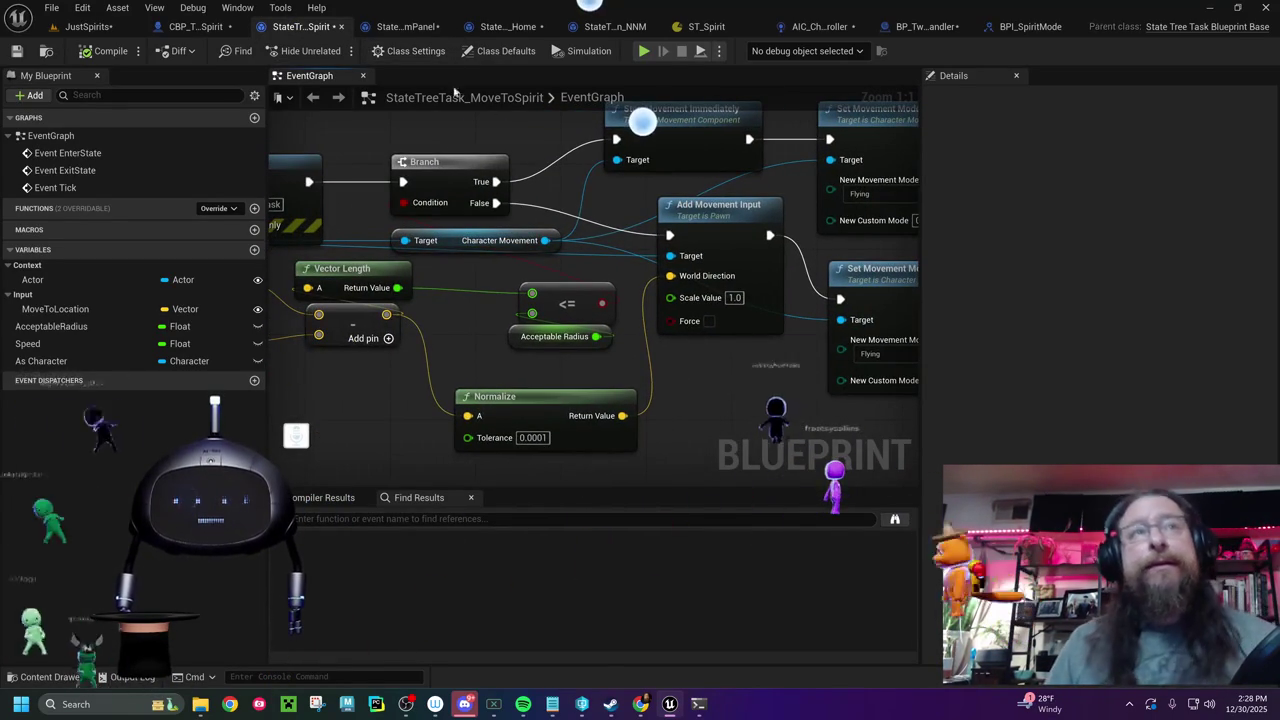
pyautogui.hotkey('ctrl', 'space')
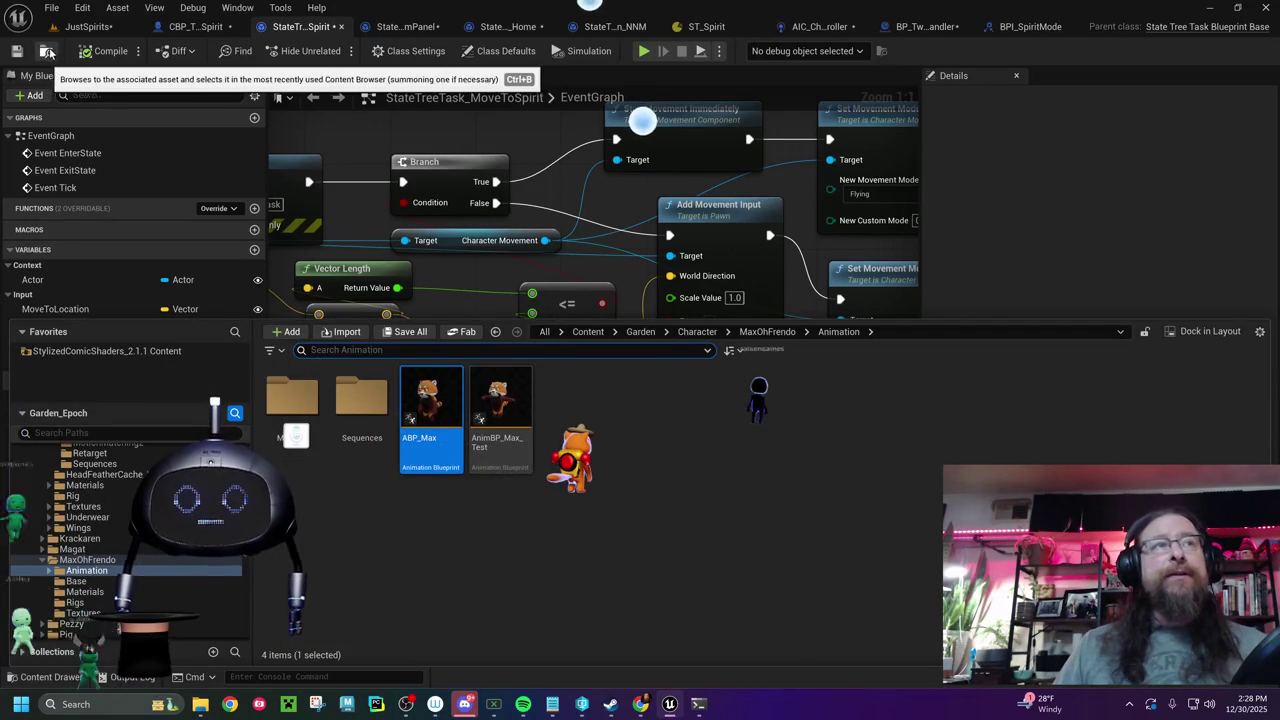
pyautogui.hotkey('ctrl', 'space')
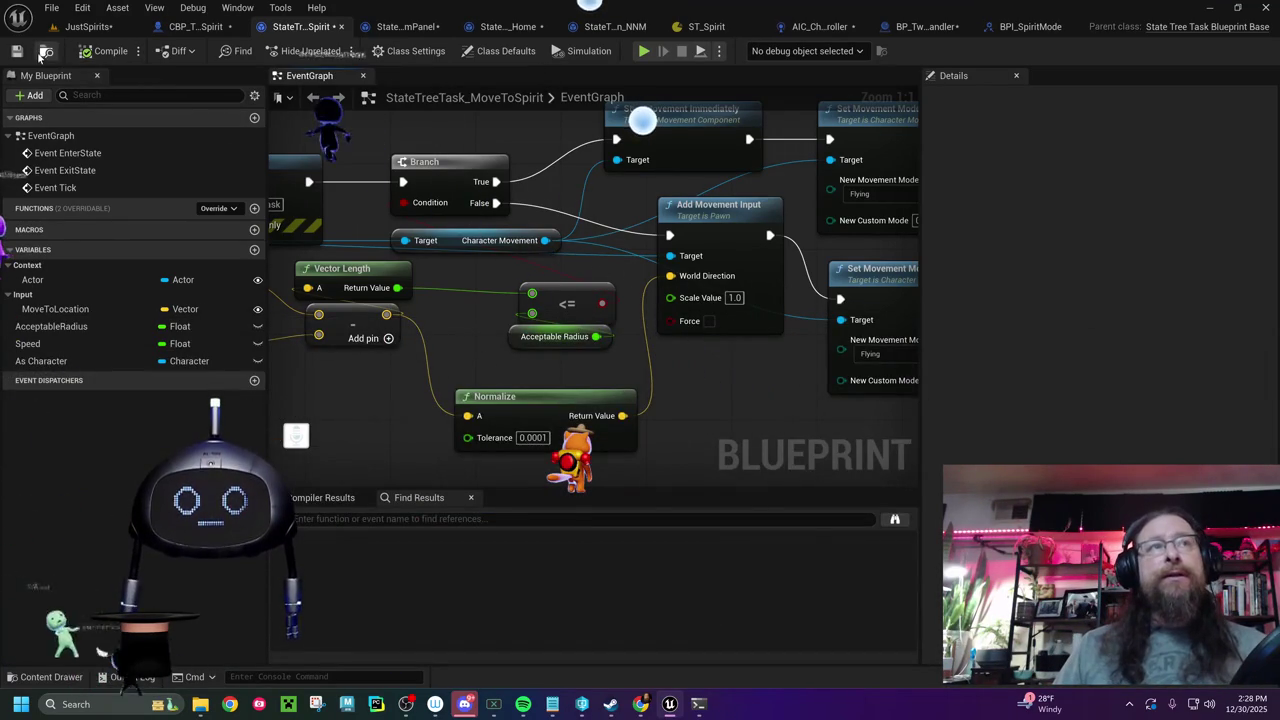
pyautogui.hotkey('ctrl', 'b')
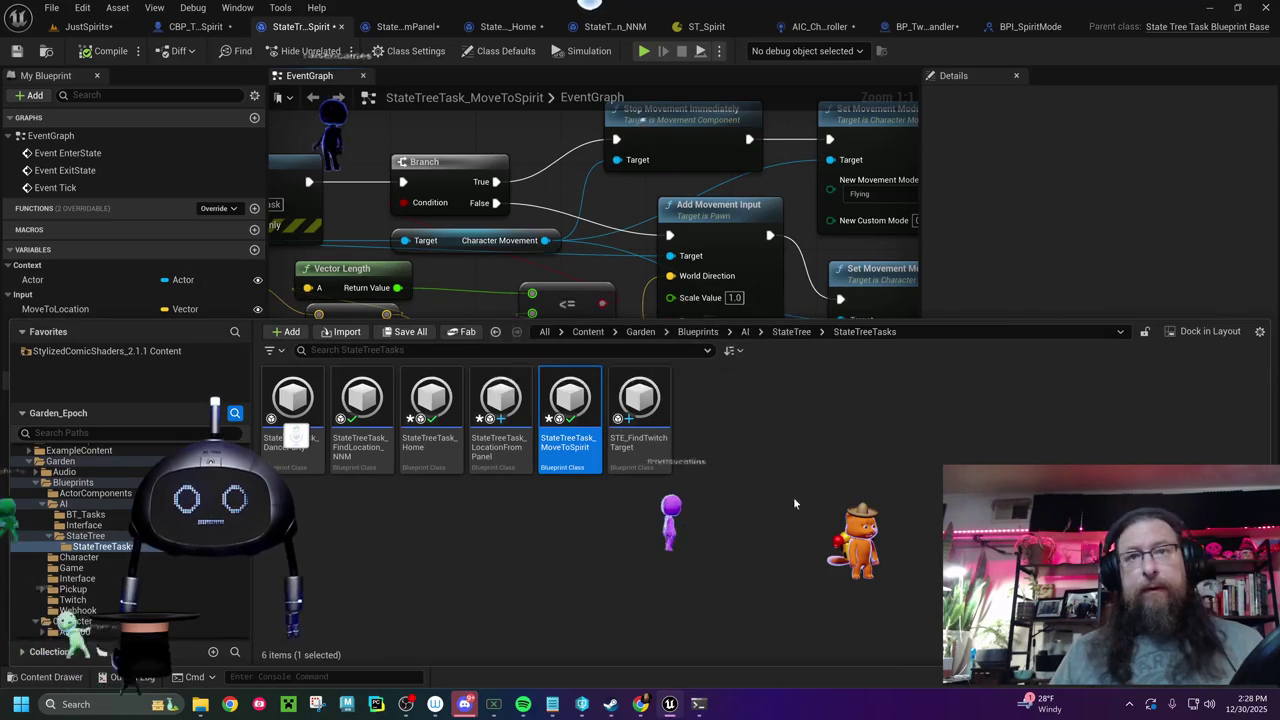
# - Duplicate MoveToSpirit as StateTreeTask_MoveToPanel and open the new task blueprint
pyautogui.hotkey('ctrl', 'd')
pyautogui.click(725, 445)
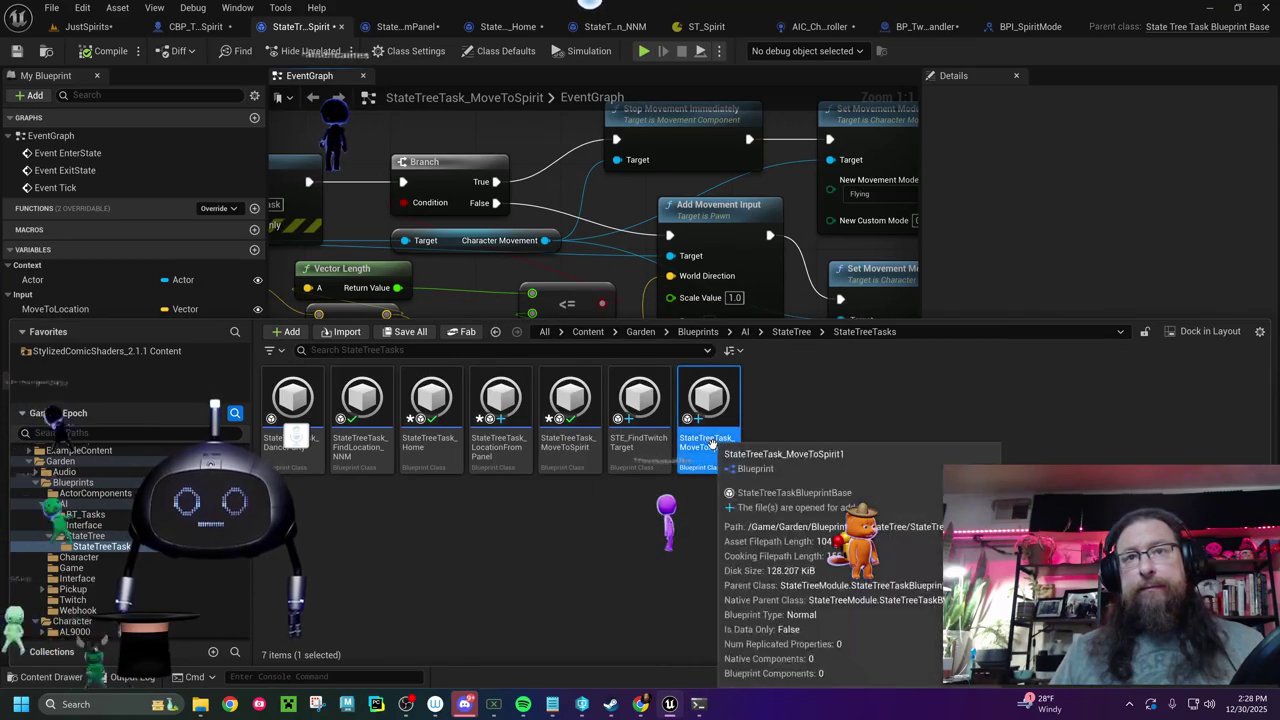
pyautogui.click(727, 450)
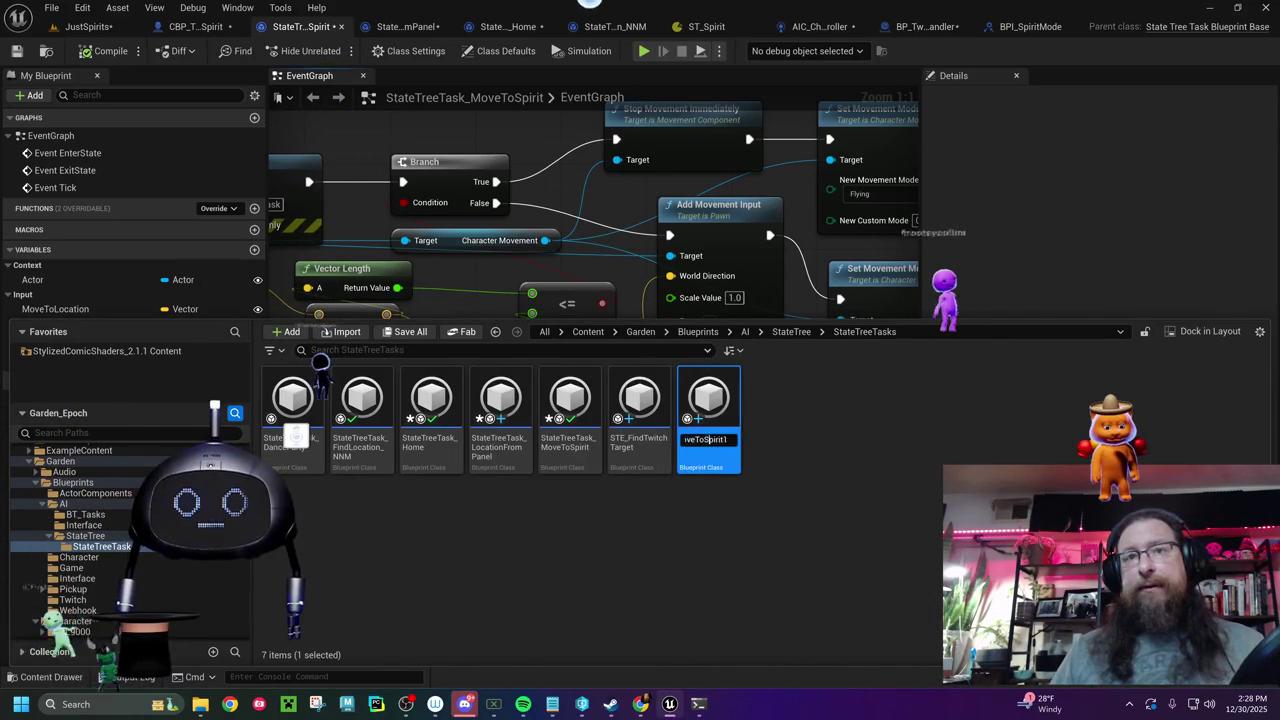
pyautogui.write('Panel')
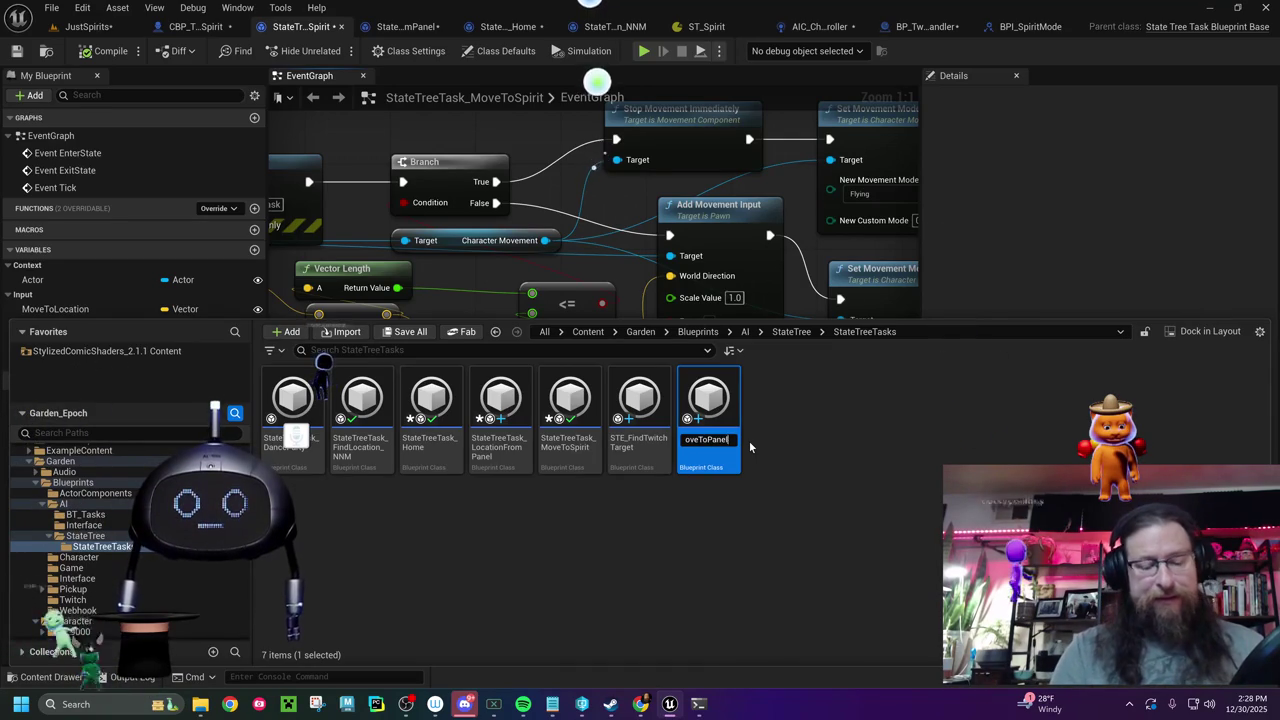
pyautogui.press('Return')
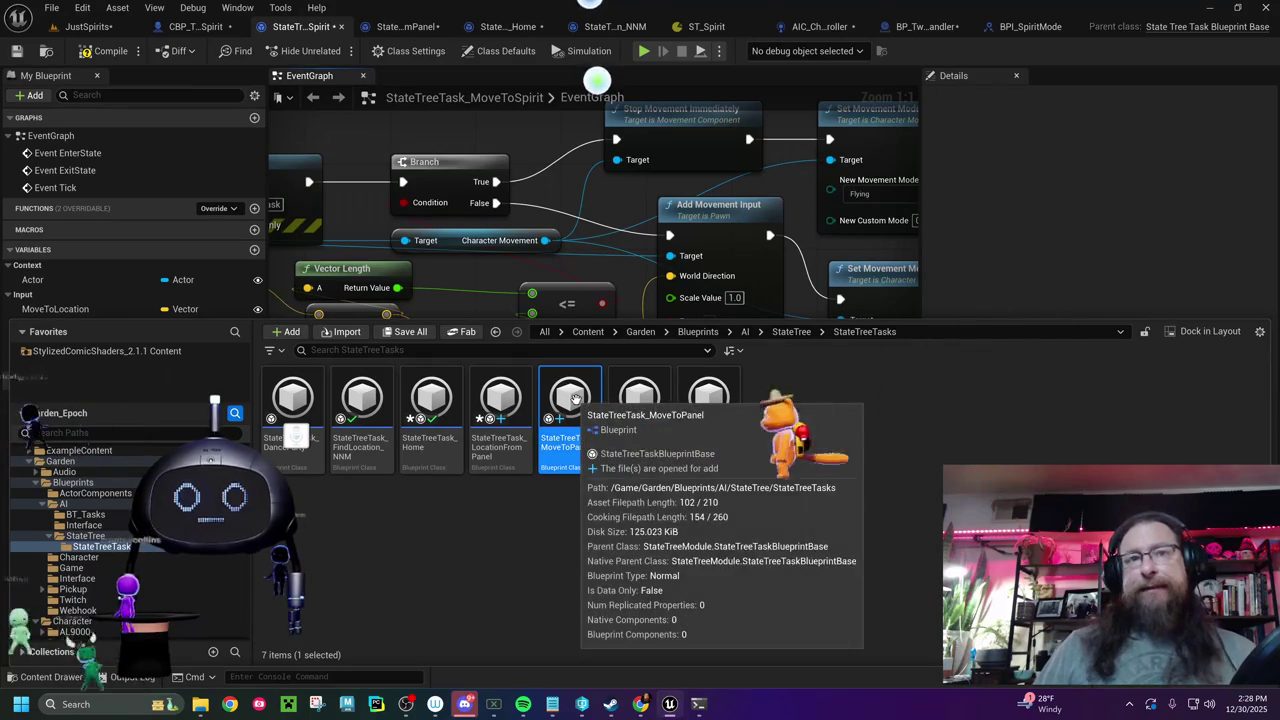
pyautogui.doubleClick(593, 405)
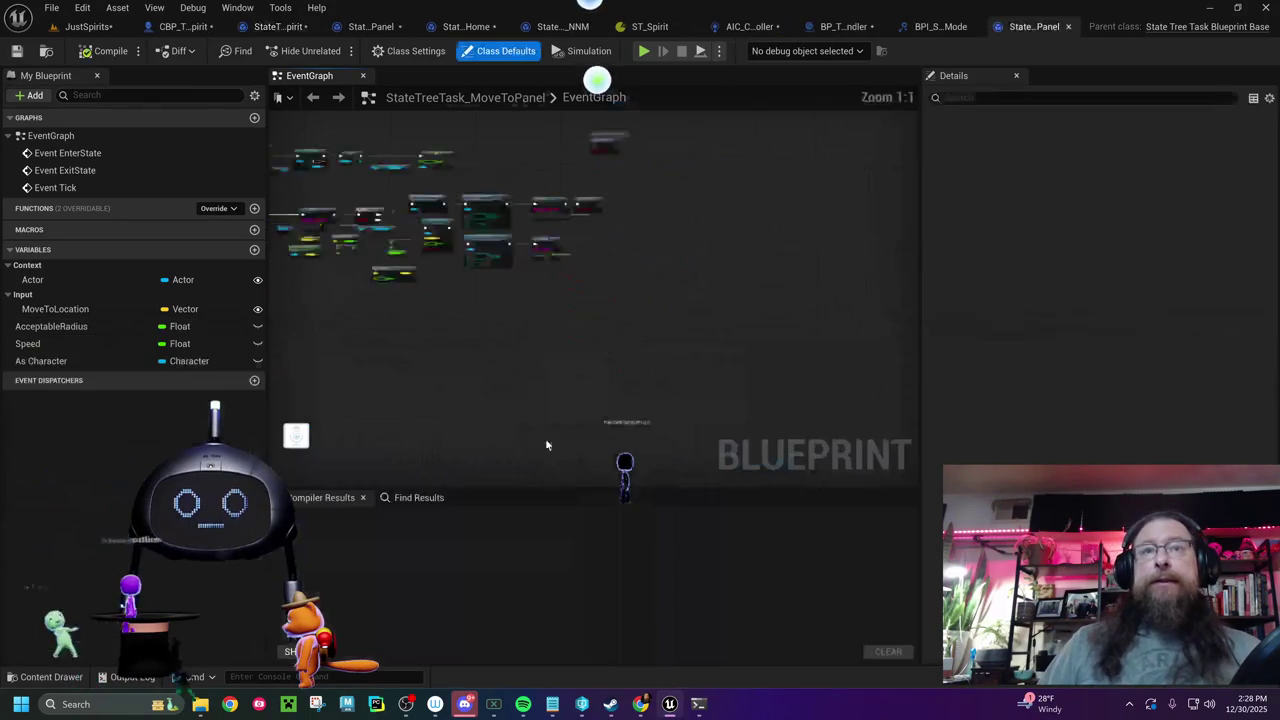
# - Delete the debug Print String nodes from the Event Tick chain, then undo to restore them
pyautogui.scroll(4, 436, 259)
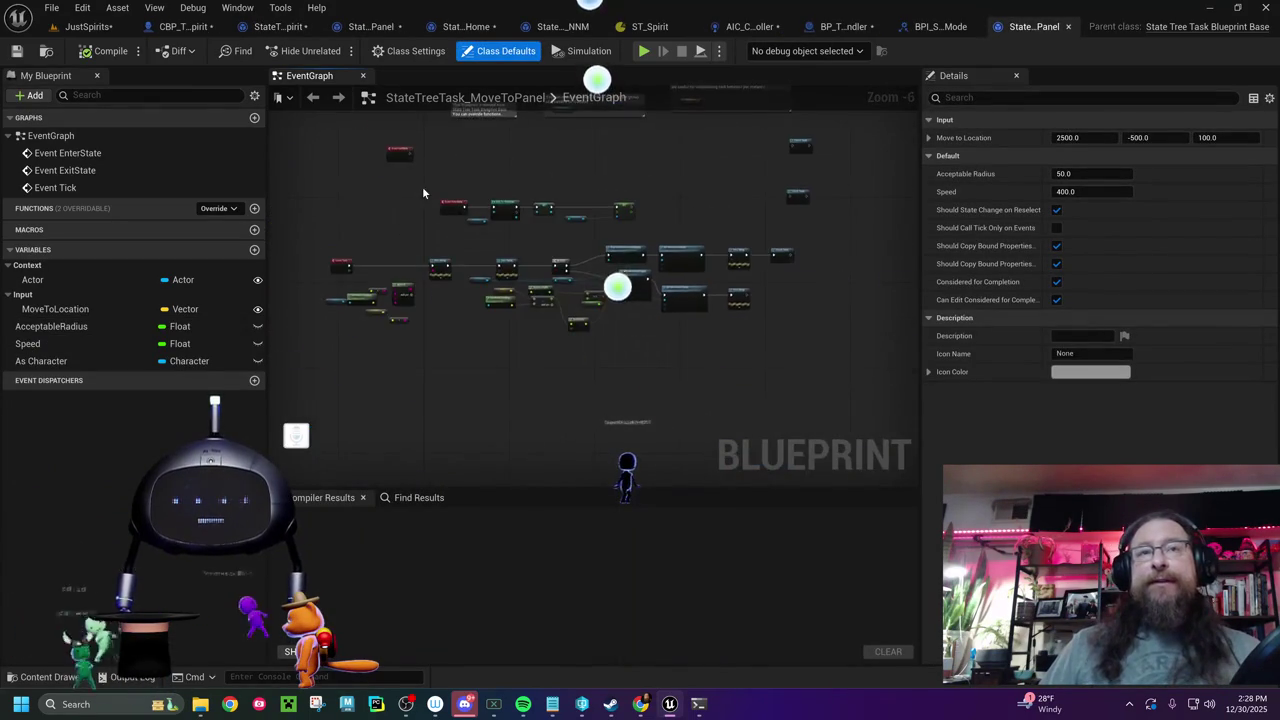
pyautogui.scroll(2, 456, 250)
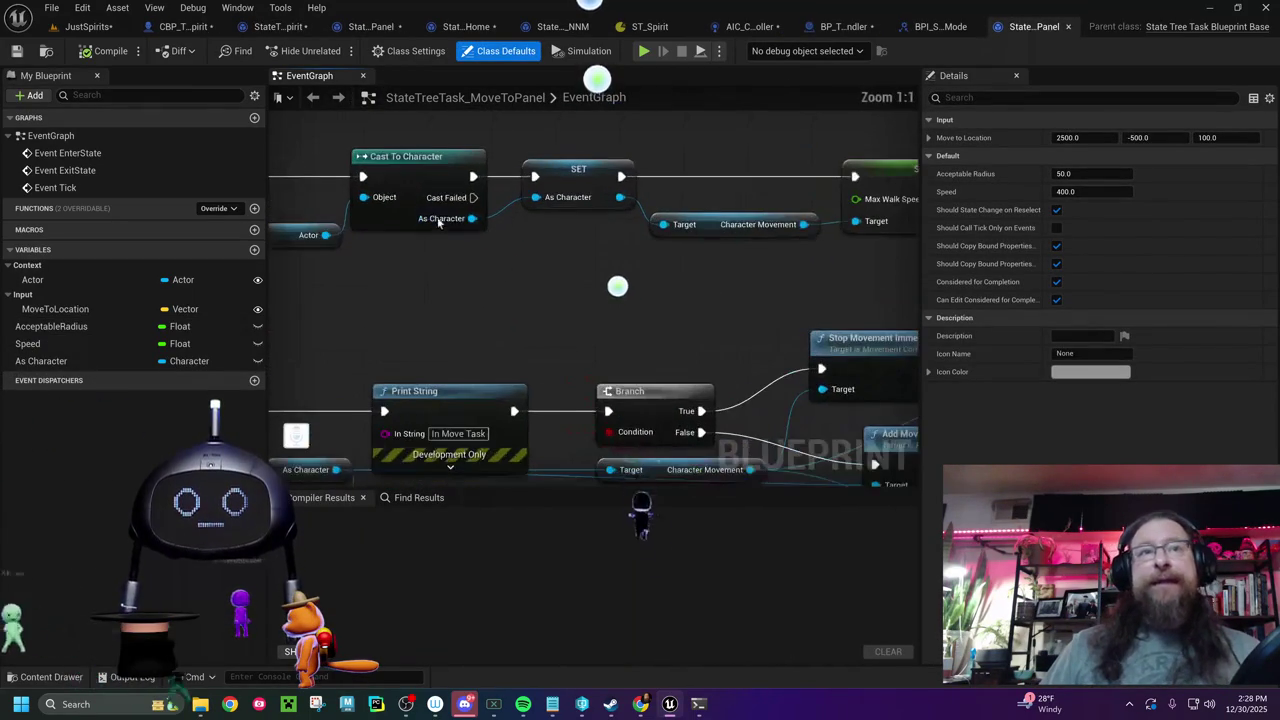
pyautogui.moveTo(405, 268)
pyautogui.mouseDown()
pyautogui.moveTo(612, 218)
pyautogui.moveTo(690, 177)
pyautogui.mouseUp()
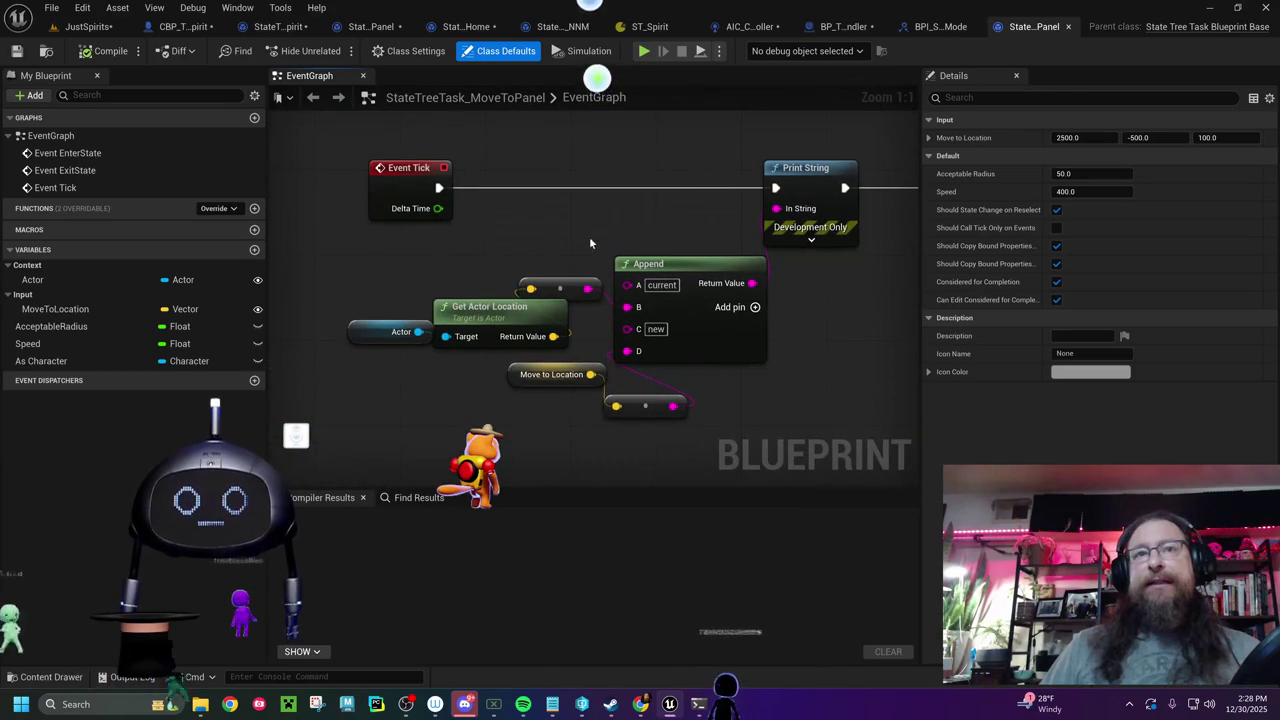
pyautogui.moveTo(476, 288)
pyautogui.mouseDown()
pyautogui.moveTo(700, 410)
pyautogui.moveTo(798, 427)
pyautogui.mouseUp()
pyautogui.press('Delete')
pyautogui.moveTo(400, 180)
pyautogui.mouseDown()
pyautogui.moveTo(422, 212)
pyautogui.moveTo(691, 224)
pyautogui.mouseUp()
pyautogui.hotkey('ctrl', 'z')
pyautogui.moveTo(306, 286); pyautogui.dragTo(479, 286)
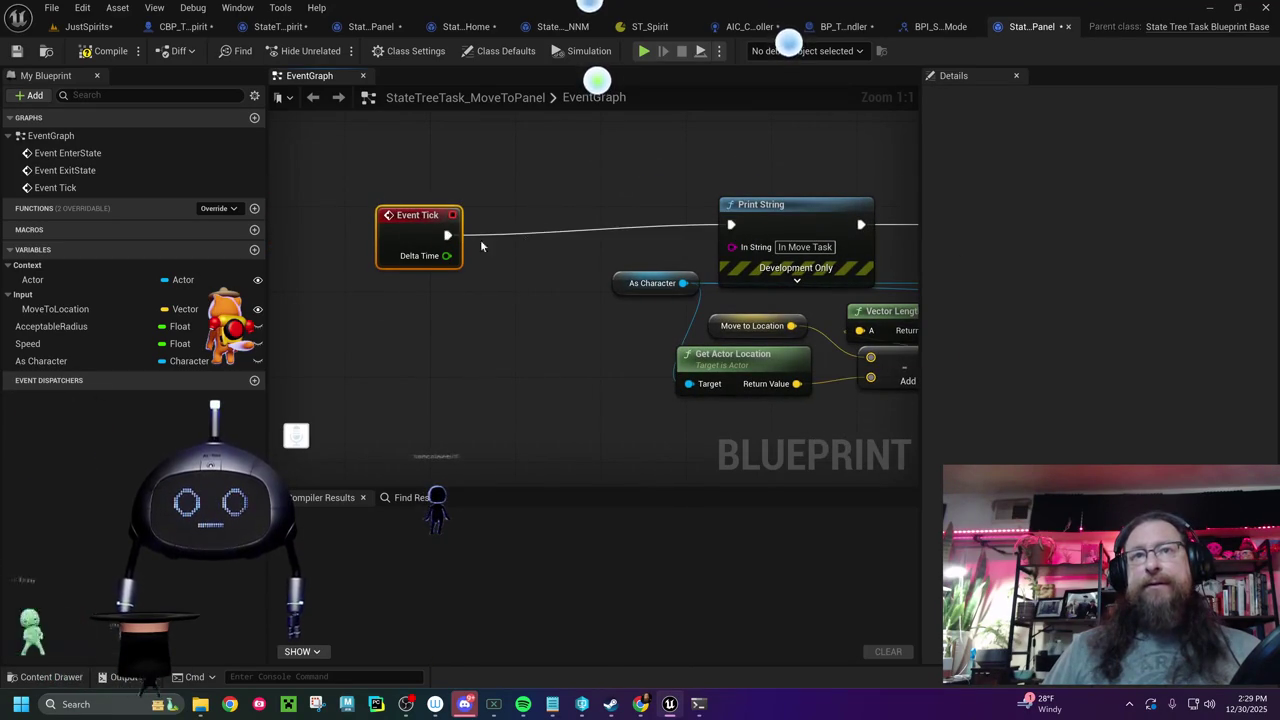
pyautogui.moveTo(766, 131); pyautogui.dragTo(556, 458)
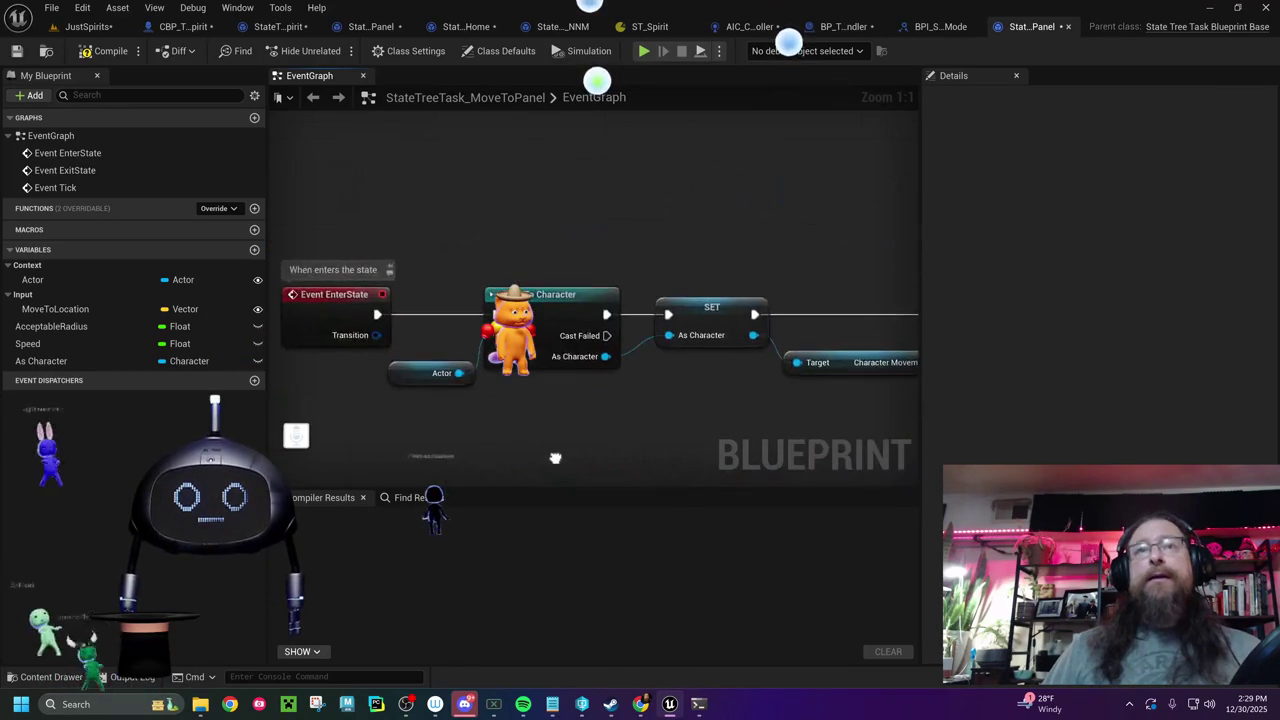
pyautogui.doubleClick(55, 187)
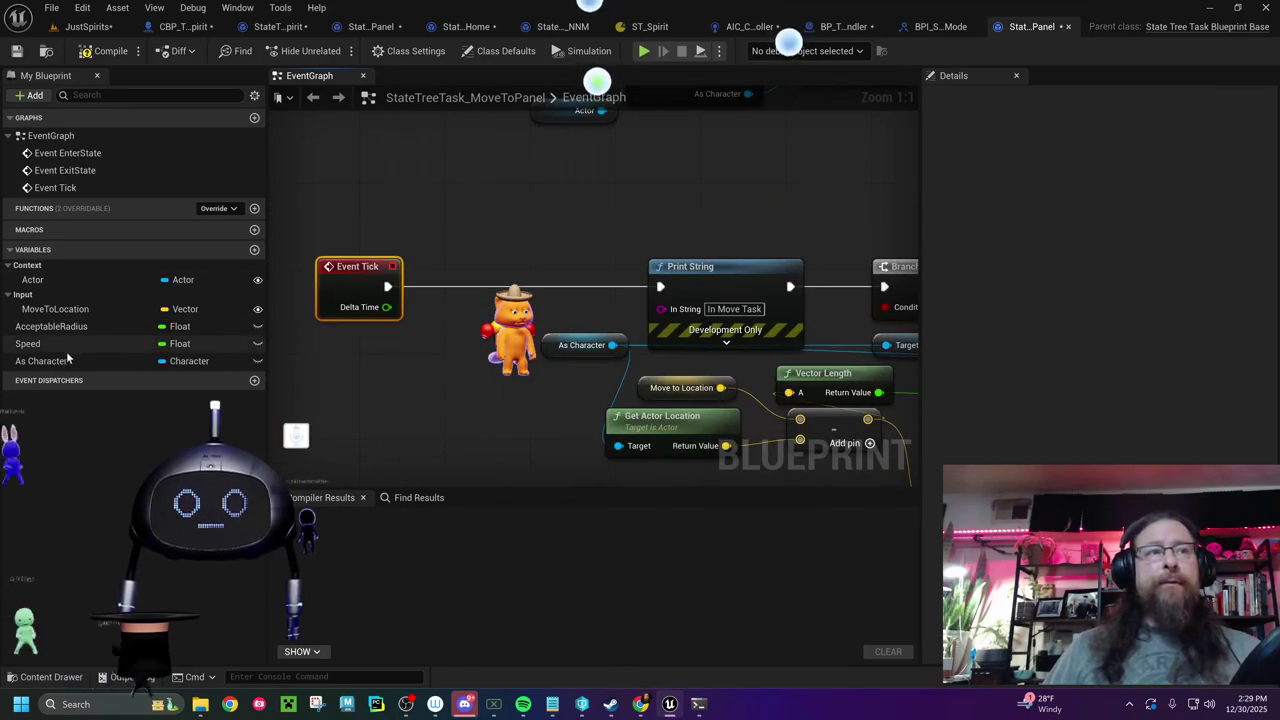
# - Add a Get As Character node and search its actions for 'new loca'
pyautogui.moveTo(82, 362)
pyautogui.mouseDown()
pyautogui.moveTo(426, 360)
pyautogui.moveTo(384, 378)
pyautogui.mouseUp()
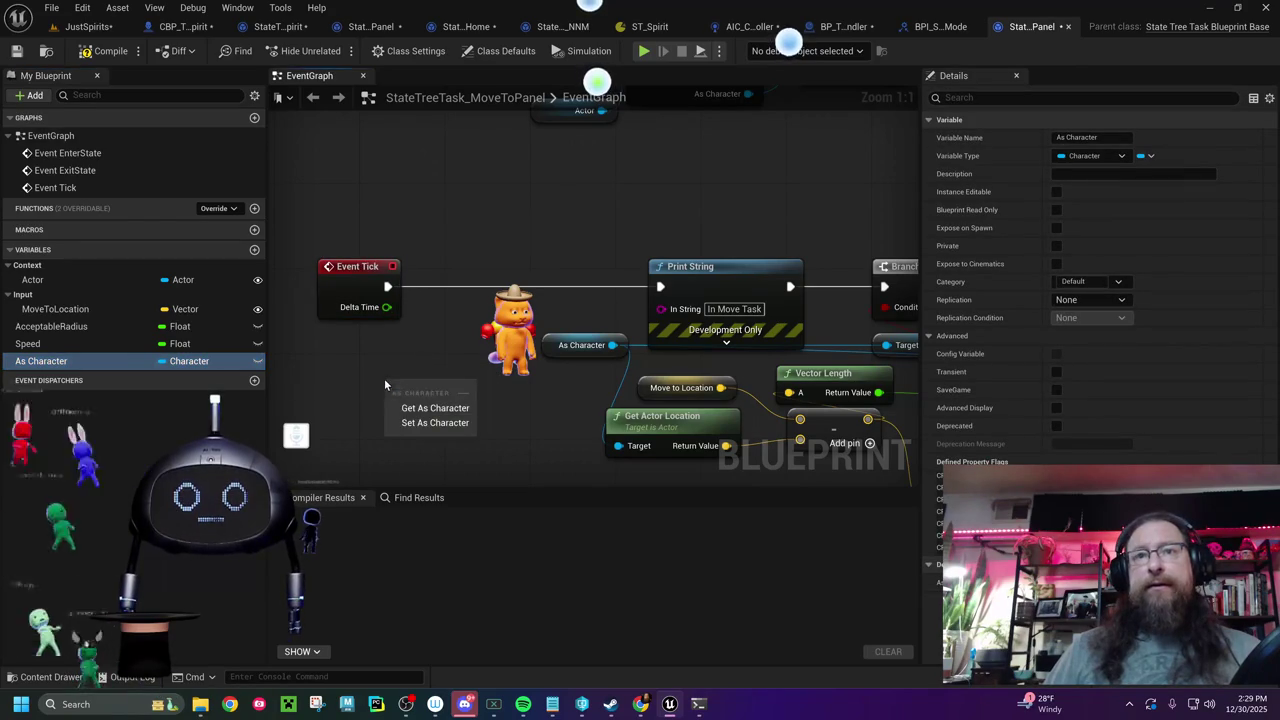
pyautogui.click(440, 408)
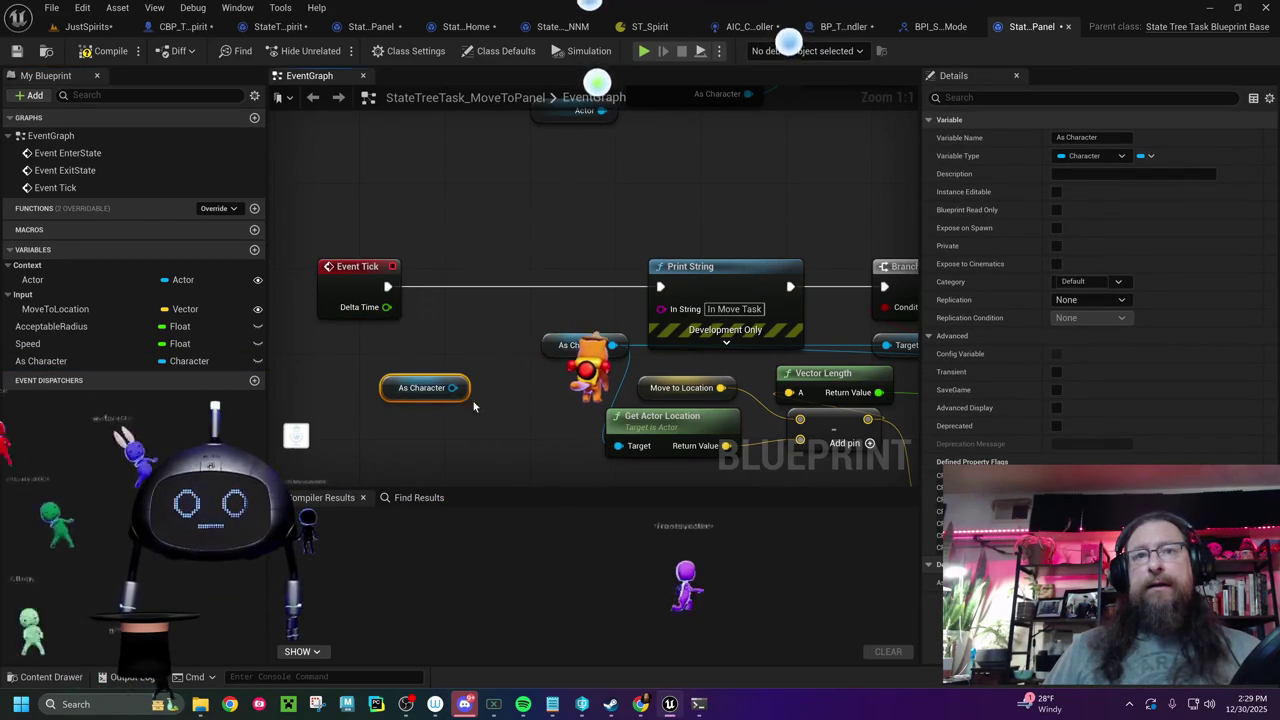
pyautogui.moveTo(453, 388)
pyautogui.mouseDown()
pyautogui.moveTo(496, 428)
pyautogui.moveTo(480, 418)
pyautogui.mouseUp()
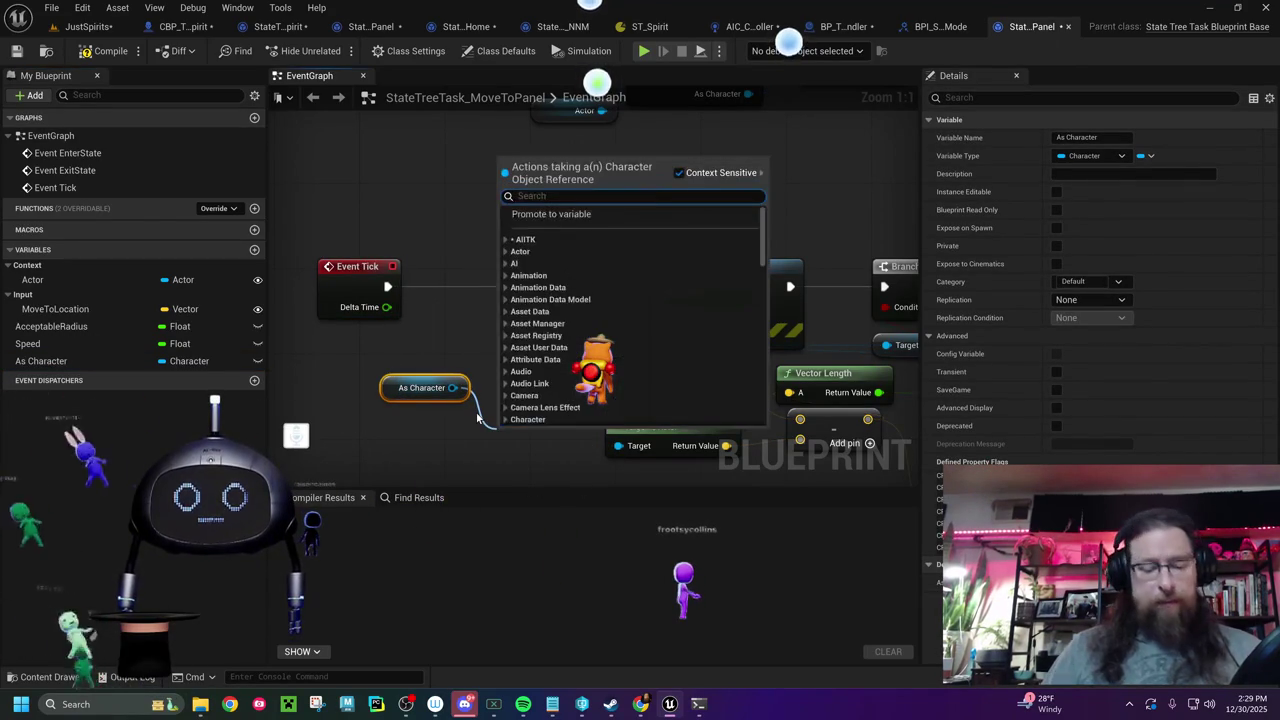
pyautogui.write('new location')
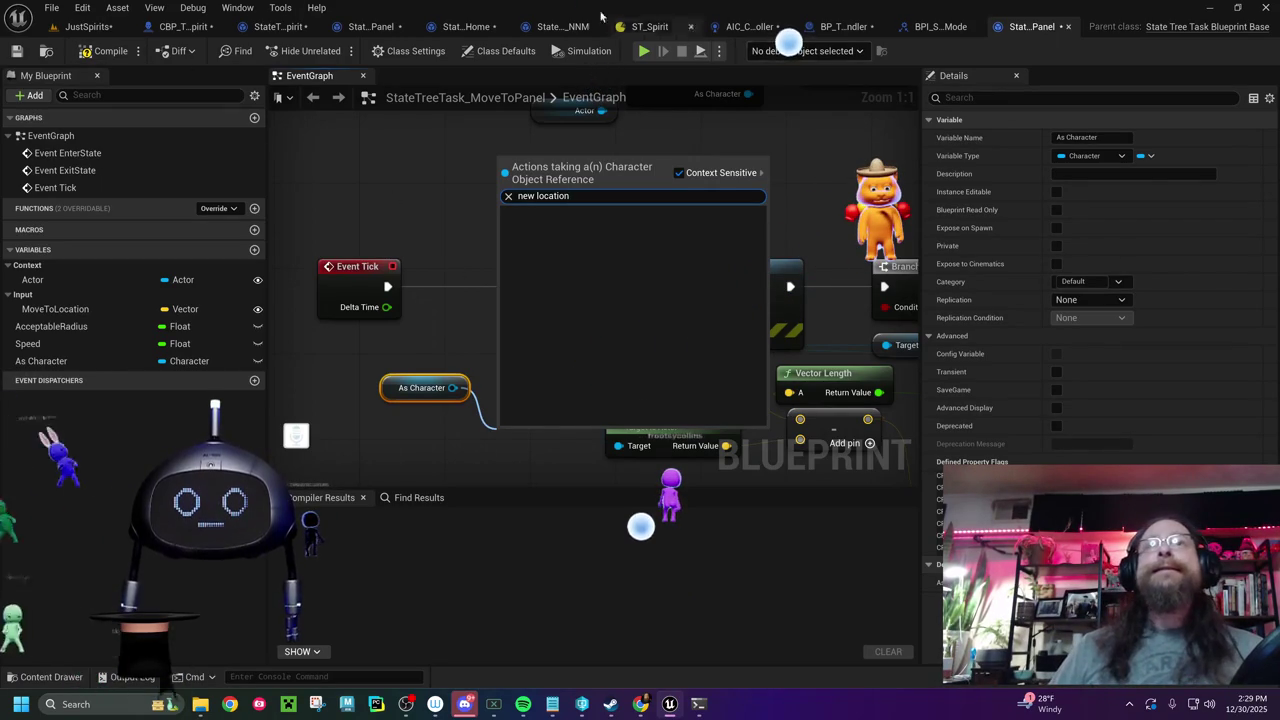
pyautogui.click(185, 26)
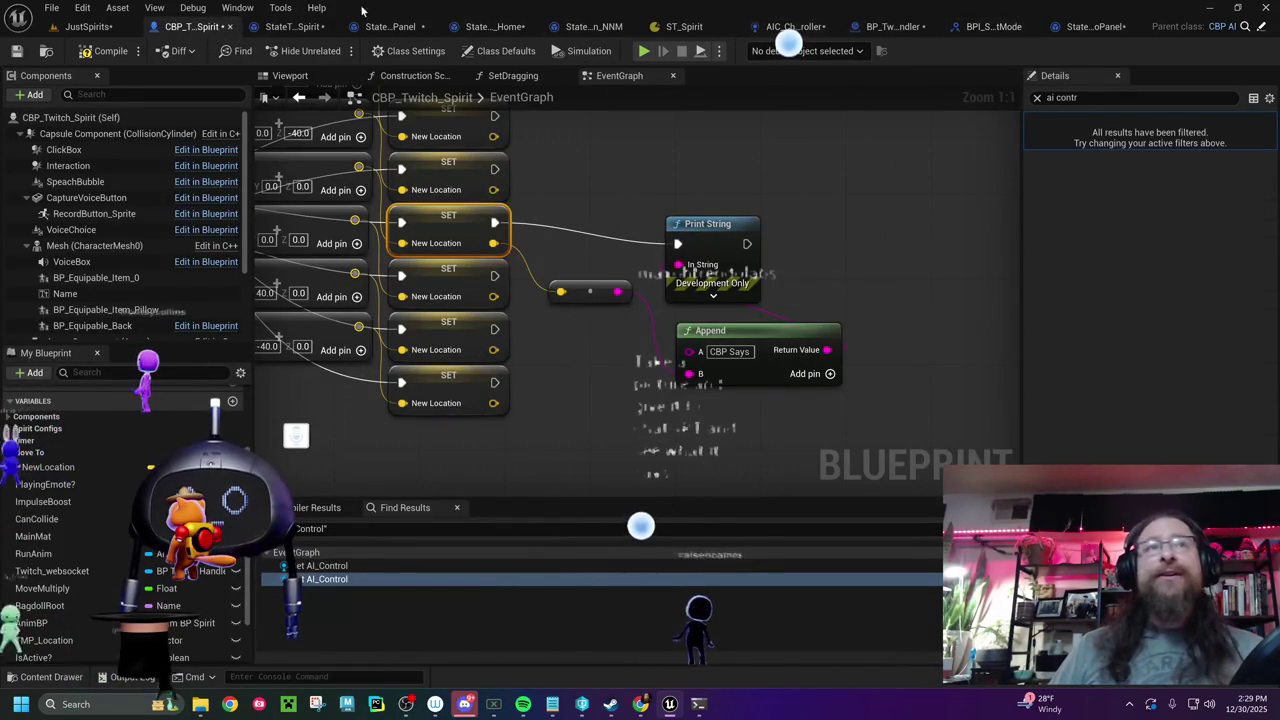
pyautogui.click(388, 27)
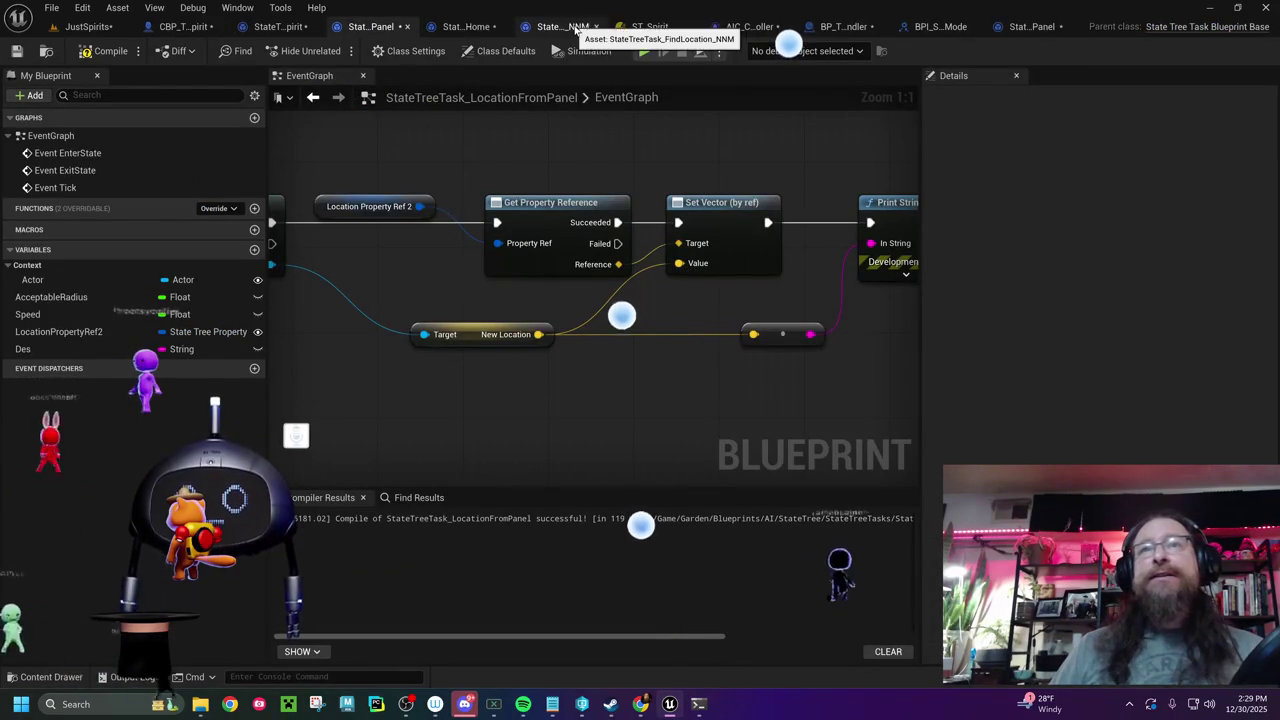
pyautogui.click(1030, 27)
pyautogui.moveTo(486, 300); pyautogui.dragTo(489, 262)
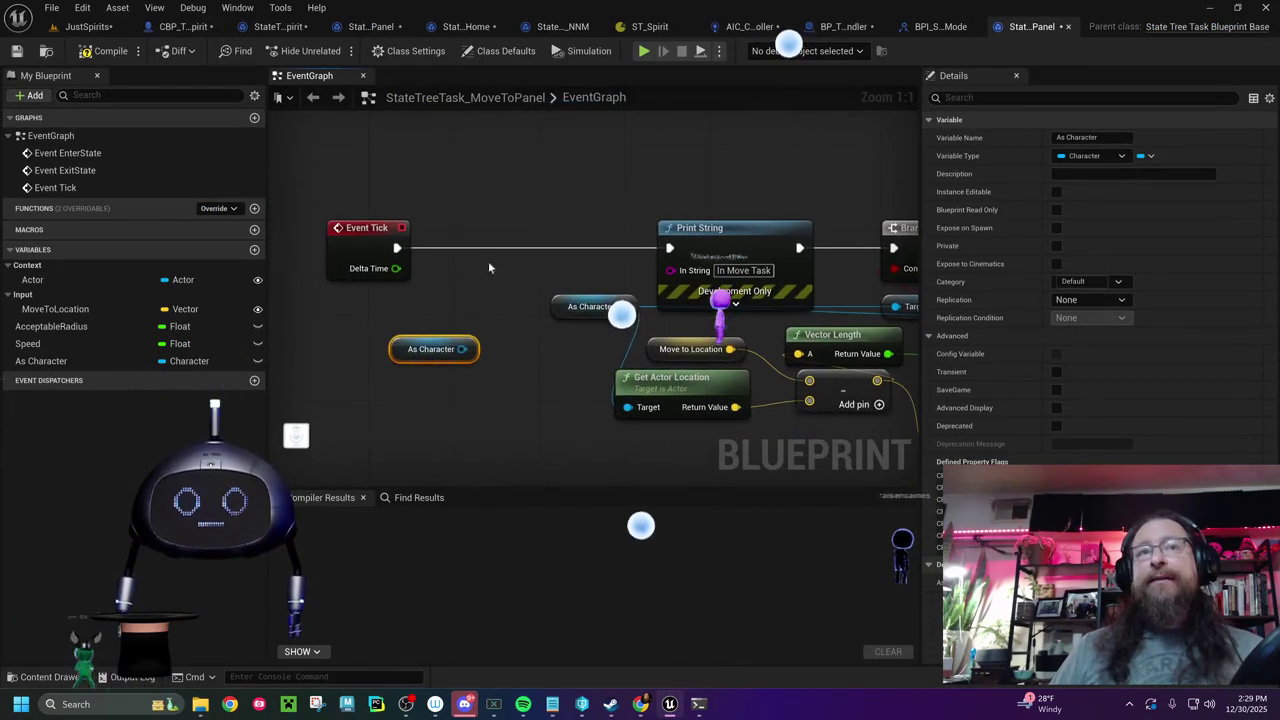
pyautogui.moveTo(463, 350); pyautogui.dragTo(488, 410)
pyautogui.write('new')
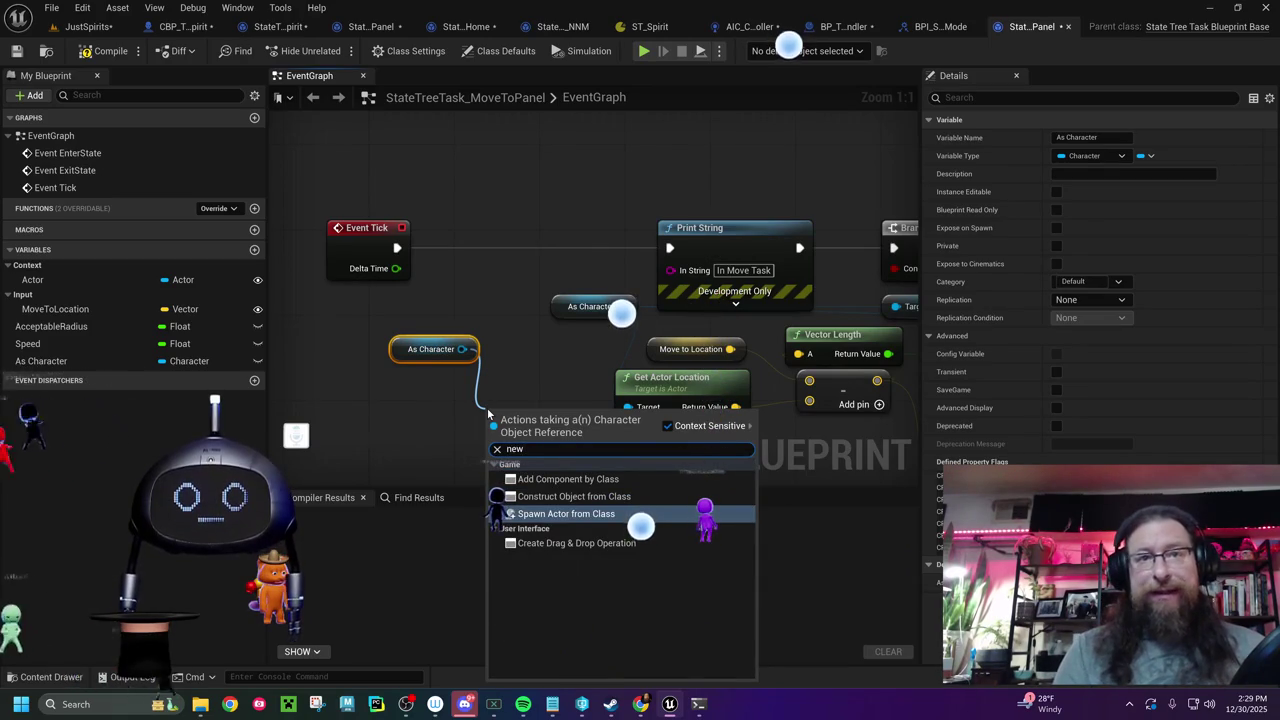
pyautogui.press('BackSpace')
pyautogui.press('BackSpace')
pyautogui.press('BackSpace')
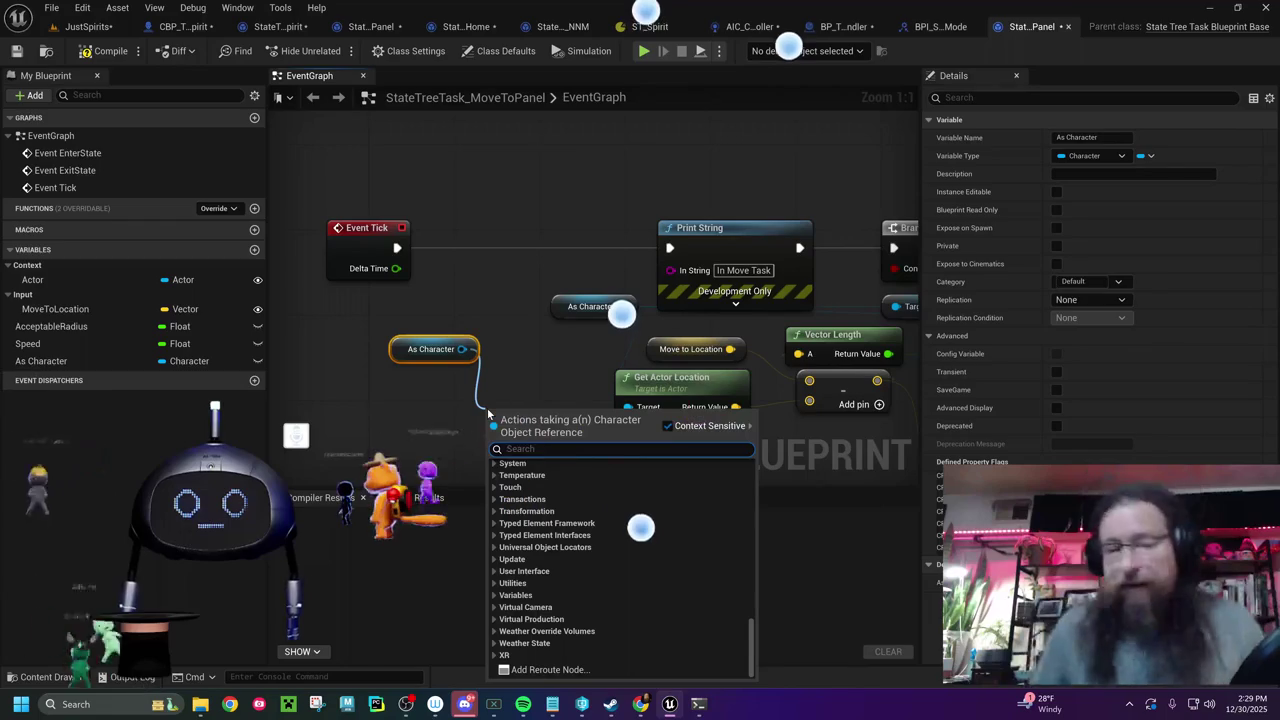
pyautogui.click(468, 429)
pyautogui.moveTo(652, 418)
pyautogui.mouseDown()
pyautogui.moveTo(434, 380)
pyautogui.moveTo(671, 427)
pyautogui.moveTo(290, 370)
pyautogui.moveTo(694, 391)
pyautogui.mouseUp()
pyautogui.moveTo(41, 361)
pyautogui.mouseDown()
pyautogui.moveTo(300, 345)
pyautogui.moveTo(439, 318)
pyautogui.moveTo(430, 368)
pyautogui.moveTo(500, 429)
pyautogui.moveTo(476, 413)
pyautogui.mouseUp()
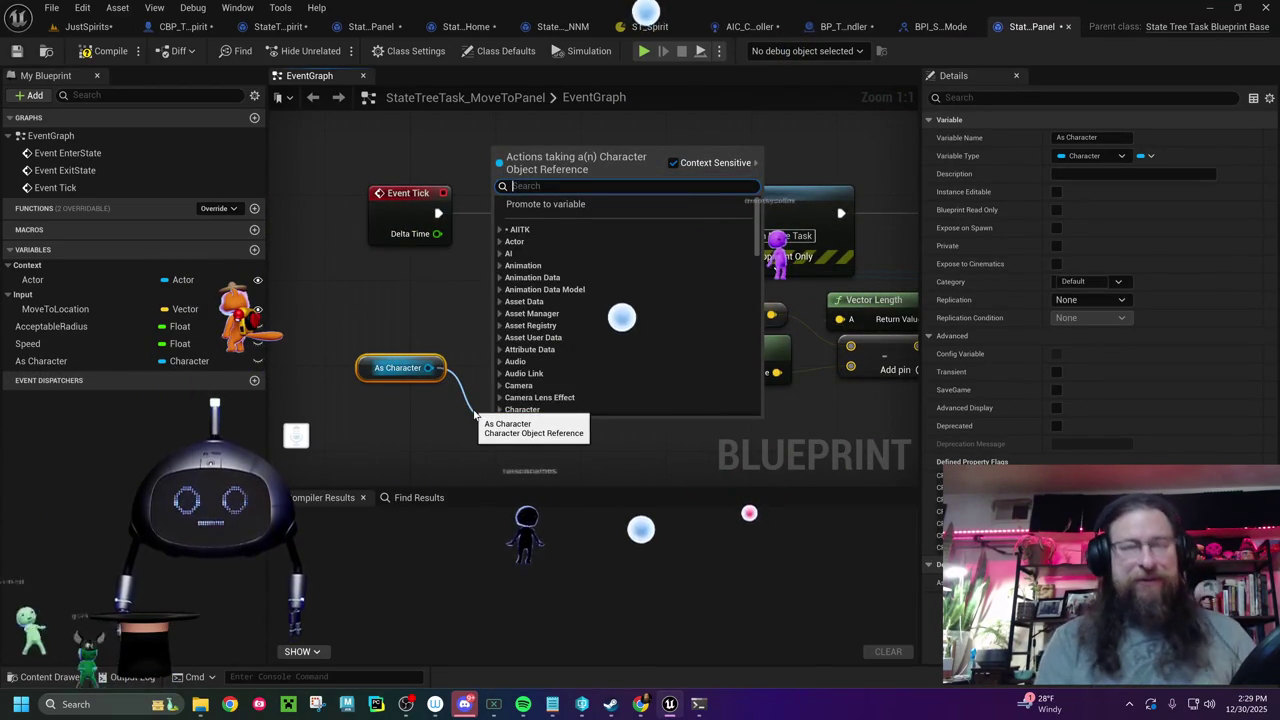
pyautogui.write('loca')
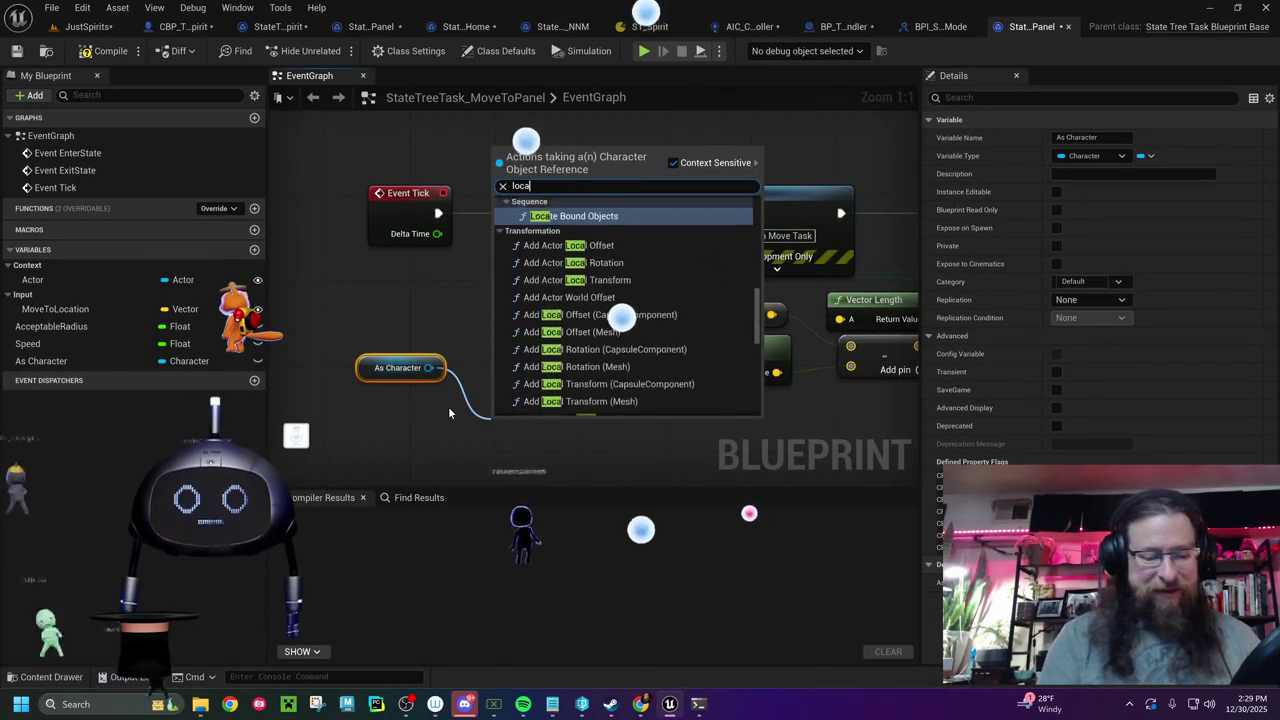
pyautogui.write('tion')
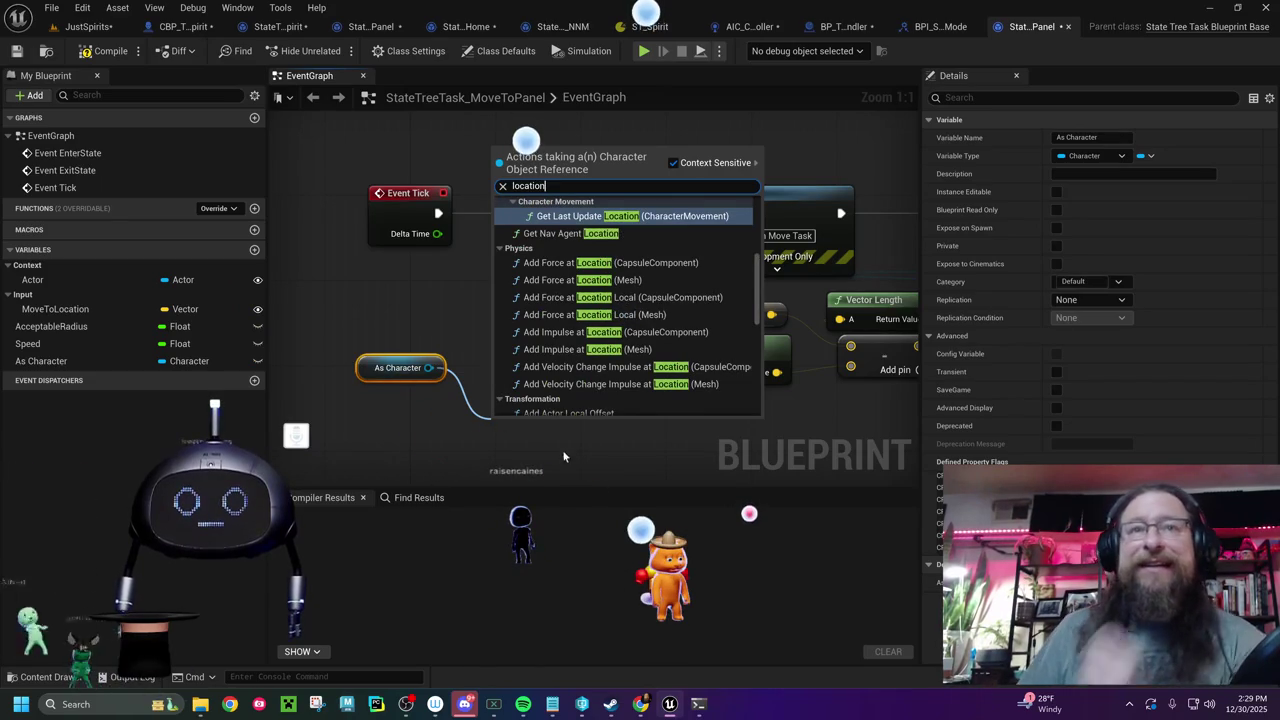
pyautogui.scroll(4, 620, 280)
pyautogui.scroll(1, 617, 276)
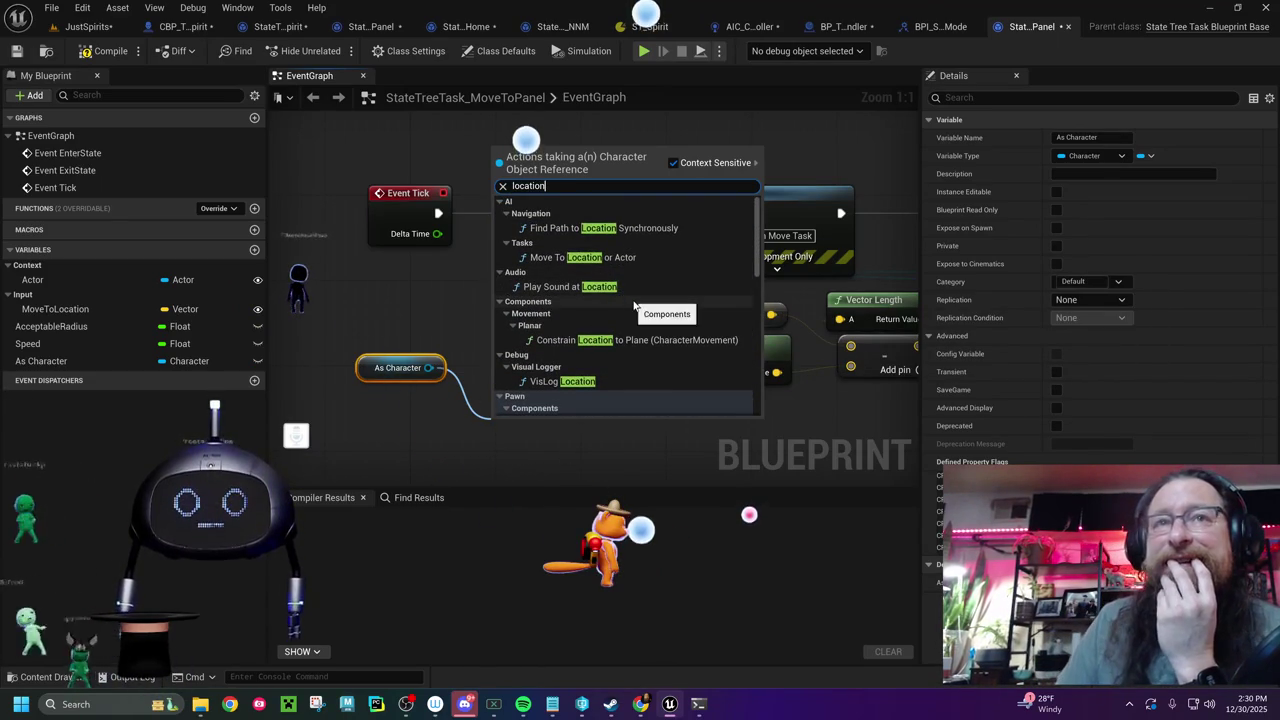
pyautogui.click(425, 324)
pyautogui.click(366, 368)
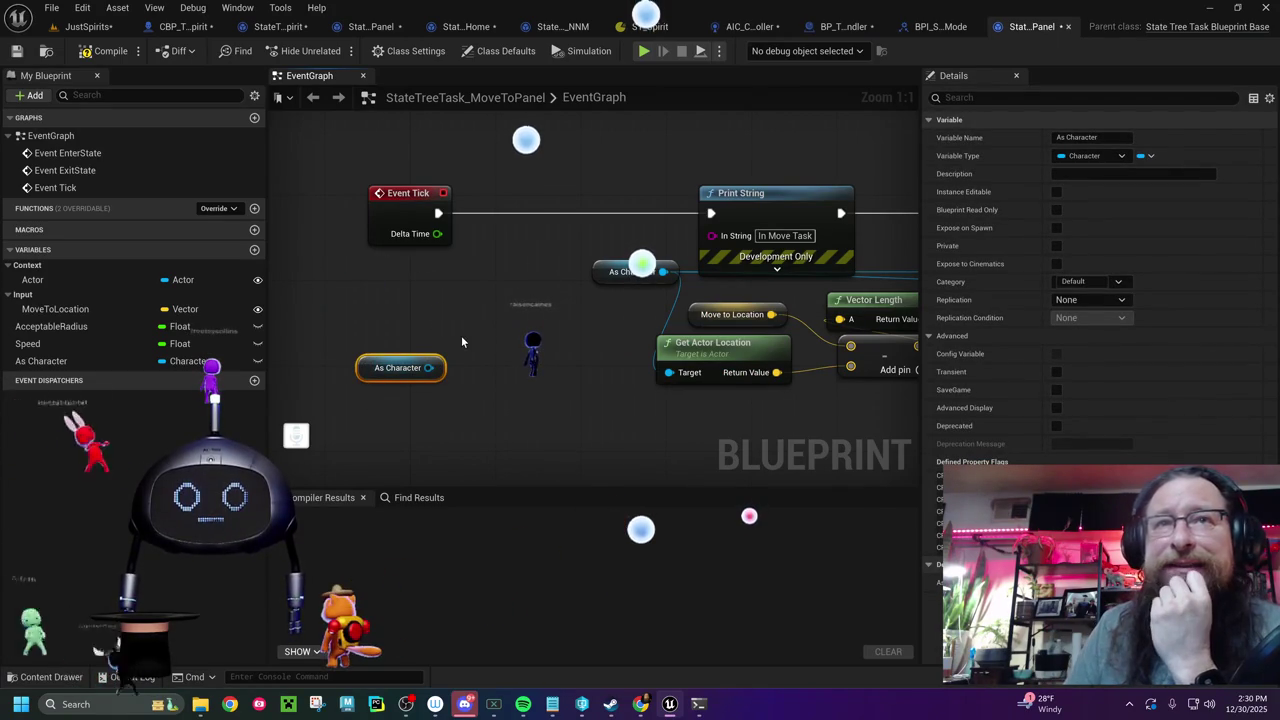
# - Add a Cast To CBP_Twitch_Spirit node from an Actor getter beside the Max Walk Speed SET
pyautogui.hotkey('shift', '1')
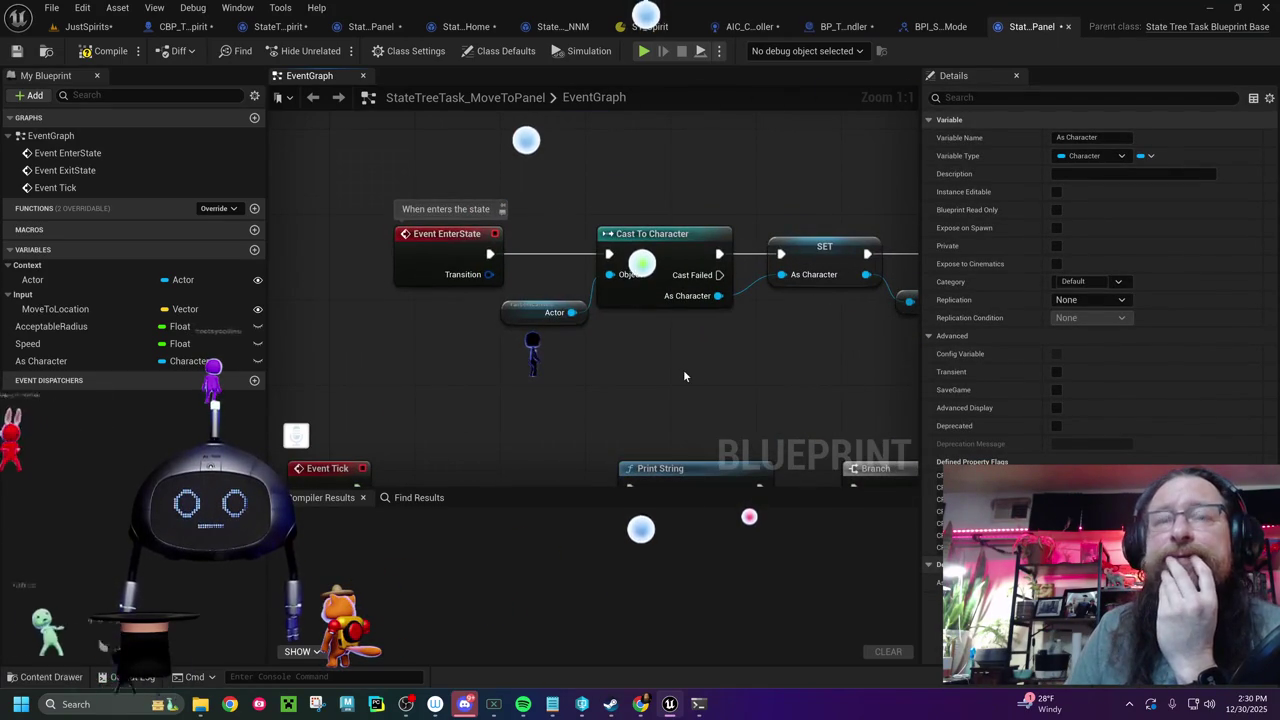
pyautogui.moveTo(686, 369); pyautogui.dragTo(186, 341)
pyautogui.moveTo(508, 321); pyautogui.dragTo(764, 296)
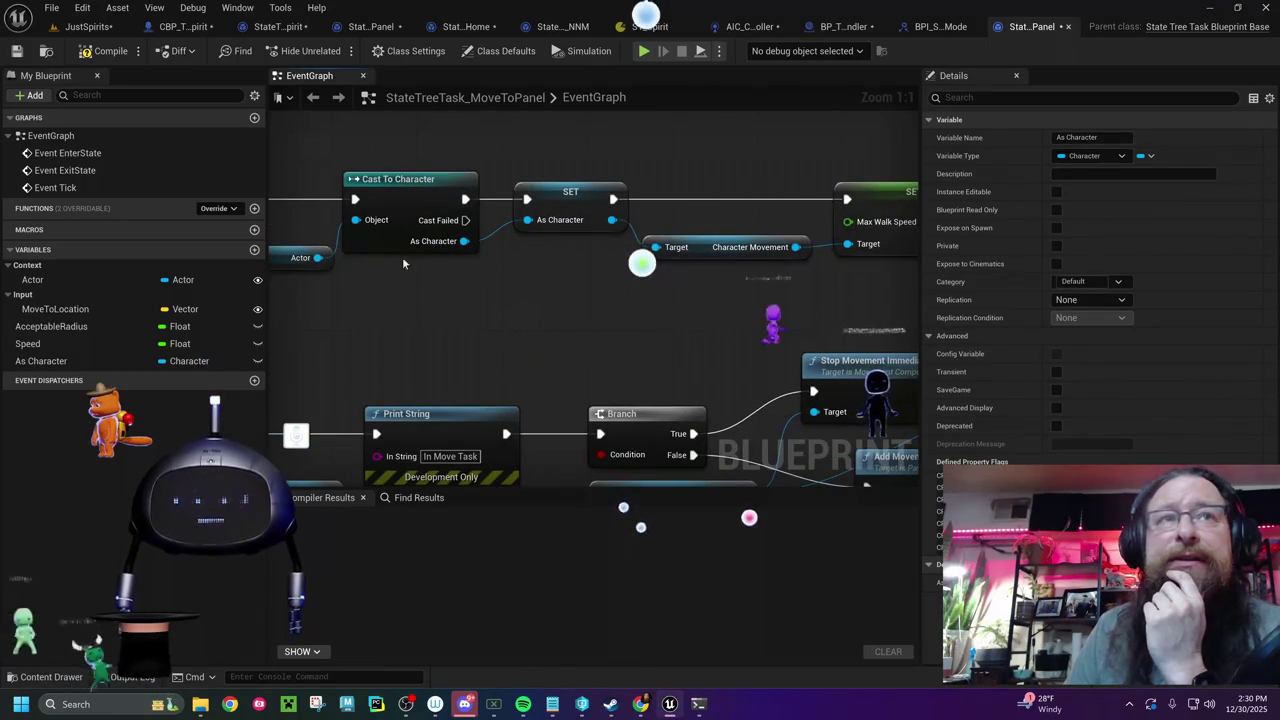
pyautogui.moveTo(386, 349)
pyautogui.mouseDown()
pyautogui.moveTo(133, 323)
pyautogui.moveTo(30, 268)
pyautogui.moveTo(40, 281)
pyautogui.moveTo(634, 263)
pyautogui.moveTo(592, 268)
pyautogui.moveTo(704, 200)
pyautogui.mouseUp()
pyautogui.click(586, 288)
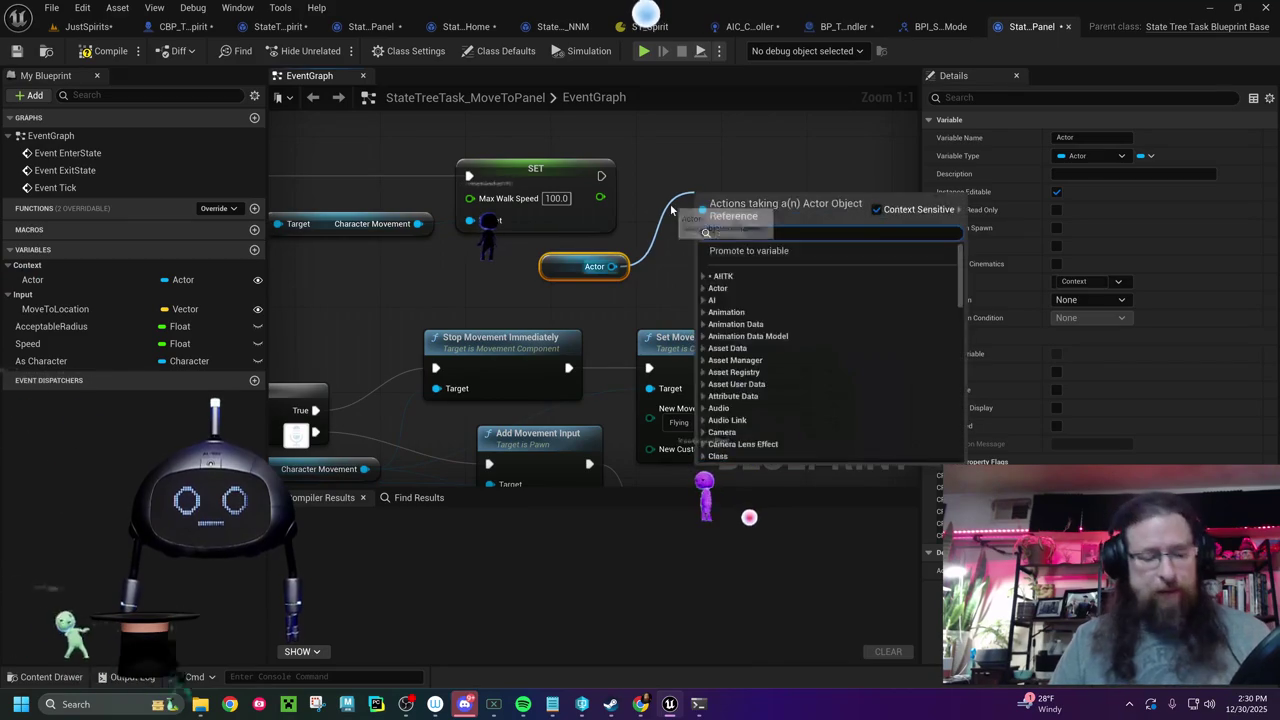
pyautogui.write('st to c')
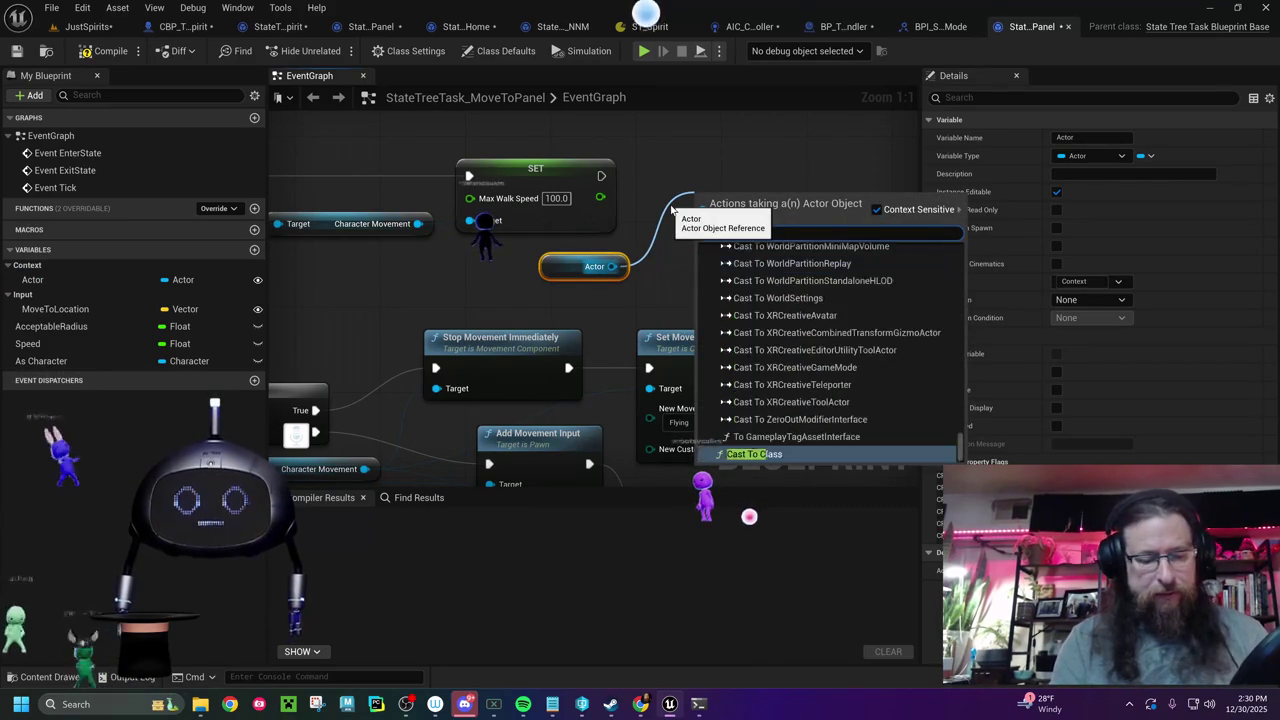
pyautogui.write('b_')
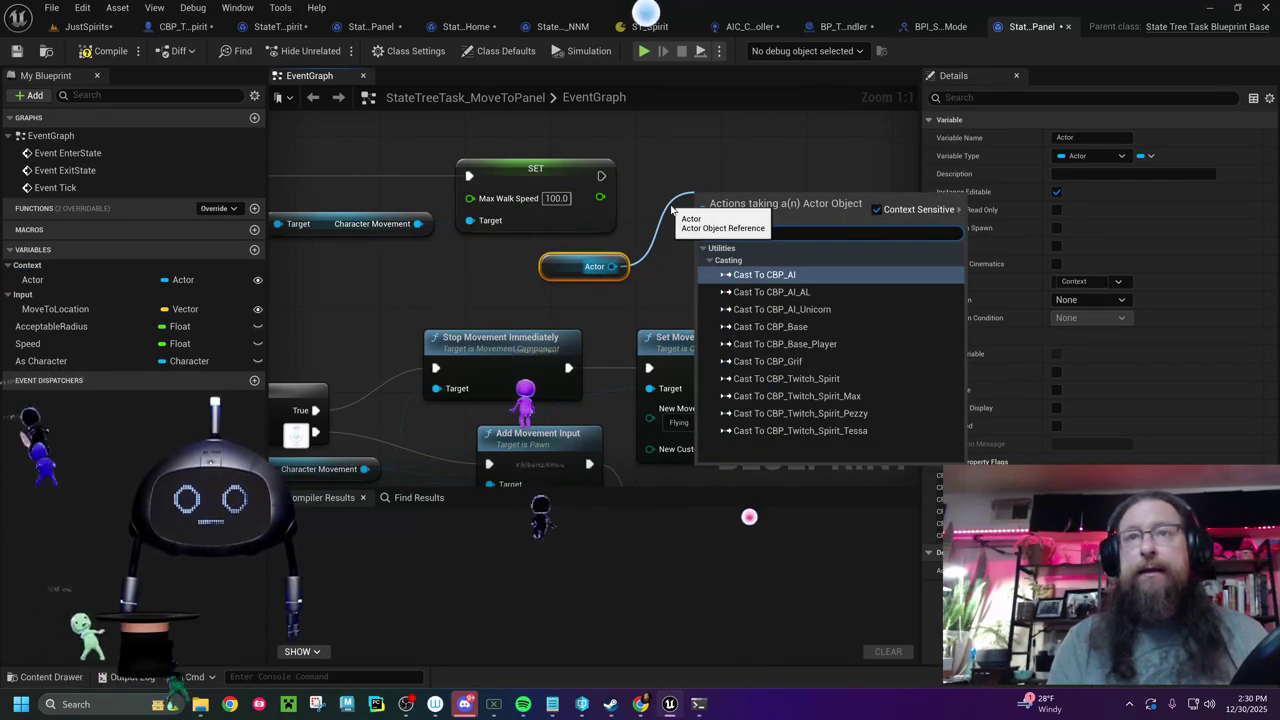
pyautogui.press('Down')
pyautogui.press('Down')
pyautogui.press('Down')
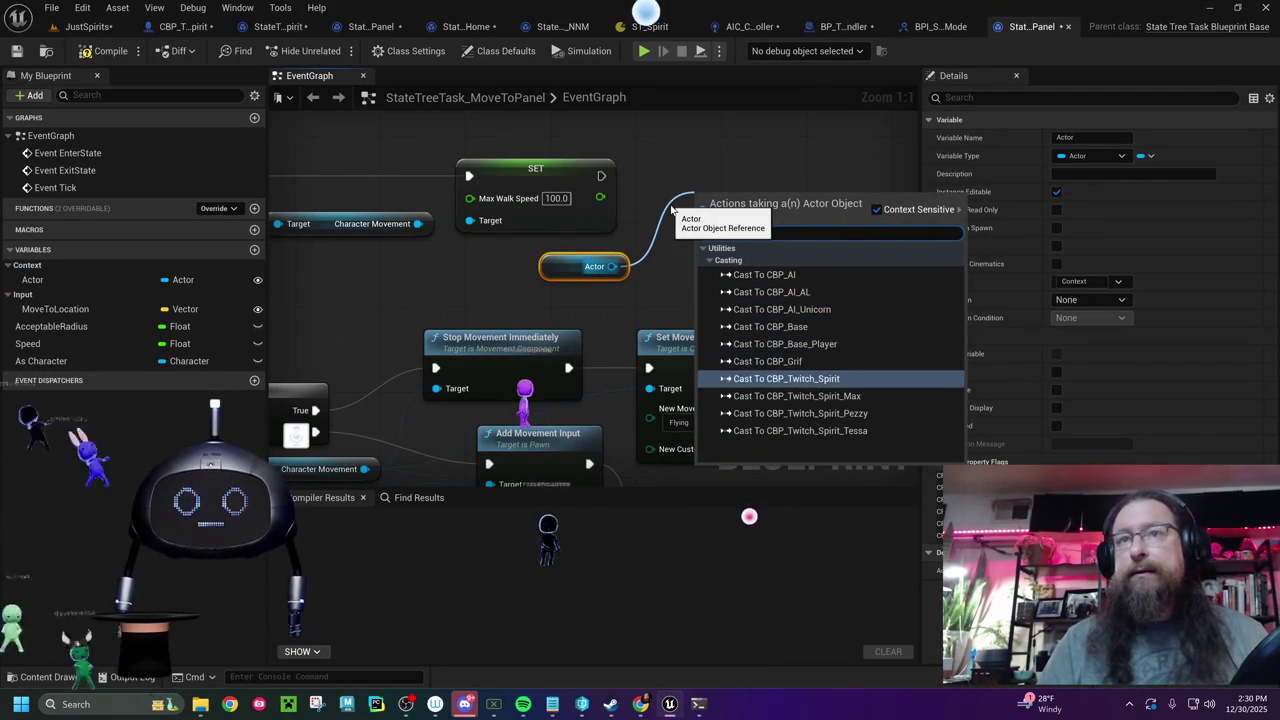
pyautogui.press('Return')
# - Wire the SET exec and Actor into the cast, then promote its output to As CBP Twitch Spirit
pyautogui.moveTo(769, 203); pyautogui.dragTo(727, 159)
pyautogui.moveTo(601, 175); pyautogui.dragTo(661, 177)
pyautogui.moveTo(611, 266); pyautogui.dragTo(660, 196)
pyautogui.moveTo(574, 273); pyautogui.dragTo(562, 263)
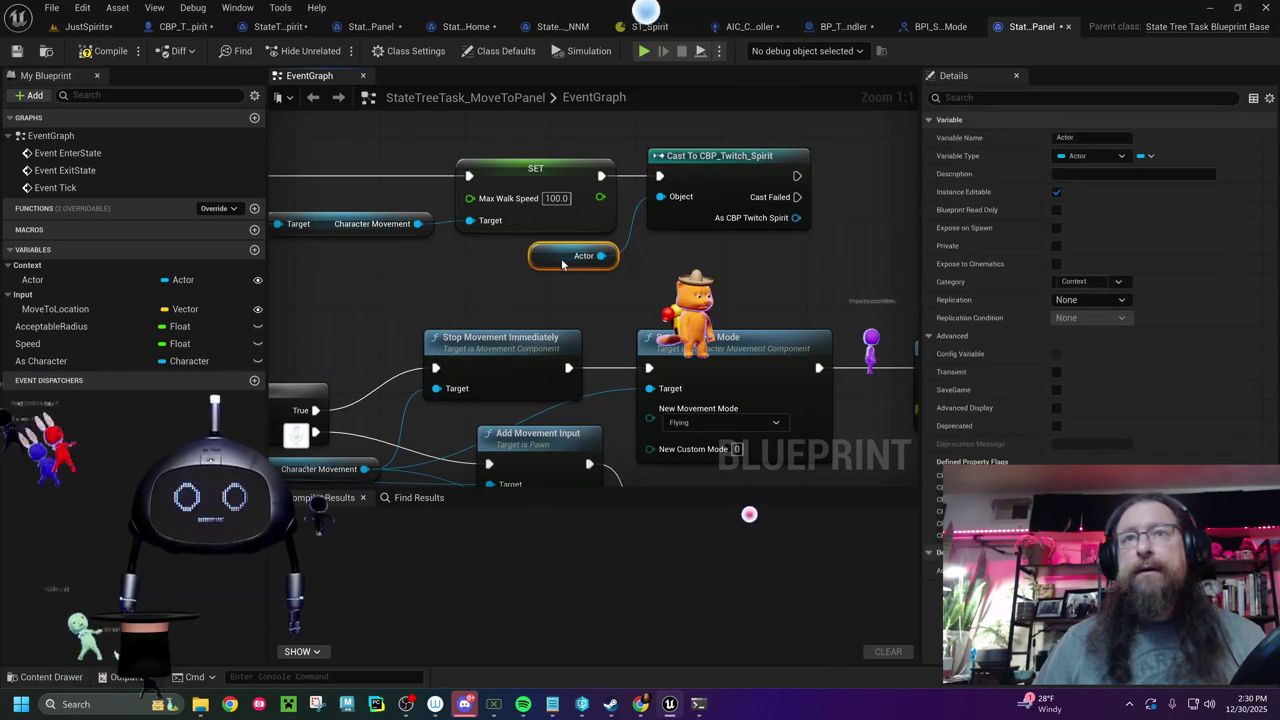
pyautogui.rightClick(795, 217)
pyautogui.click(850, 260)
pyautogui.press('Return')
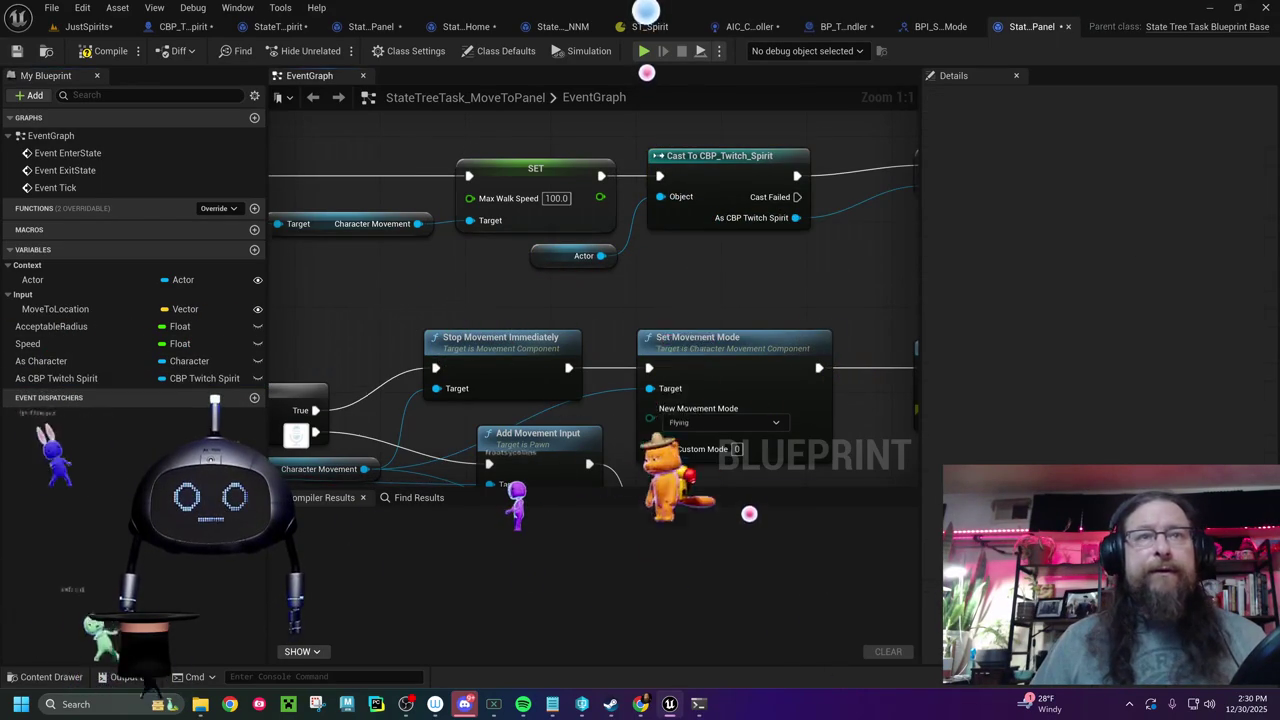
# - Replace the As Character getter with As CBP Twitch Spirit and feed its New Location into the subtract node
pyautogui.moveTo(556, 403); pyautogui.dragTo(731, 403)
pyautogui.click(432, 401)
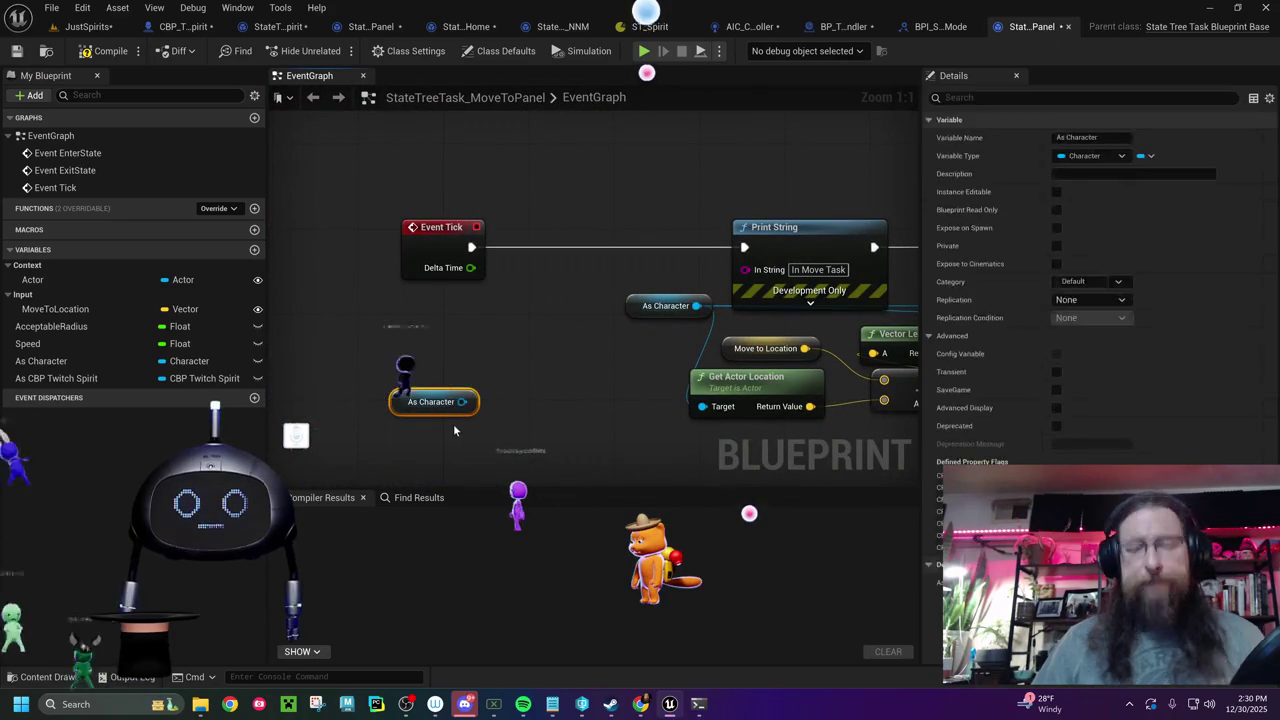
pyautogui.press('Delete')
pyautogui.moveTo(60, 378); pyautogui.dragTo(437, 390)
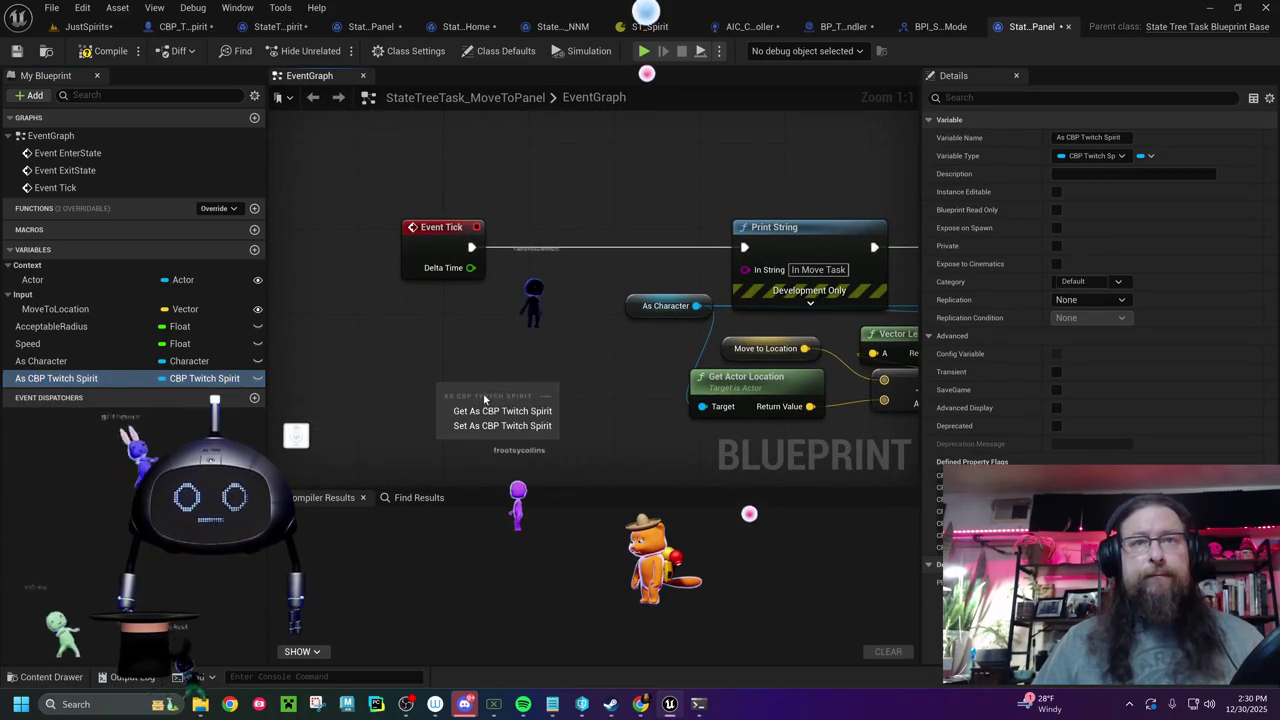
pyautogui.click(480, 408)
pyautogui.moveTo(526, 391); pyautogui.dragTo(564, 391)
pyautogui.write('new location')
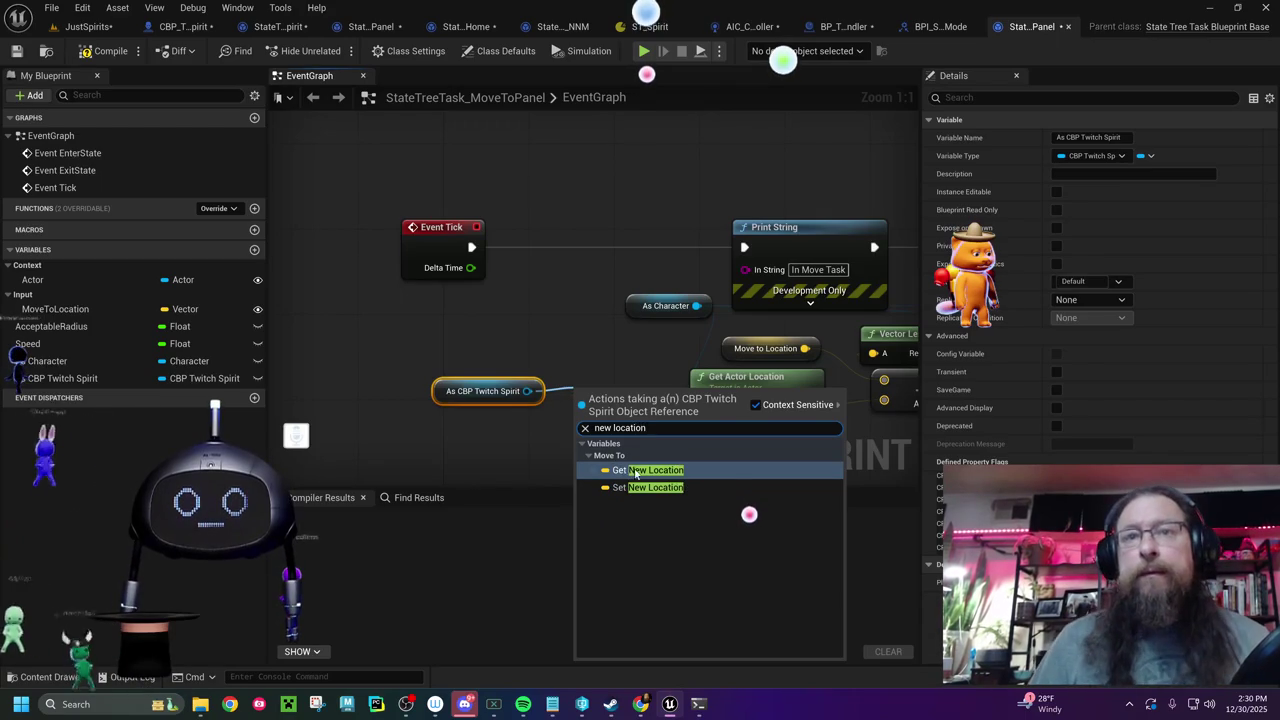
pyautogui.press('Return')
pyautogui.moveTo(521, 360)
pyautogui.mouseDown()
pyautogui.moveTo(408, 334)
pyautogui.moveTo(372, 345)
pyautogui.moveTo(762, 358)
pyautogui.mouseUp()
pyautogui.click(643, 326)
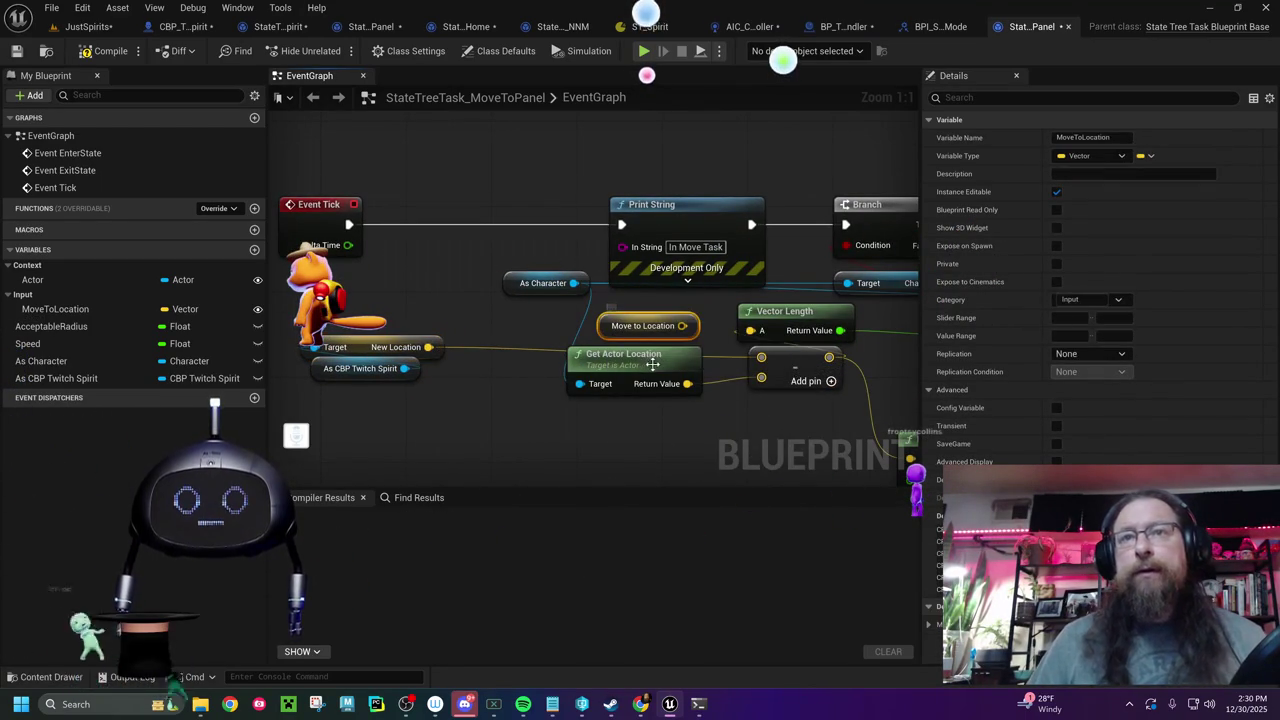
pyautogui.press('Delete')
# - Compile, delete the Print String node, rewire Event Tick, and recompile the MoveToPanel task
pyautogui.click(104, 52)
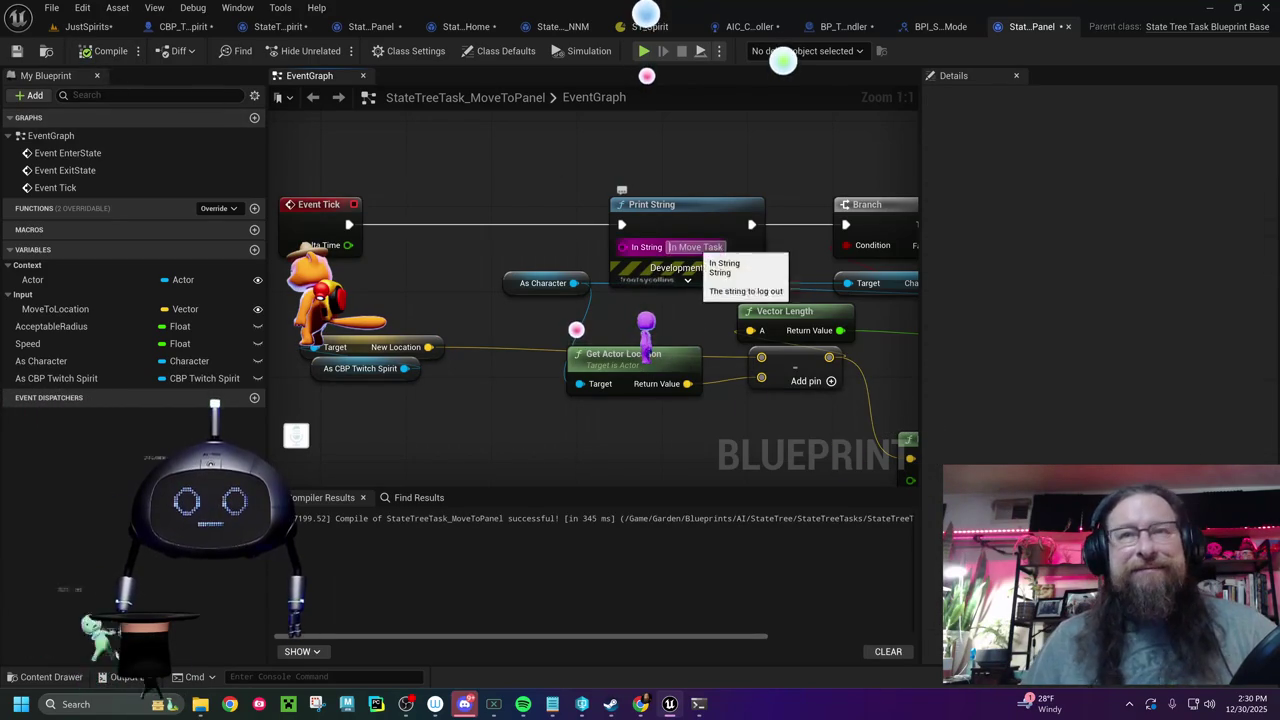
pyautogui.click(734, 222)
pyautogui.press('Delete')
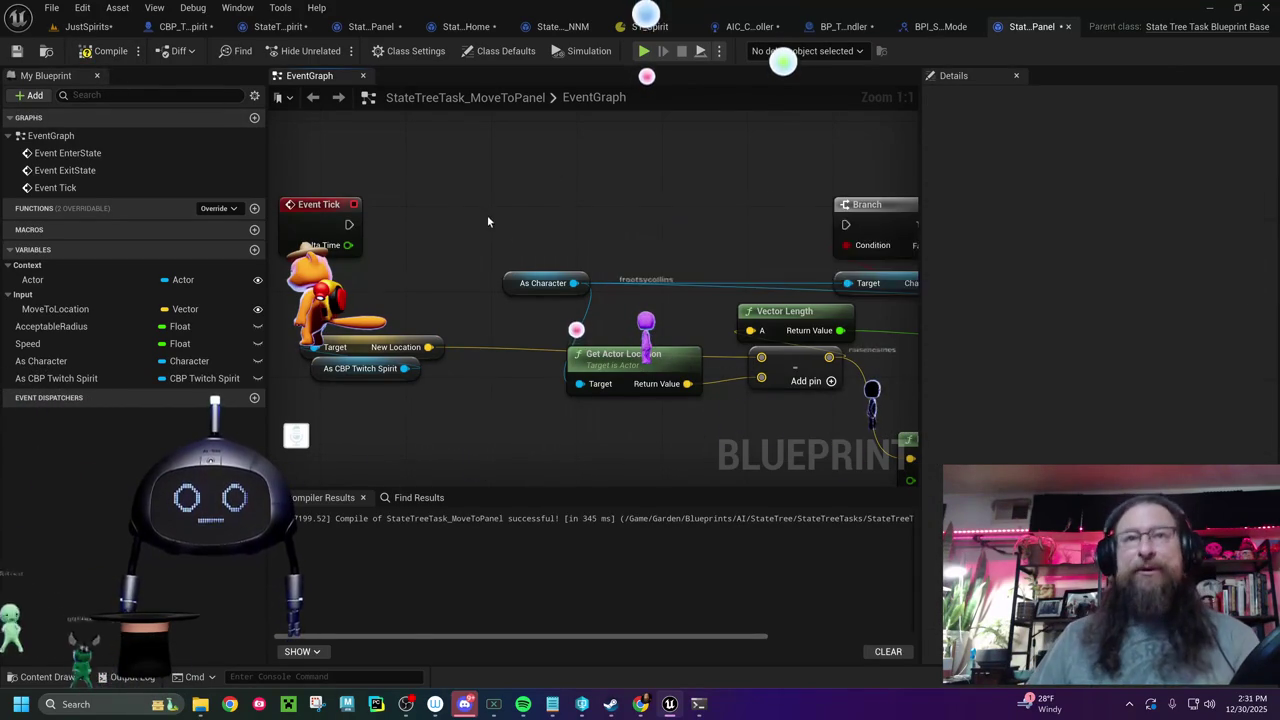
pyautogui.moveTo(478, 200); pyautogui.dragTo(697, 198)
pyautogui.moveTo(787, 240)
pyautogui.mouseDown()
pyautogui.moveTo(409, 238)
pyautogui.moveTo(650, 217)
pyautogui.moveTo(228, 179)
pyautogui.mouseUp()
pyautogui.moveTo(862, 223); pyautogui.dragTo(437, 274)
pyautogui.moveTo(512, 329); pyautogui.dragTo(850, 328)
pyautogui.moveTo(501, 328); pyautogui.dragTo(862, 323)
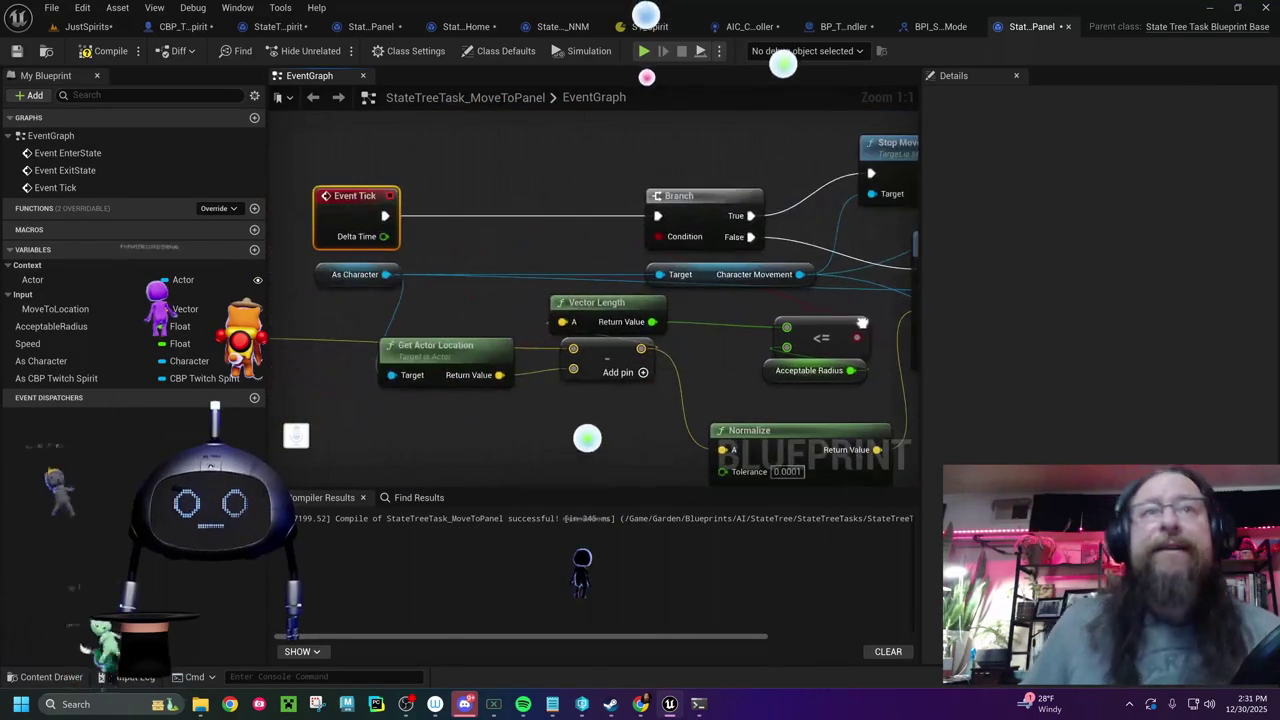
pyautogui.click(108, 52)
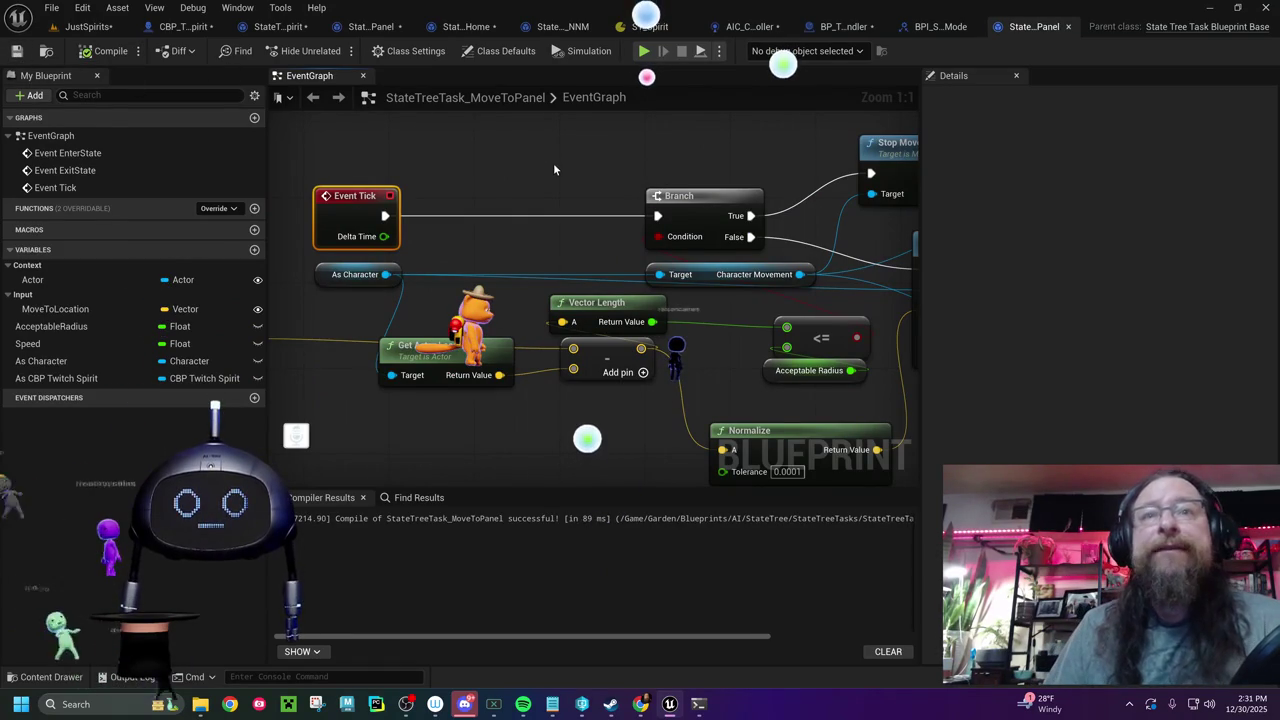
# - Check the Set Movement Mode nodes, then switch to the ST_Spirit state tree
pyautogui.moveTo(555, 170); pyautogui.dragTo(420, 195)
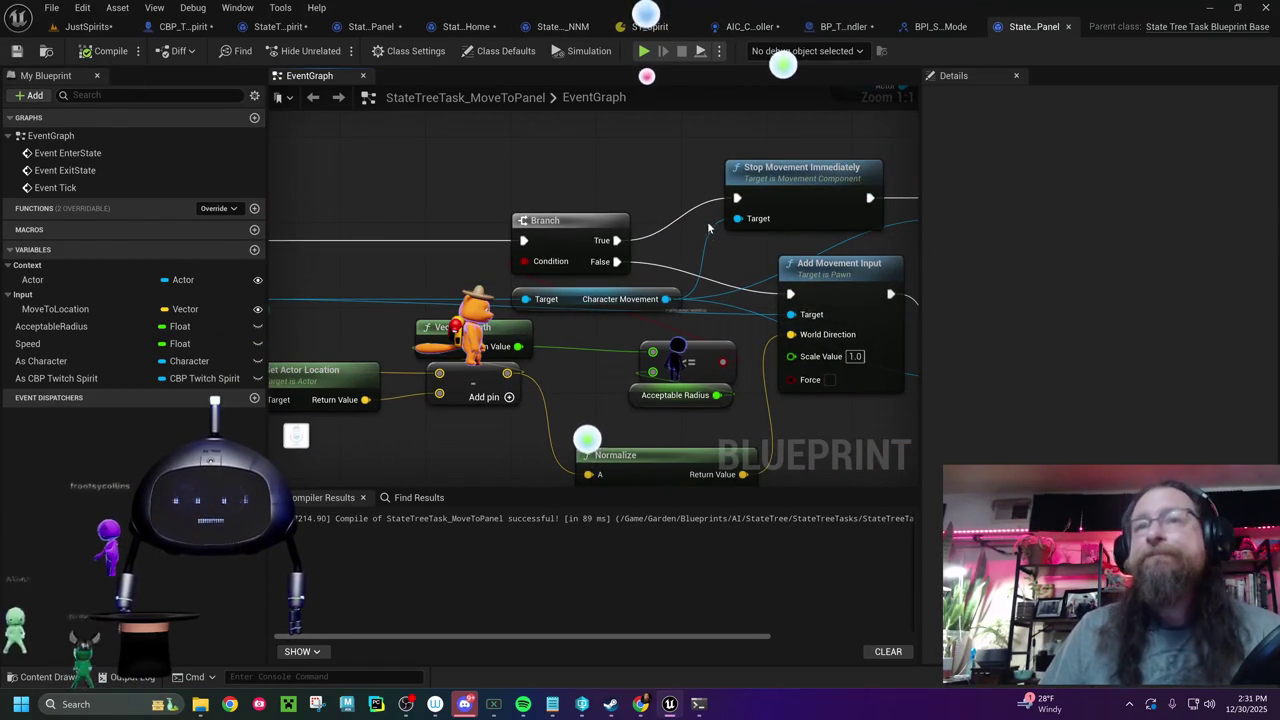
pyautogui.moveTo(711, 282)
pyautogui.mouseDown()
pyautogui.moveTo(660, 265)
pyautogui.moveTo(570, 199)
pyautogui.mouseUp()
pyautogui.moveTo(1015, 37); pyautogui.dragTo(555, 37)
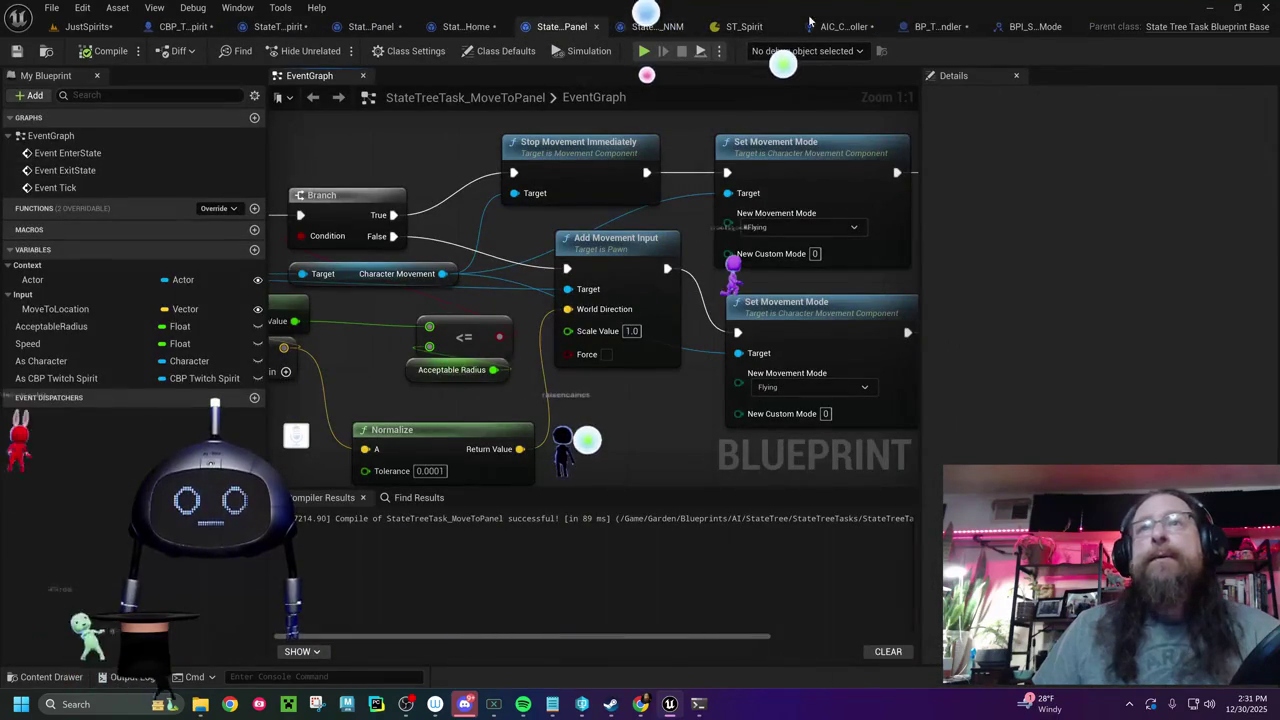
pyautogui.click(803, 27)
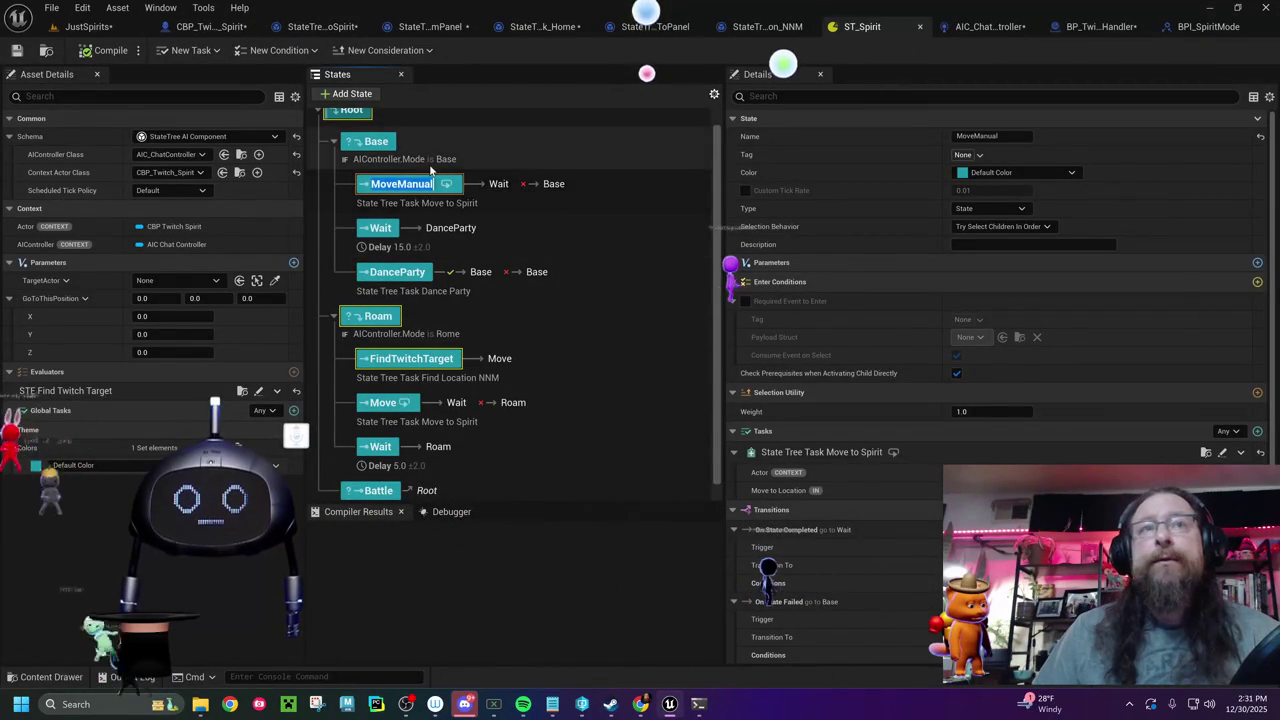
# - Replace MoveManual's Move to Spirit task with State Tree Task Move to Panel
pyautogui.press('Down')
pyautogui.click(405, 186)
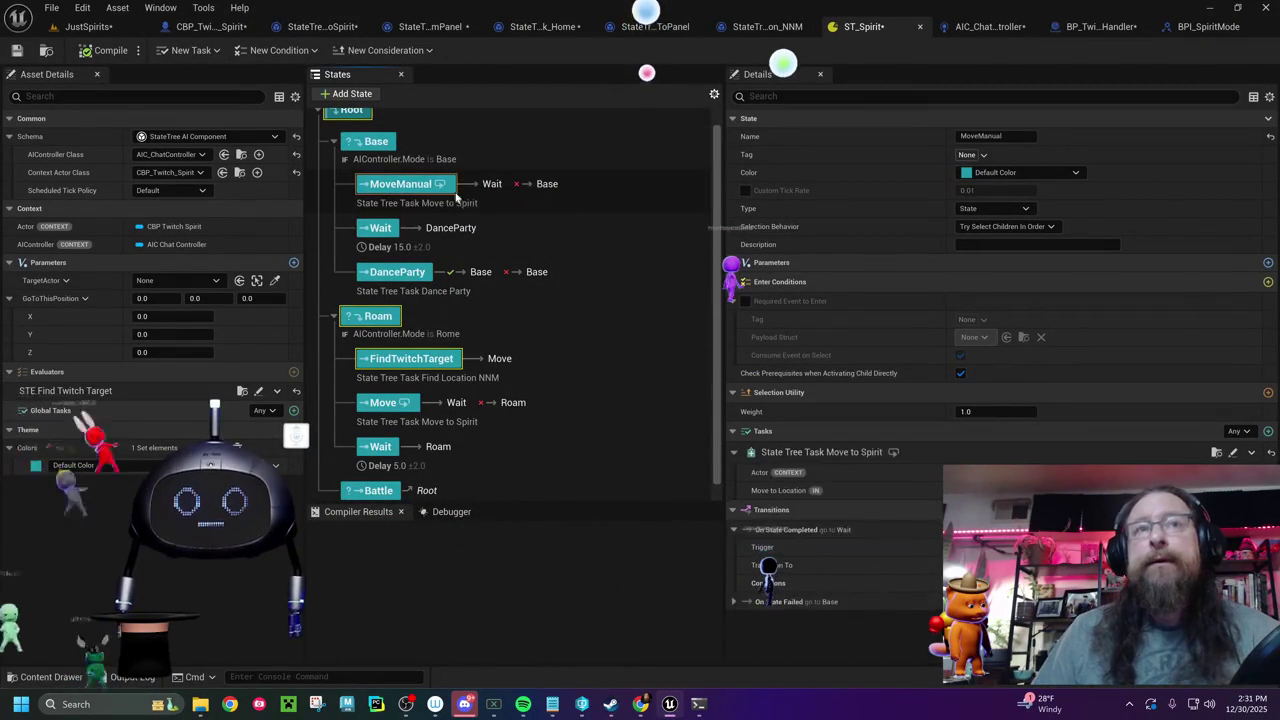
pyautogui.click(1233, 453)
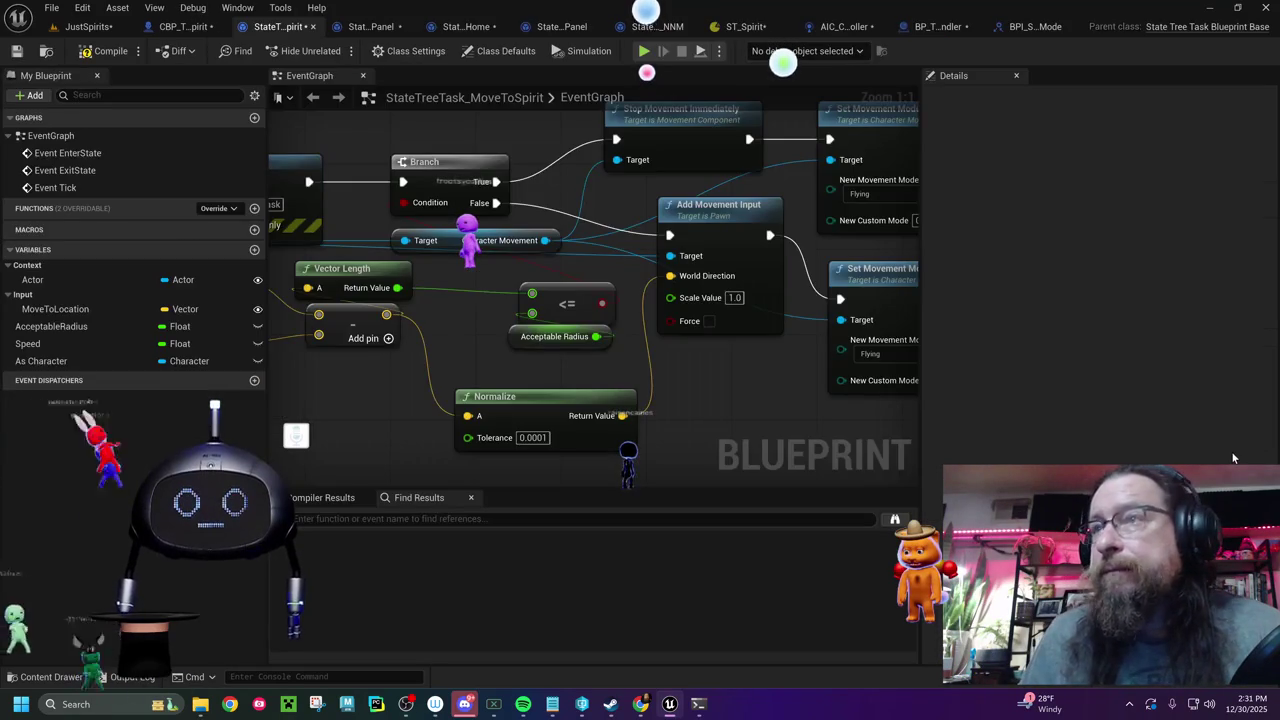
pyautogui.click(745, 26)
pyautogui.rightClick(833, 455)
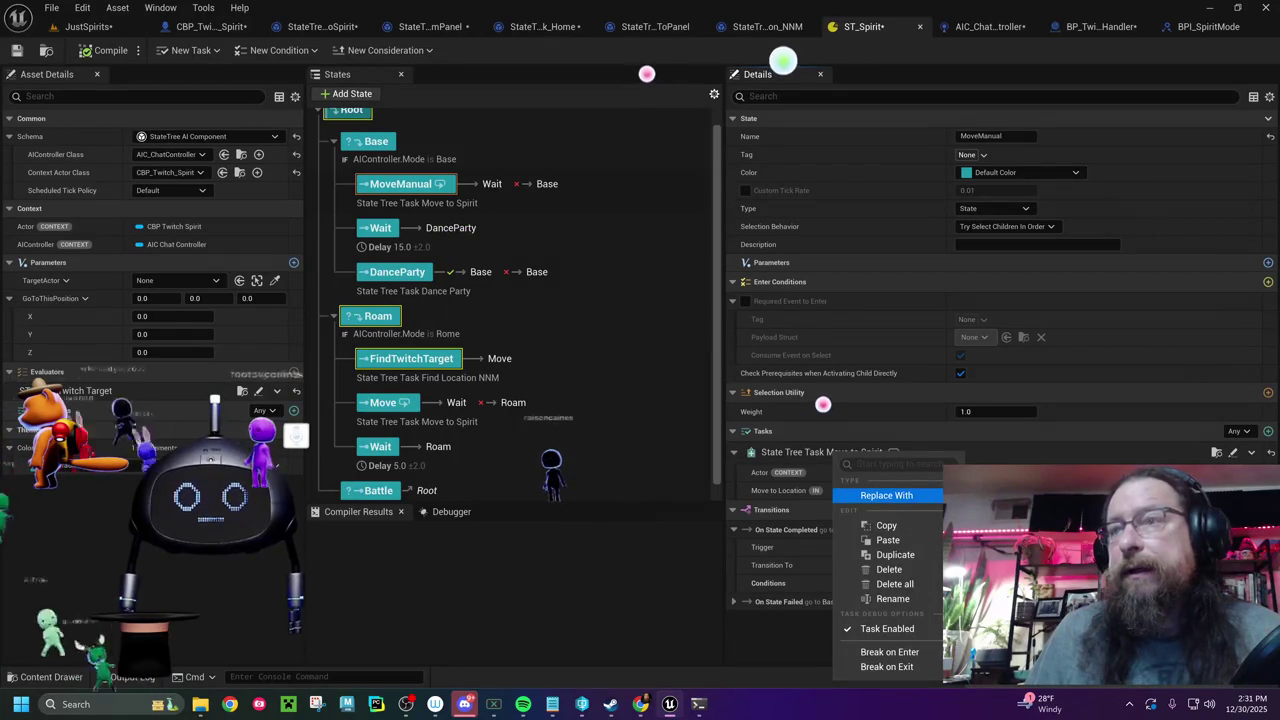
pyautogui.click(1000, 560)
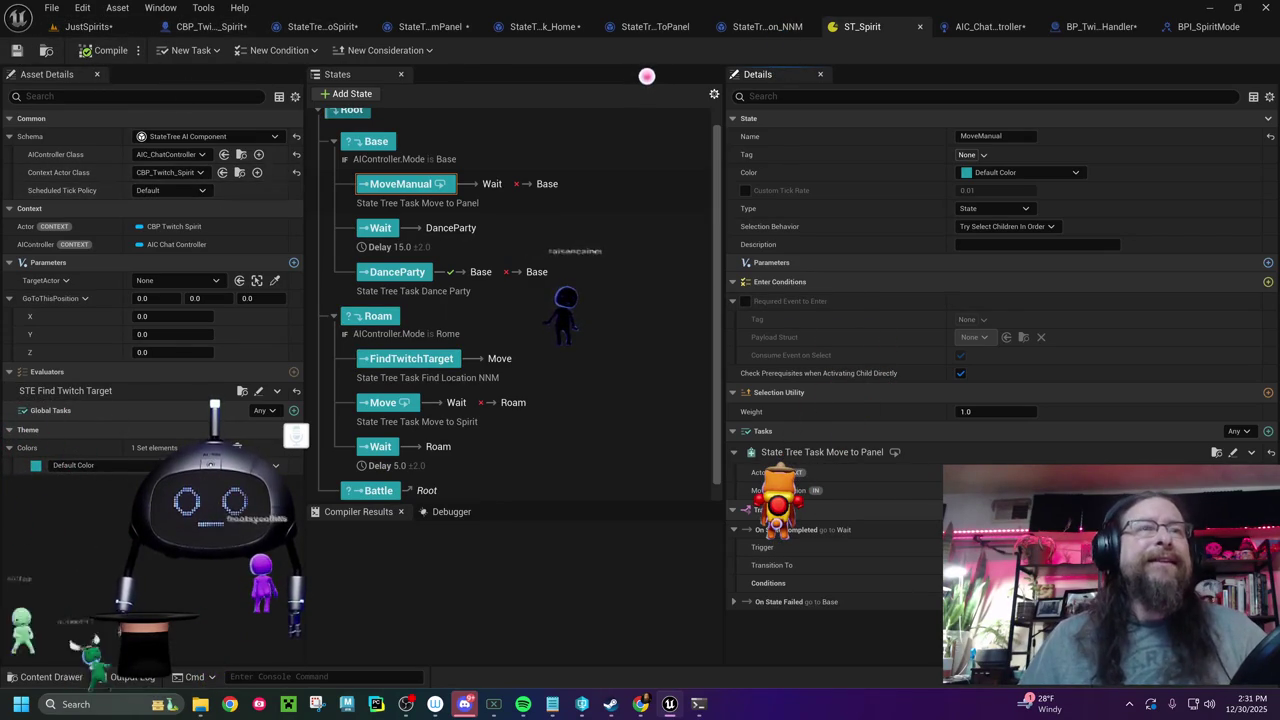
# - Play-test JustSpirits, read the repeated Done Moving lines in an enlarged Output Log, then stop
pyautogui.click(112, 30)
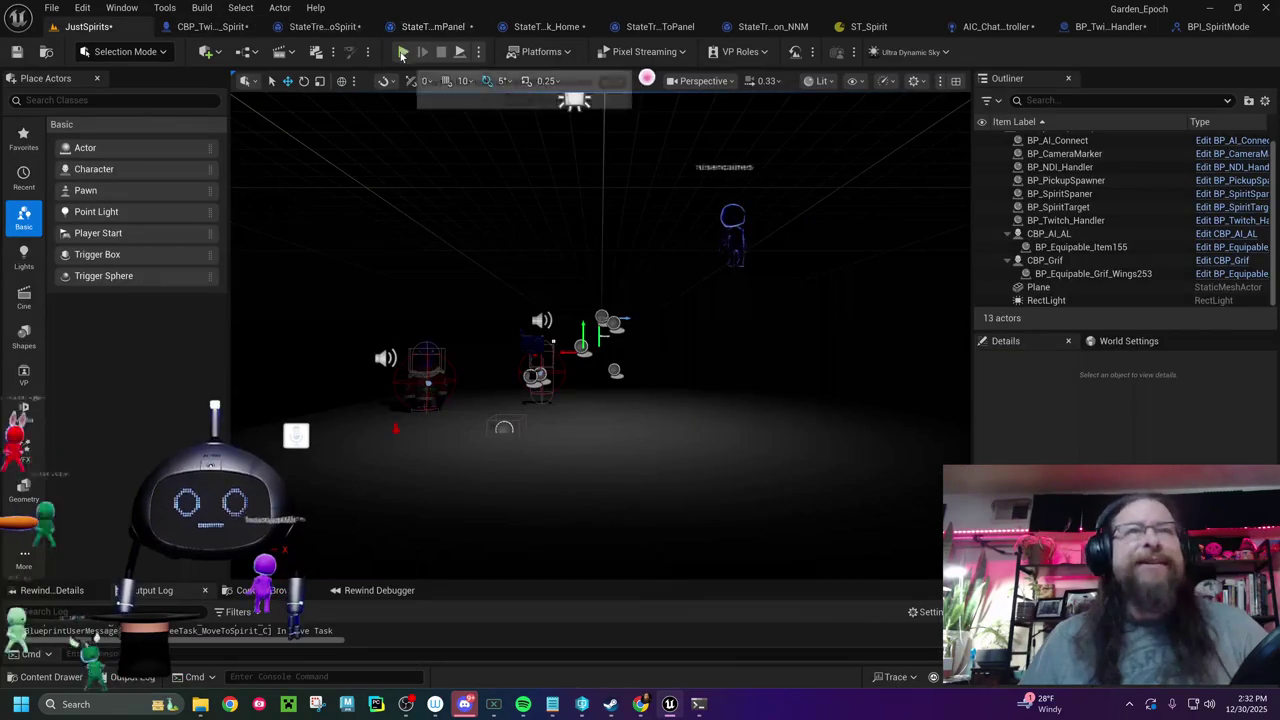
pyautogui.click(404, 52)
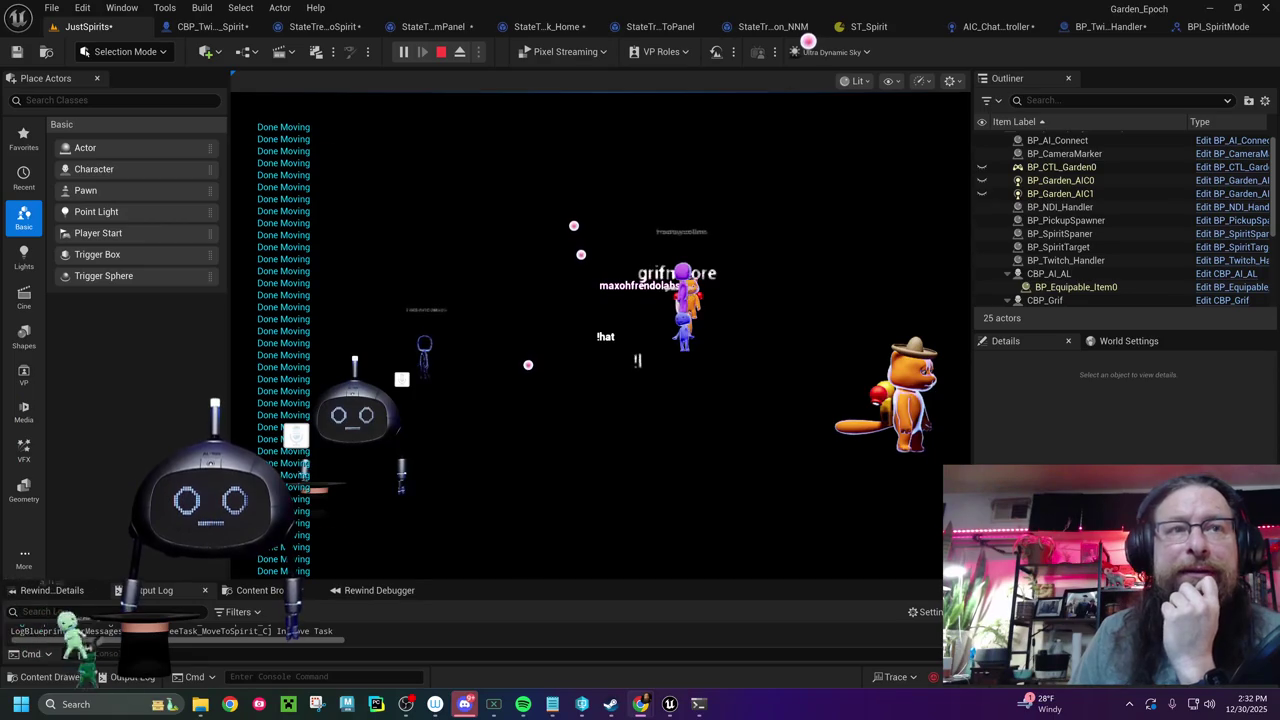
pyautogui.moveTo(245, 581); pyautogui.dragTo(245, 175)
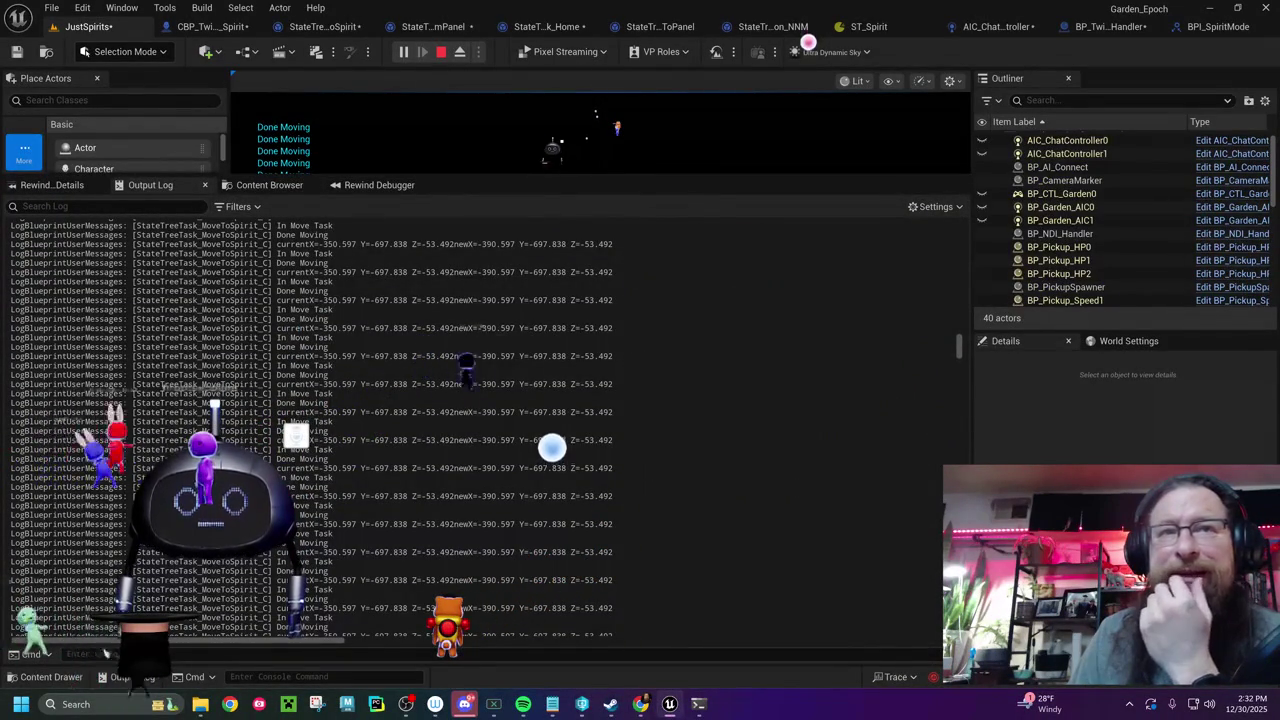
pyautogui.click(441, 52)
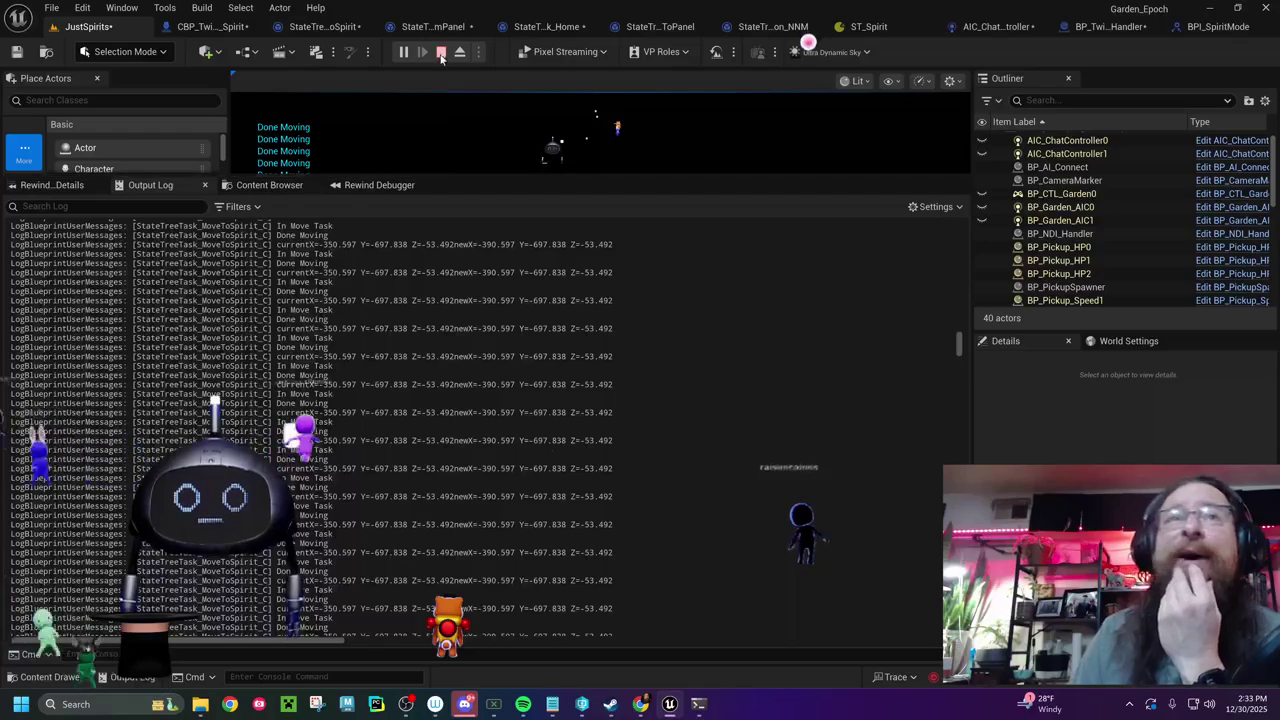
pyautogui.click(866, 27)
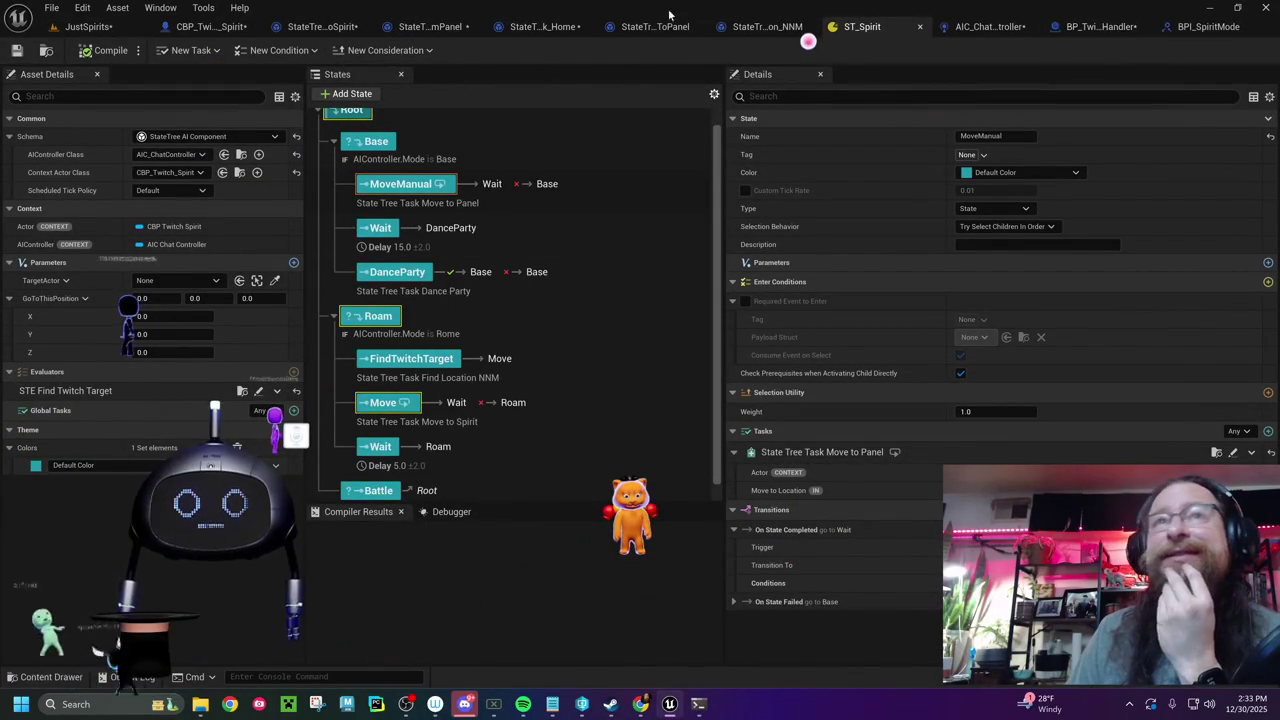
# - Review the LocationFromPanel, MoveToPanel and MoveToSpirit task graphs to find the debug prints
pyautogui.click(430, 26)
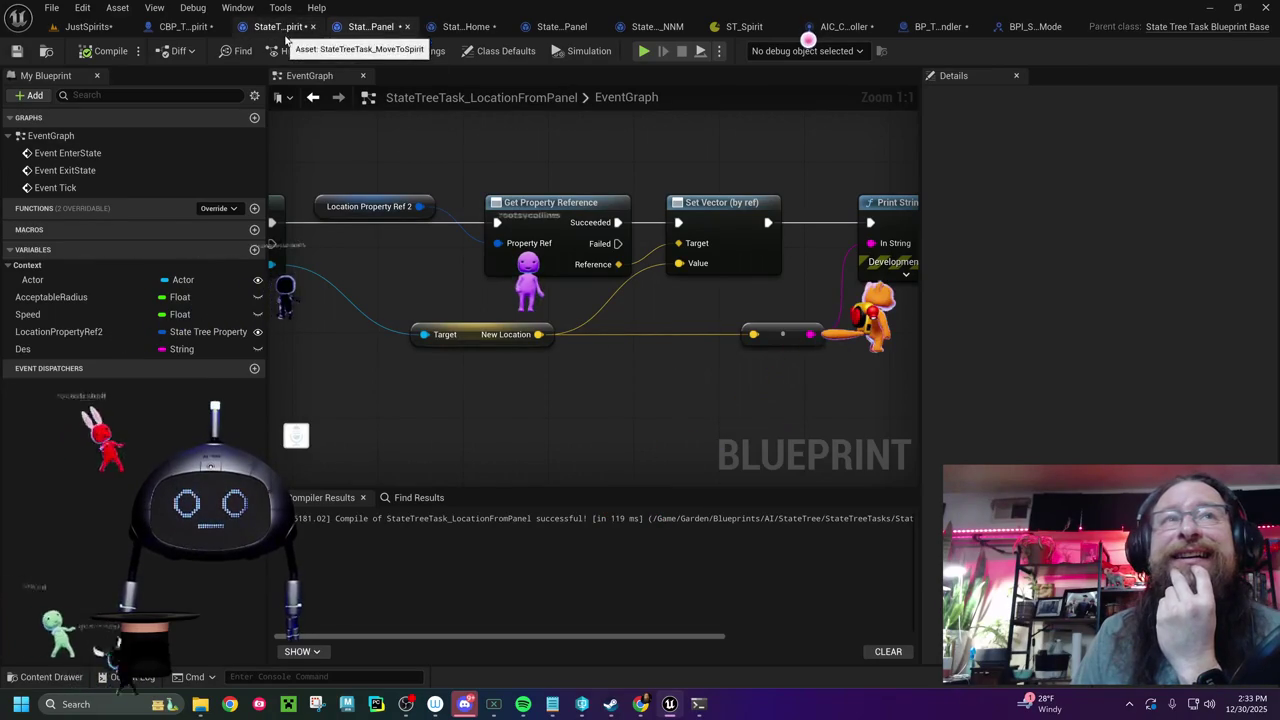
pyautogui.click(553, 30)
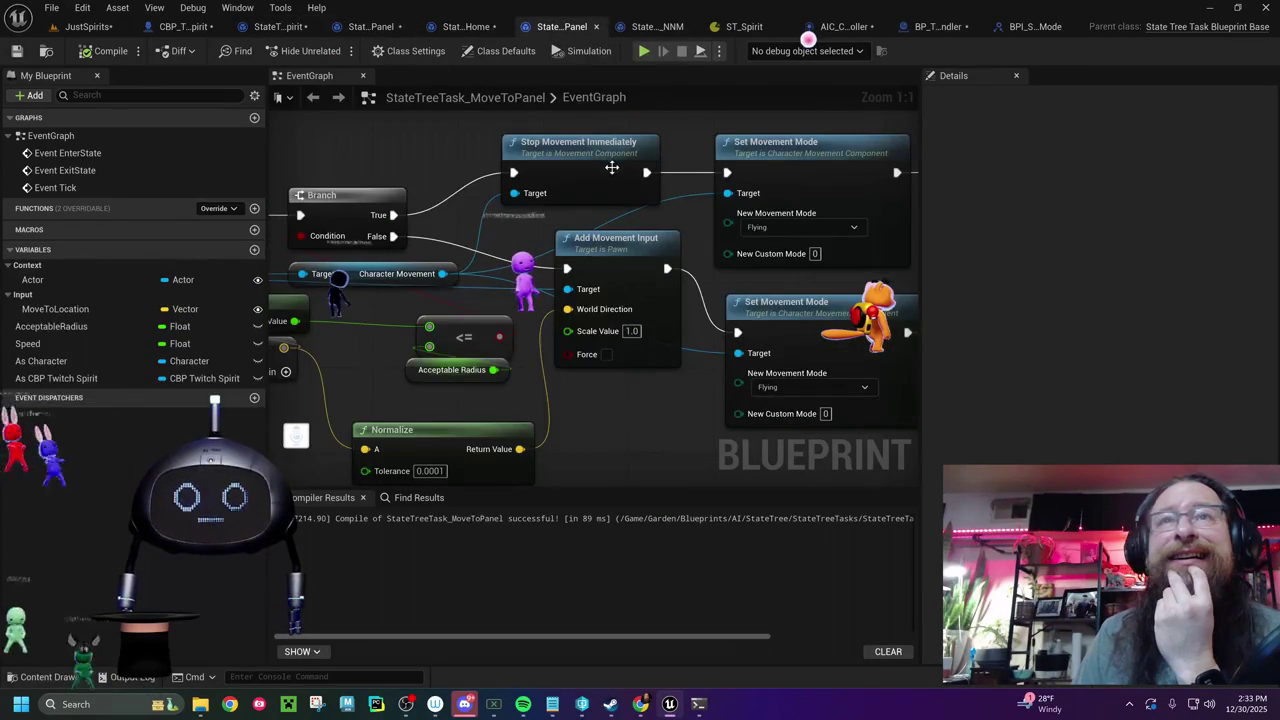
pyautogui.moveTo(610, 167); pyautogui.dragTo(652, 205)
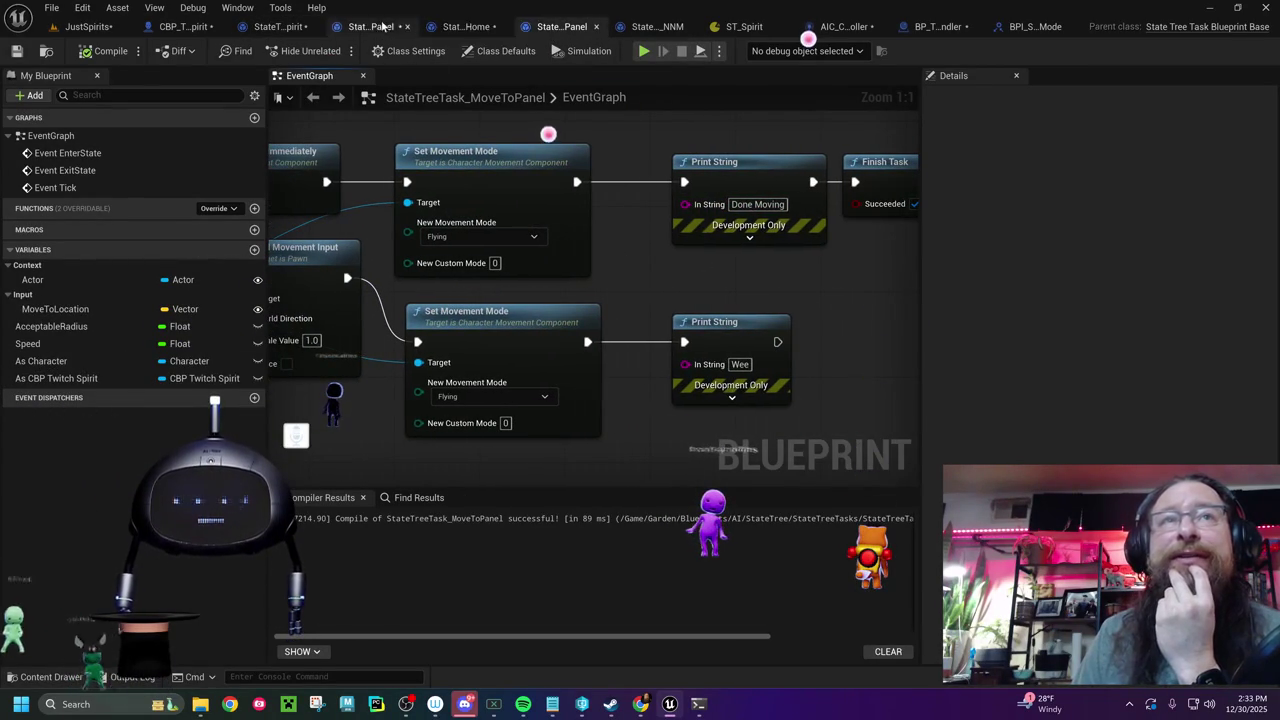
pyautogui.click(273, 28)
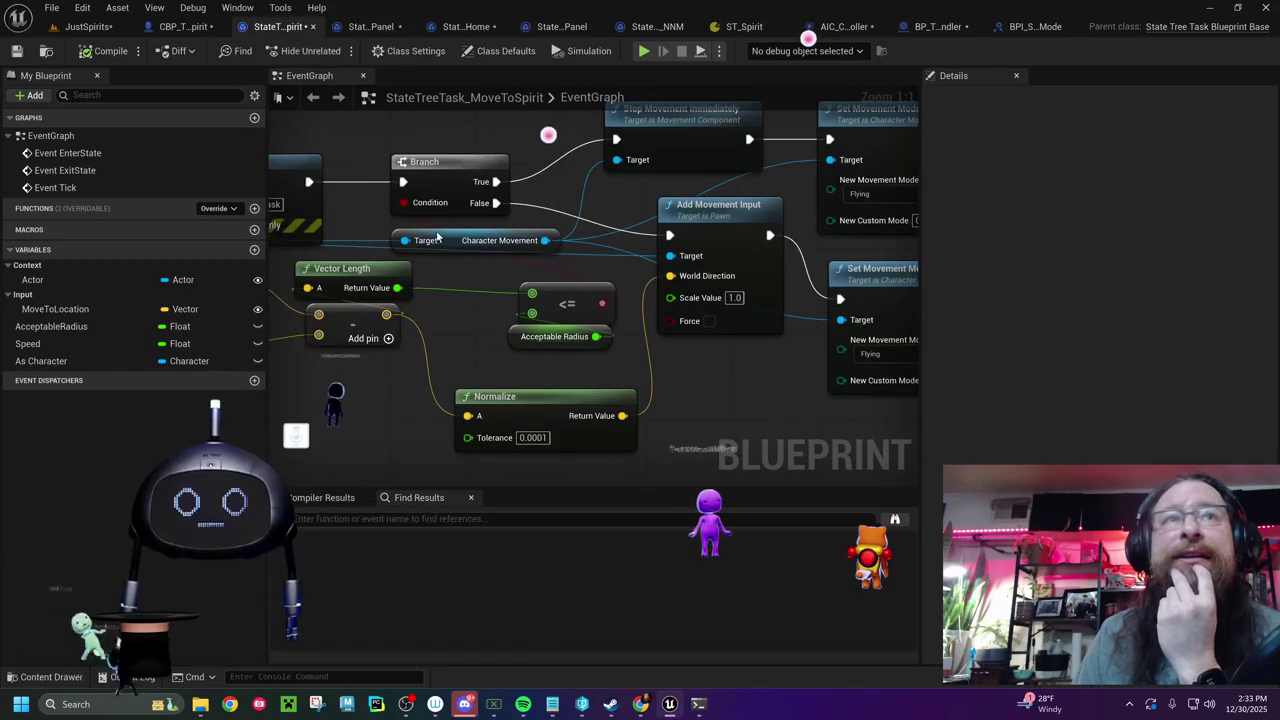
pyautogui.moveTo(590, 257)
pyautogui.mouseDown()
pyautogui.moveTo(460, 317)
pyautogui.moveTo(400, 327)
pyautogui.moveTo(105, 298)
pyautogui.mouseUp()
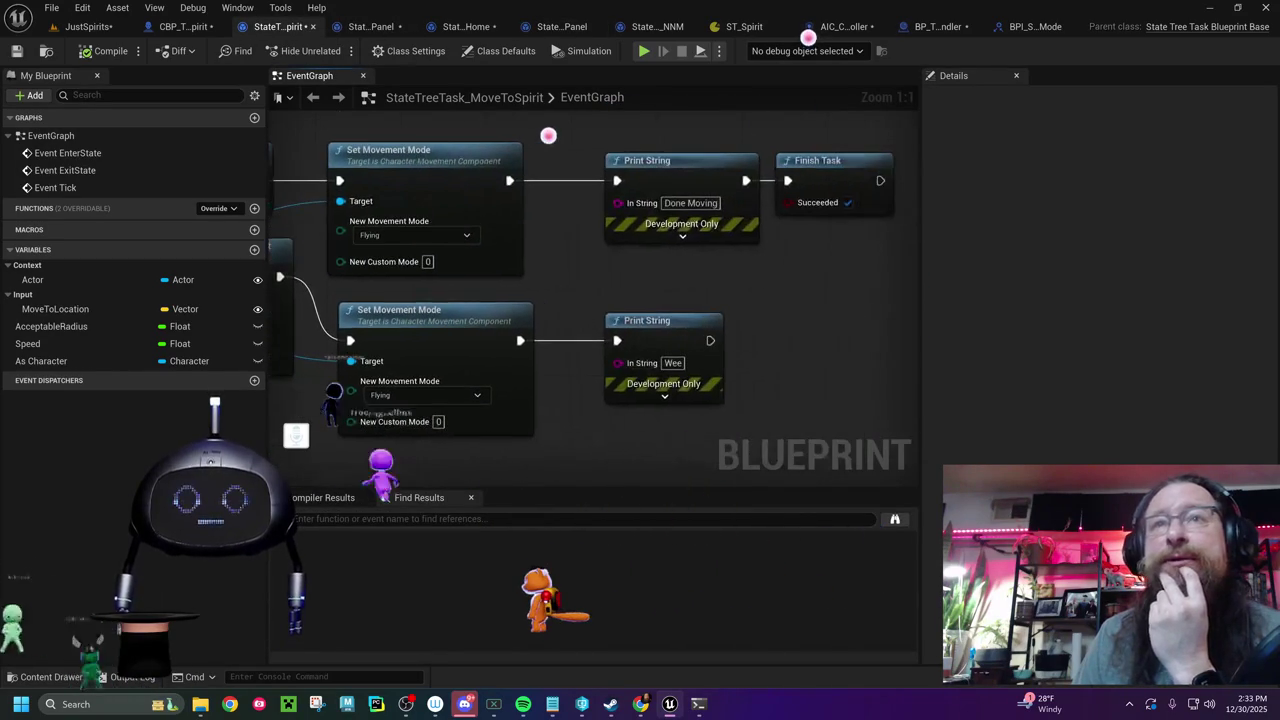
# - Delete the Done Moving and Wee Print String nodes from the MoveToSpirit task
pyautogui.moveTo(573, 136); pyautogui.dragTo(640, 330)
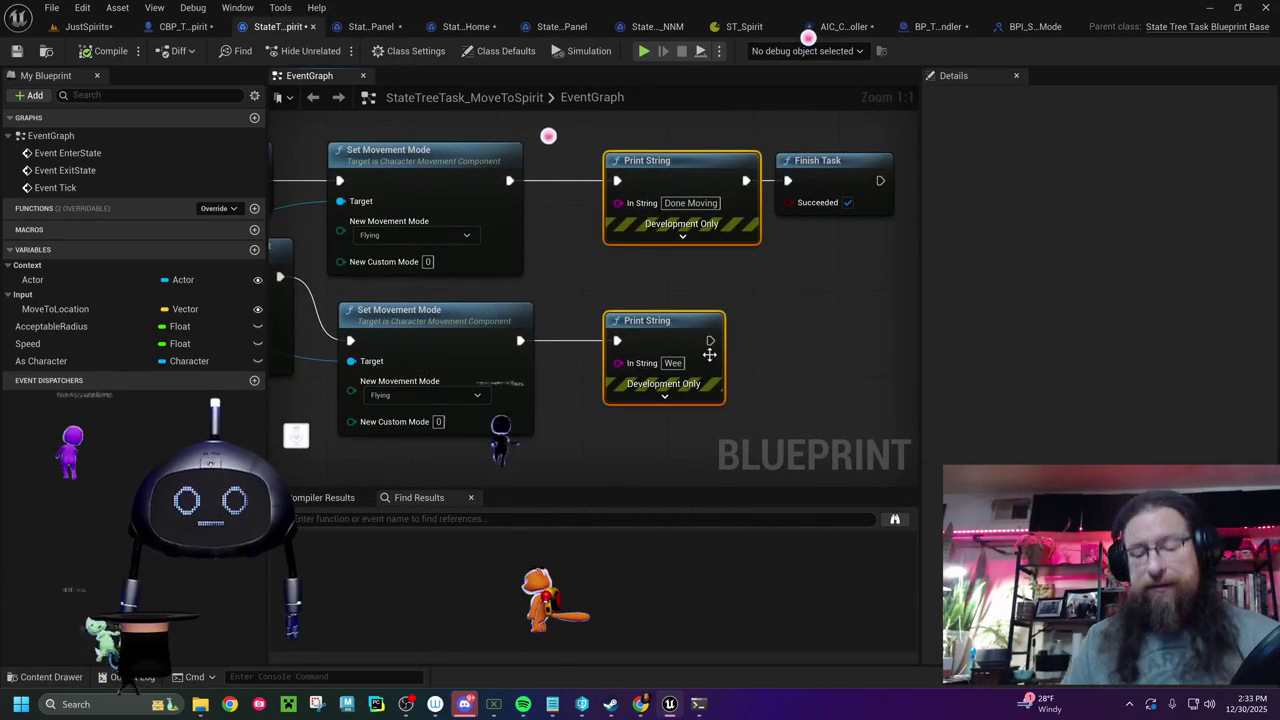
pyautogui.press('Delete')
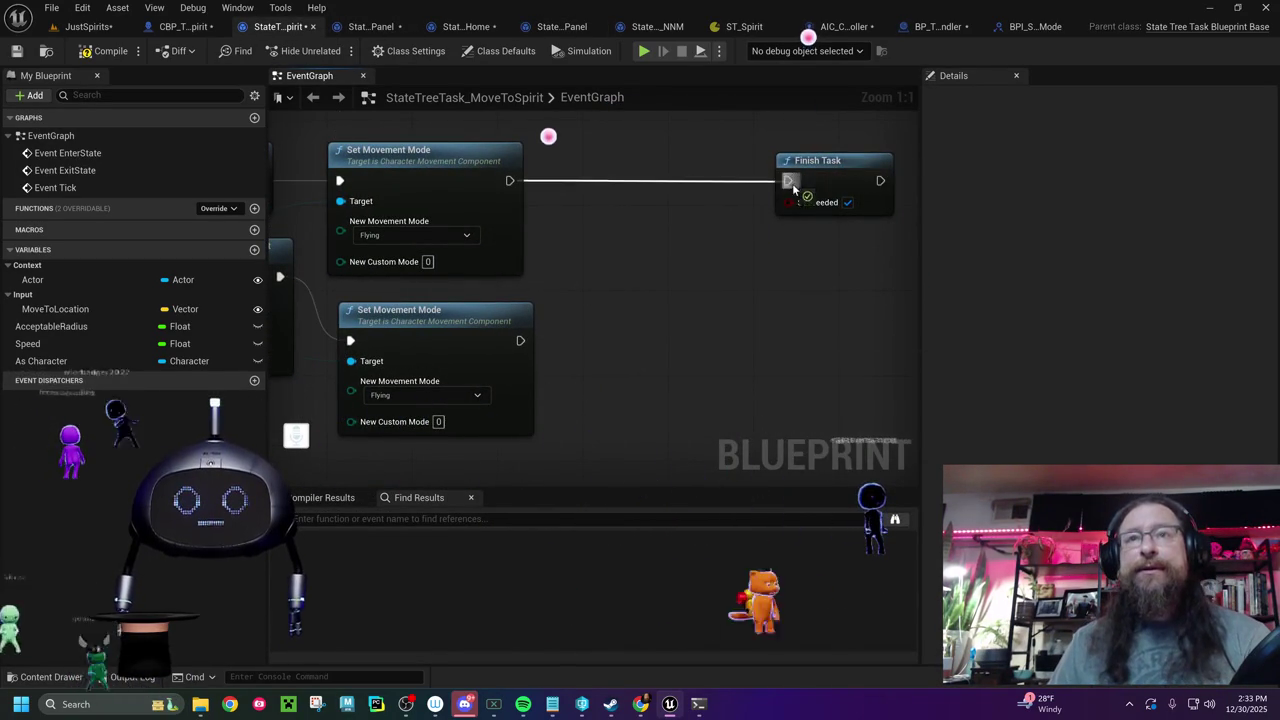
pyautogui.hotkey('ctrl', 'z')
pyautogui.moveTo(298, 218); pyautogui.dragTo(494, 248)
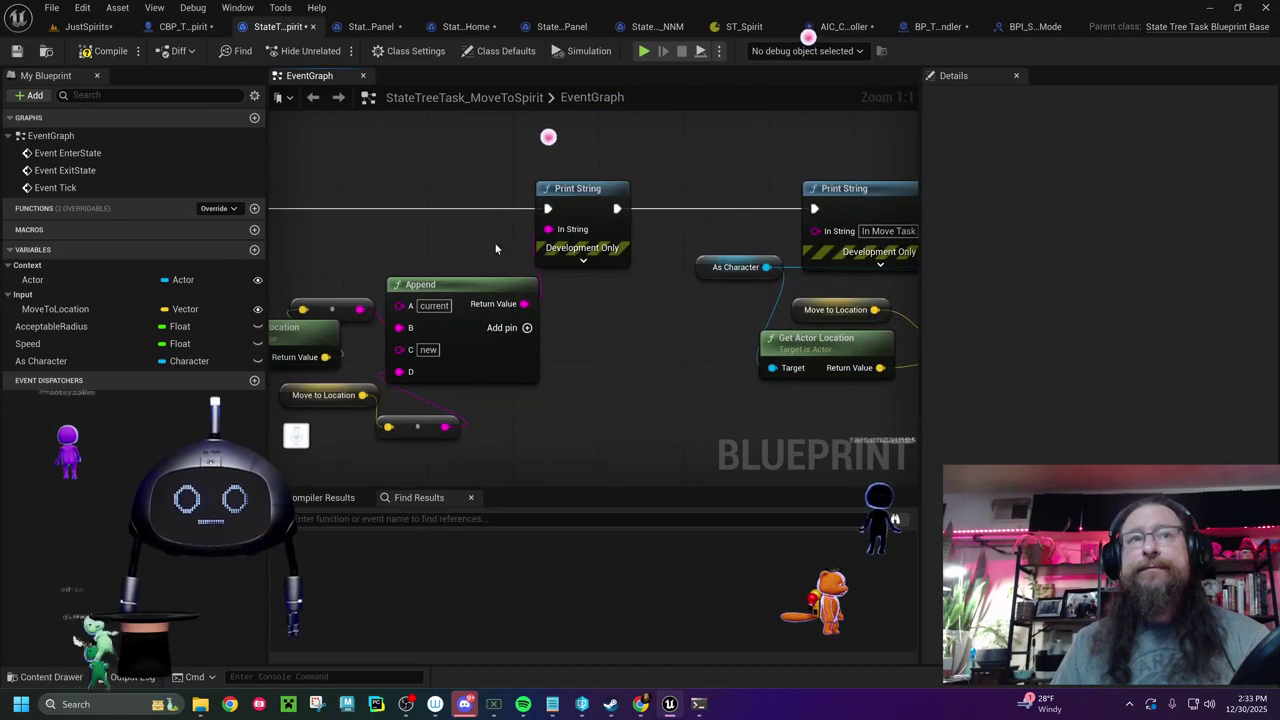
pyautogui.moveTo(588, 141); pyautogui.dragTo(394, 424)
pyautogui.press('Delete')
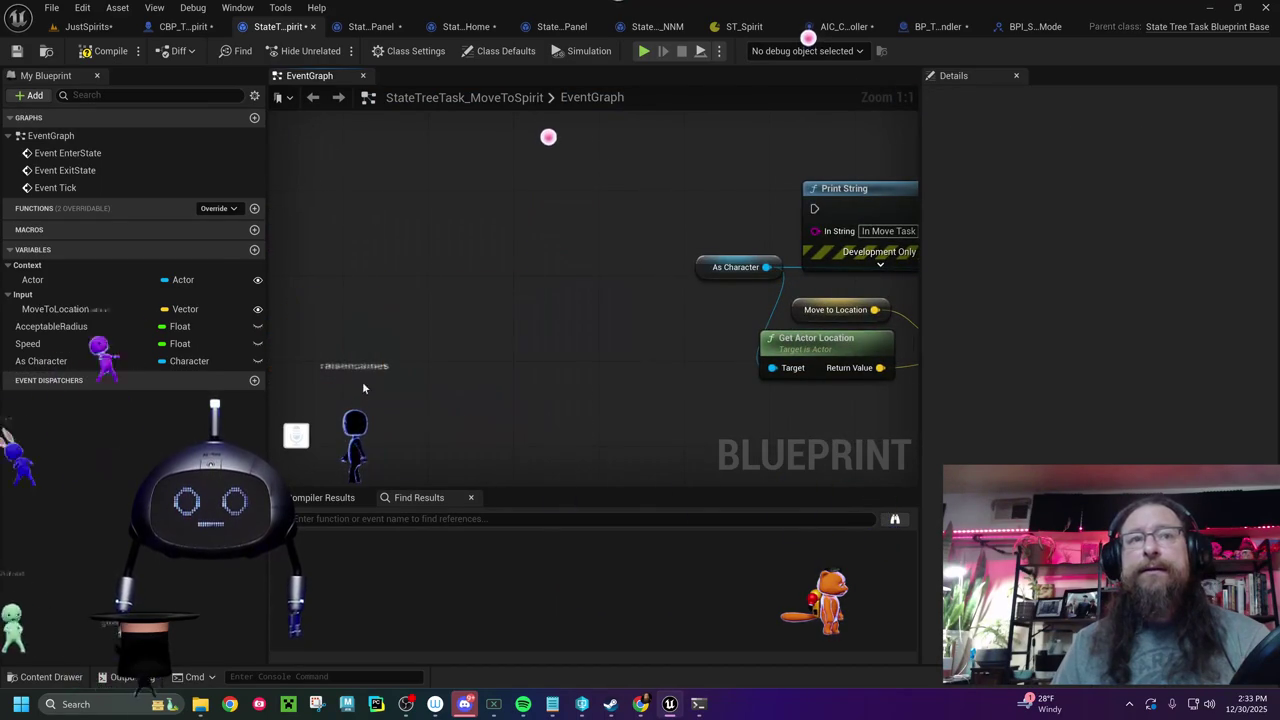
# - Restore the over-deleted node, reconnect Event Tick's execution output, and save the MoveToSpirit task
pyautogui.moveTo(361, 382); pyautogui.dragTo(548, 314)
pyautogui.moveTo(382, 200); pyautogui.dragTo(771, 206)
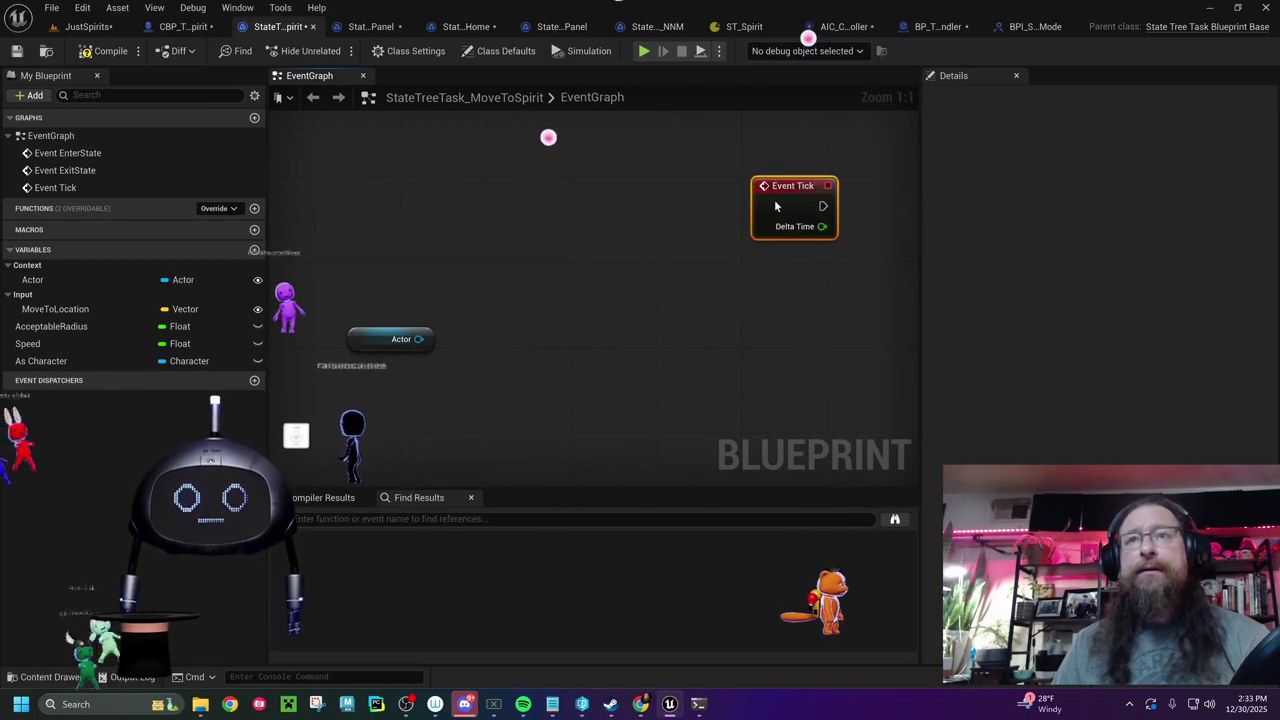
pyautogui.hotkey('ctrl', 'z')
pyautogui.hotkey('ctrl', 'z')
pyautogui.moveTo(325, 213); pyautogui.dragTo(491, 204)
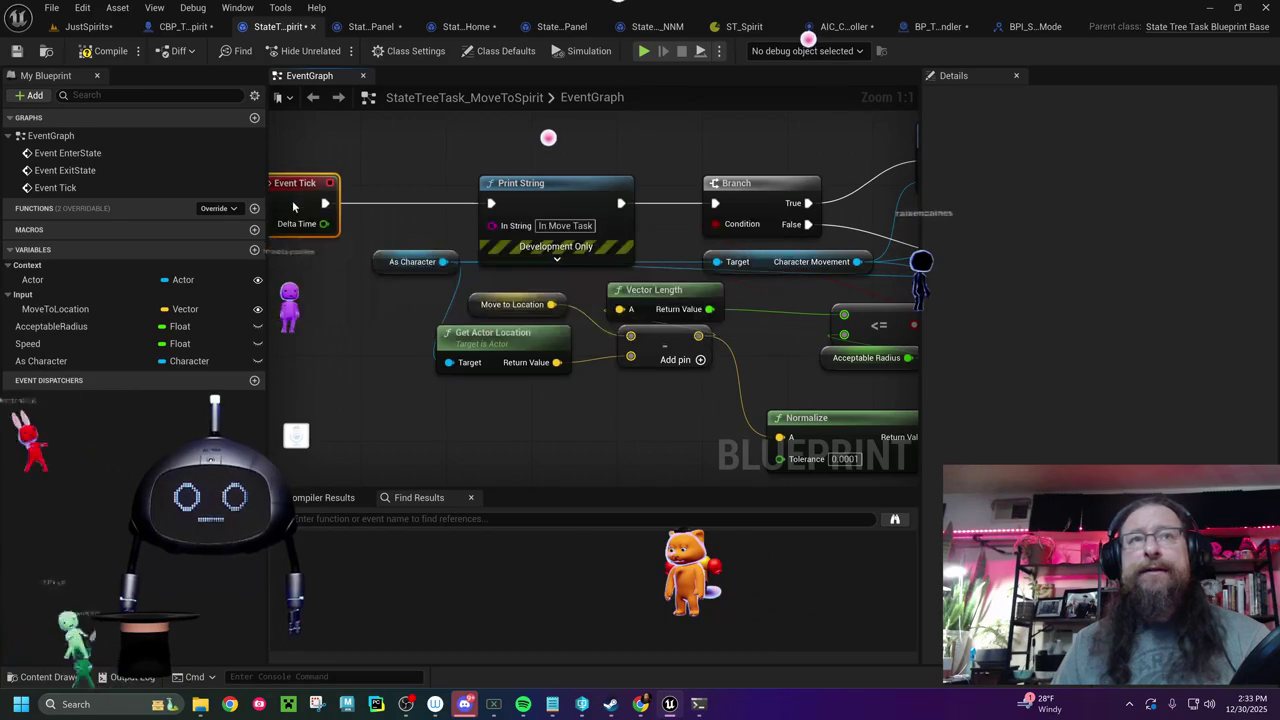
pyautogui.moveTo(357, 297); pyautogui.dragTo(428, 265)
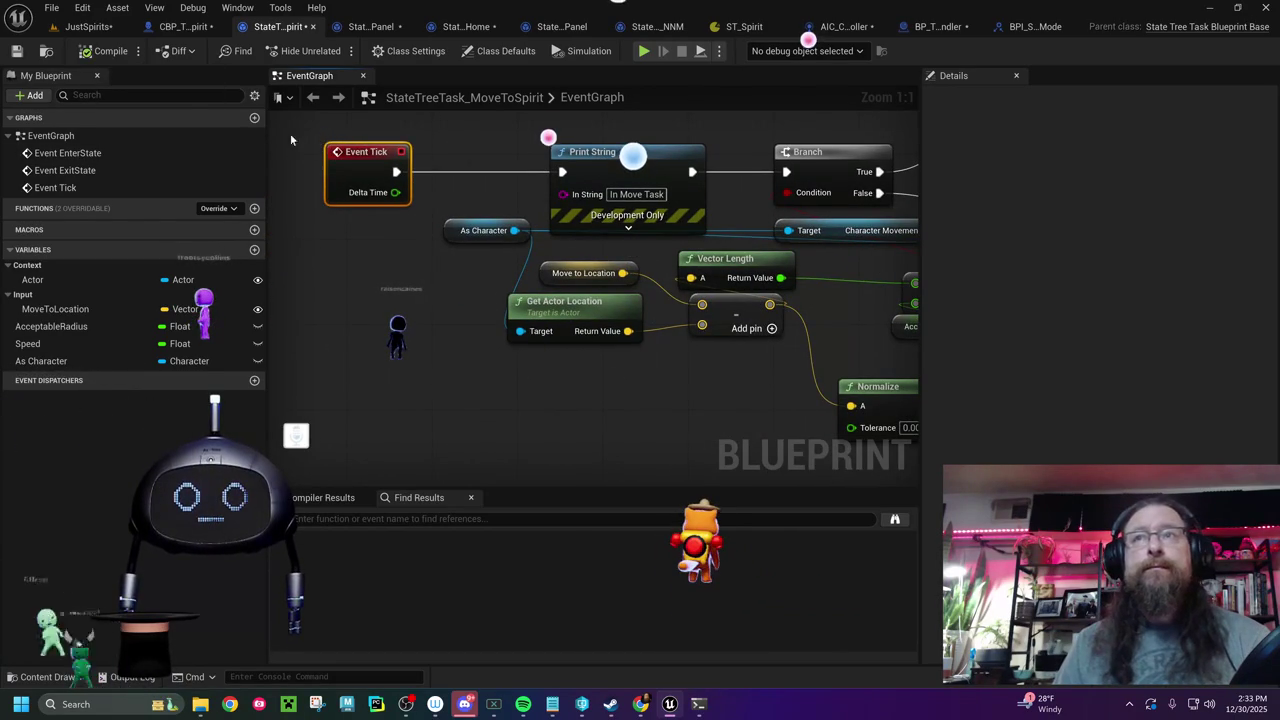
pyautogui.click(18, 51)
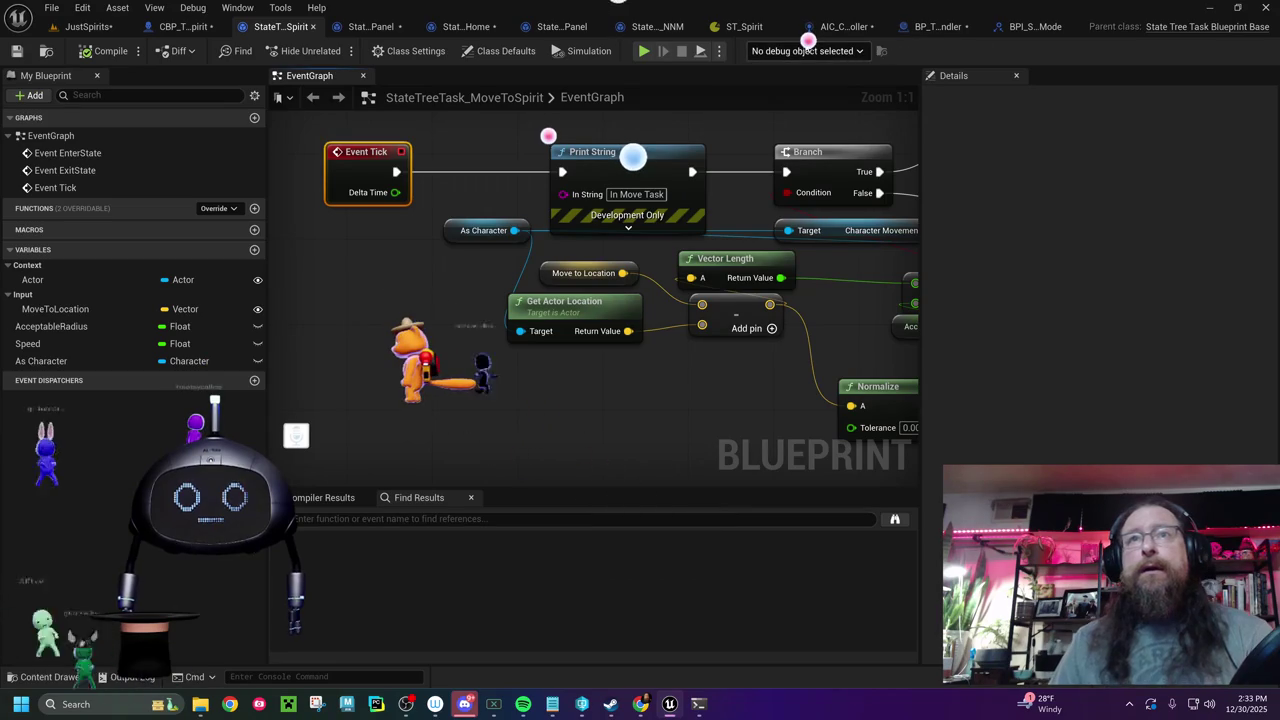
pyautogui.click(750, 27)
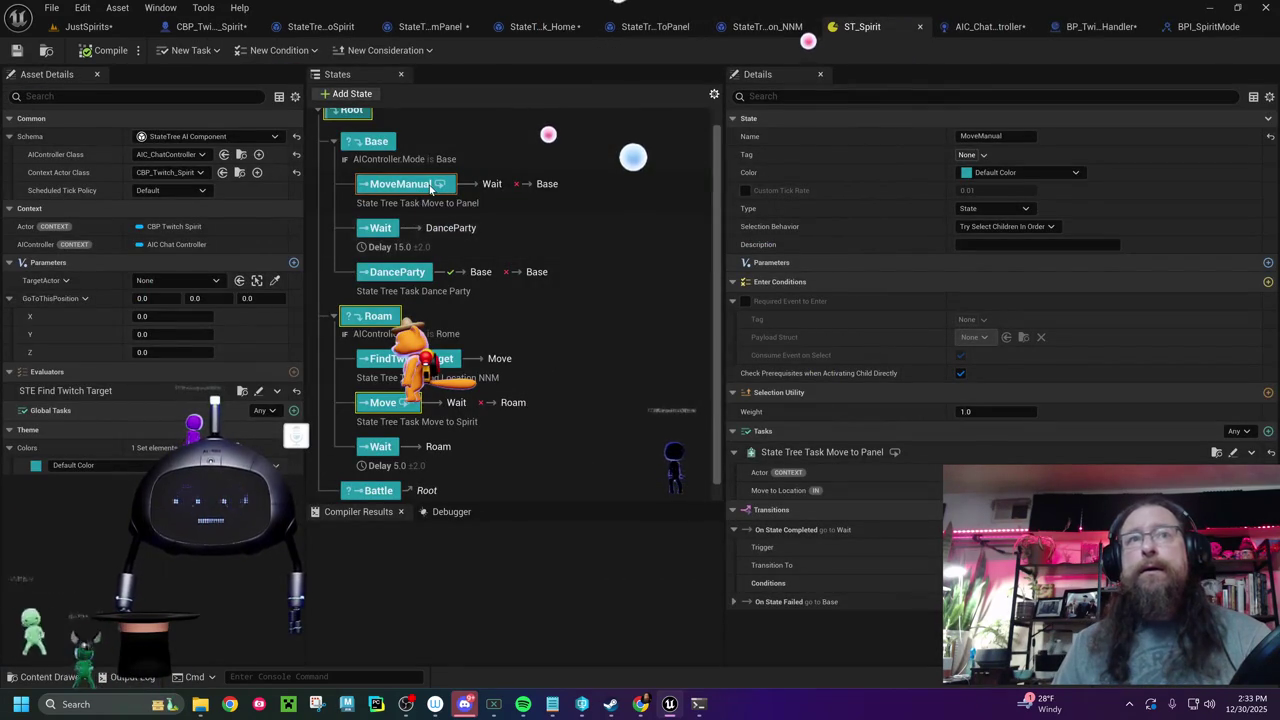
# - Inspect the Wait state's 15-second Delay task leading to DanceParty in ST_Spirit
pyautogui.press('F2')
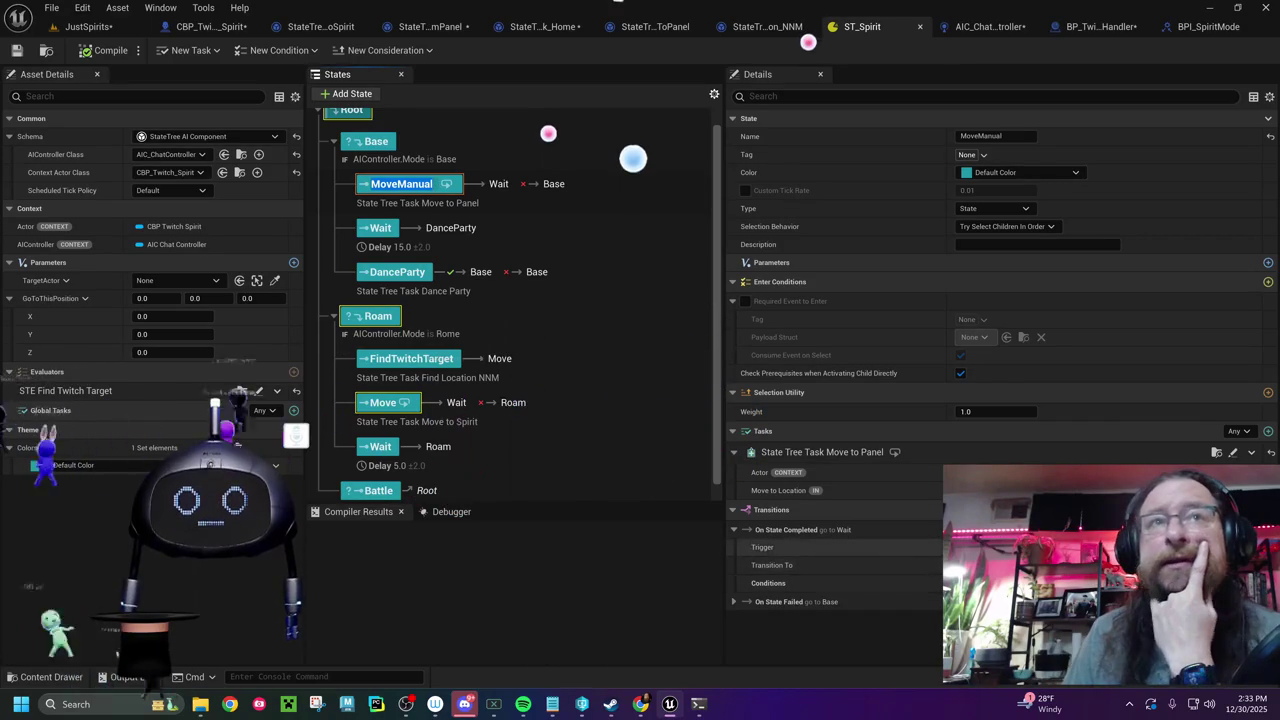
pyautogui.click(555, 219)
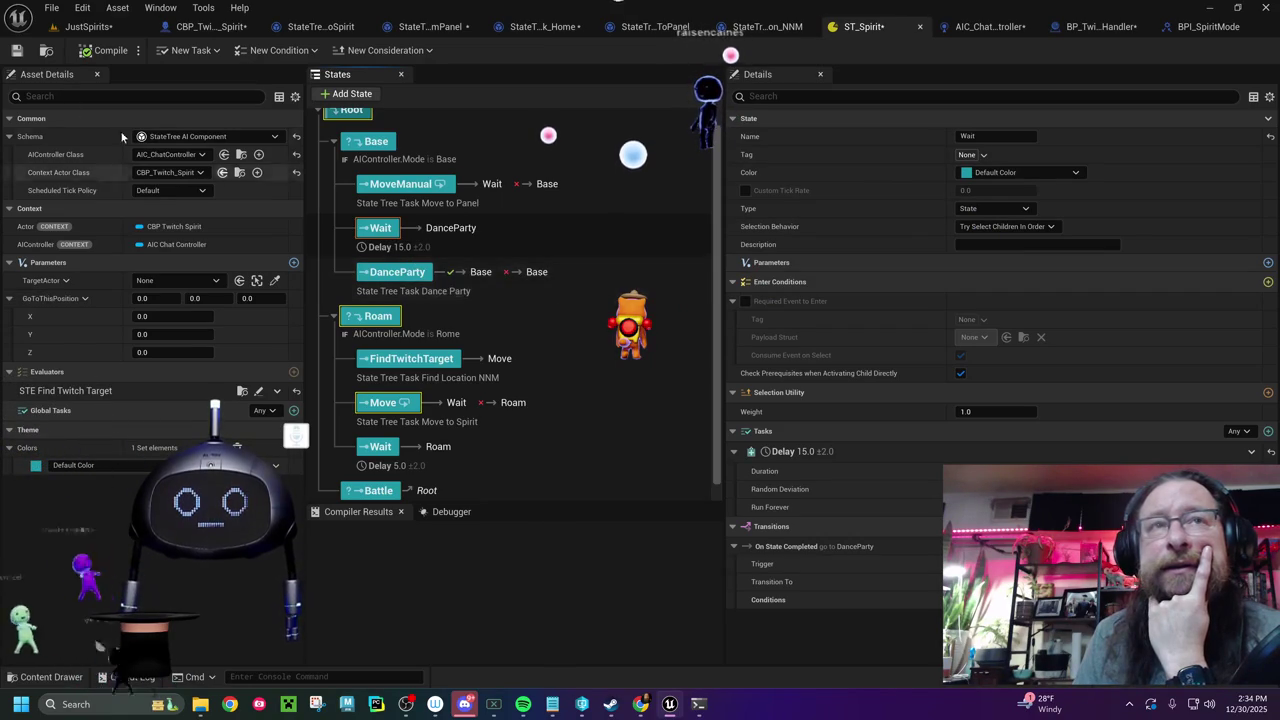
pyautogui.click(88, 26)
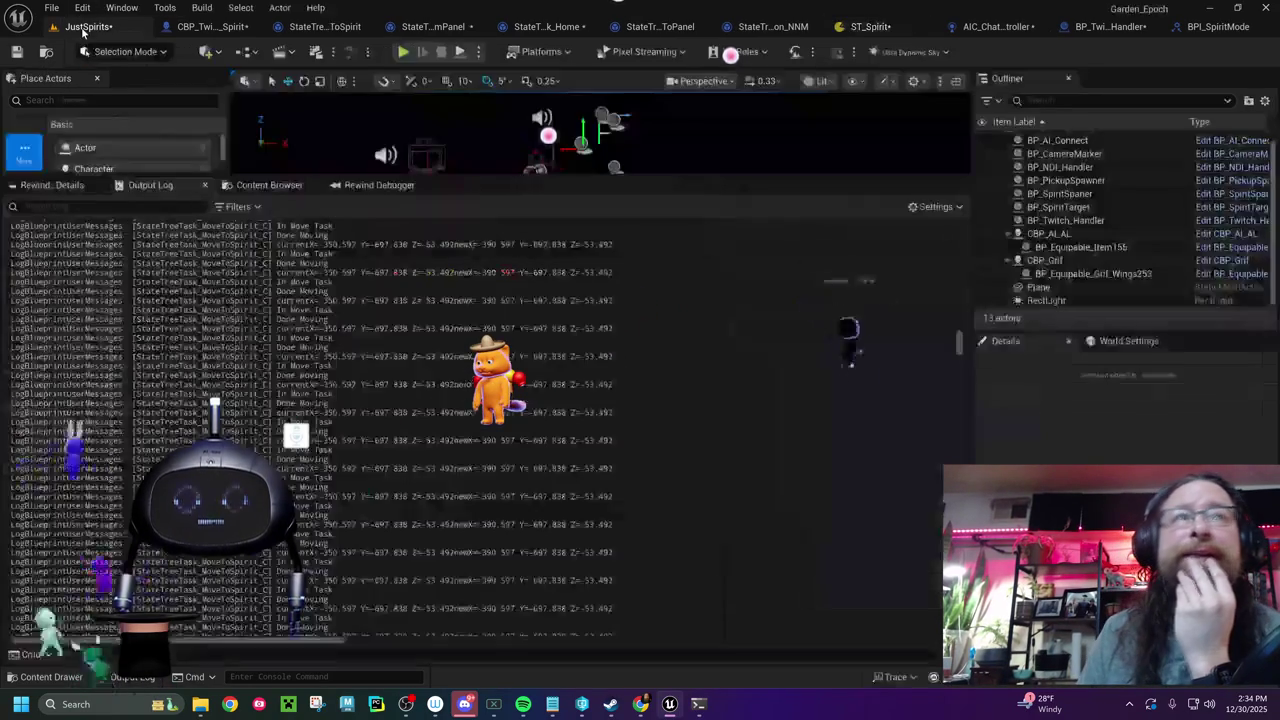
# - Clear and shrink the Output Log, then save the JustSpirits level
pyautogui.rightClick(326, 336)
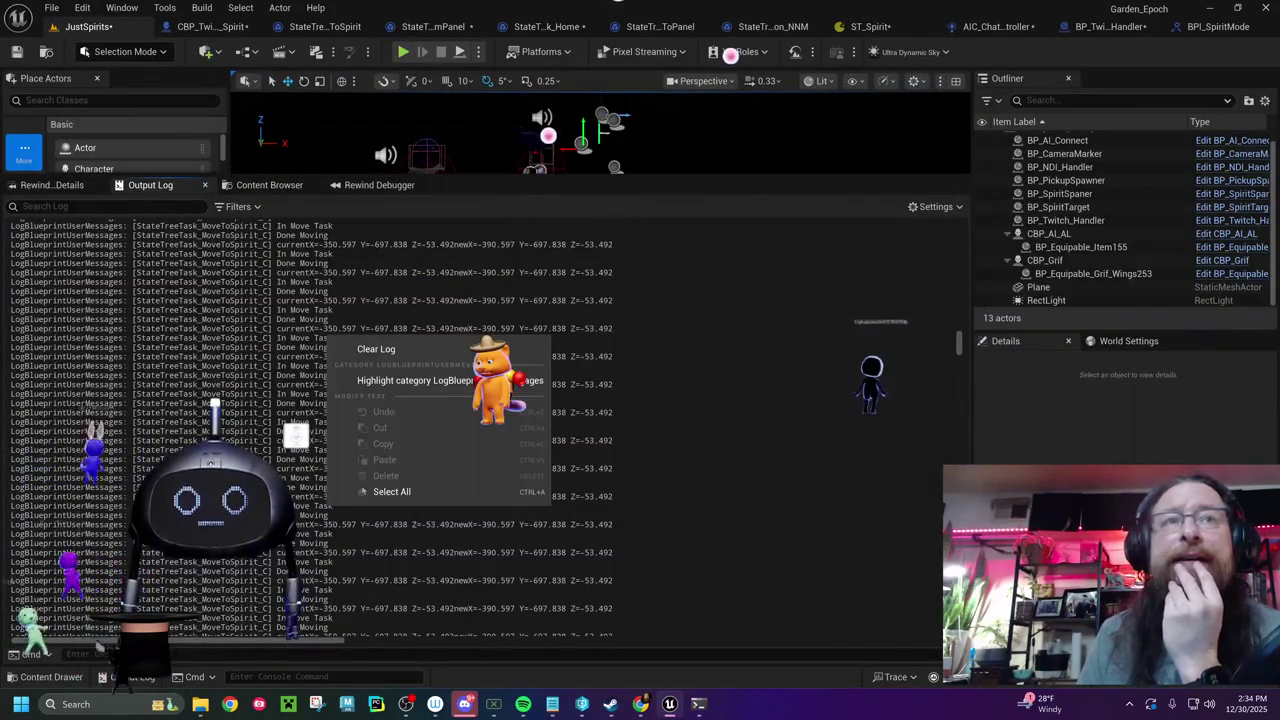
pyautogui.click(400, 349)
pyautogui.moveTo(372, 178); pyautogui.dragTo(366, 447)
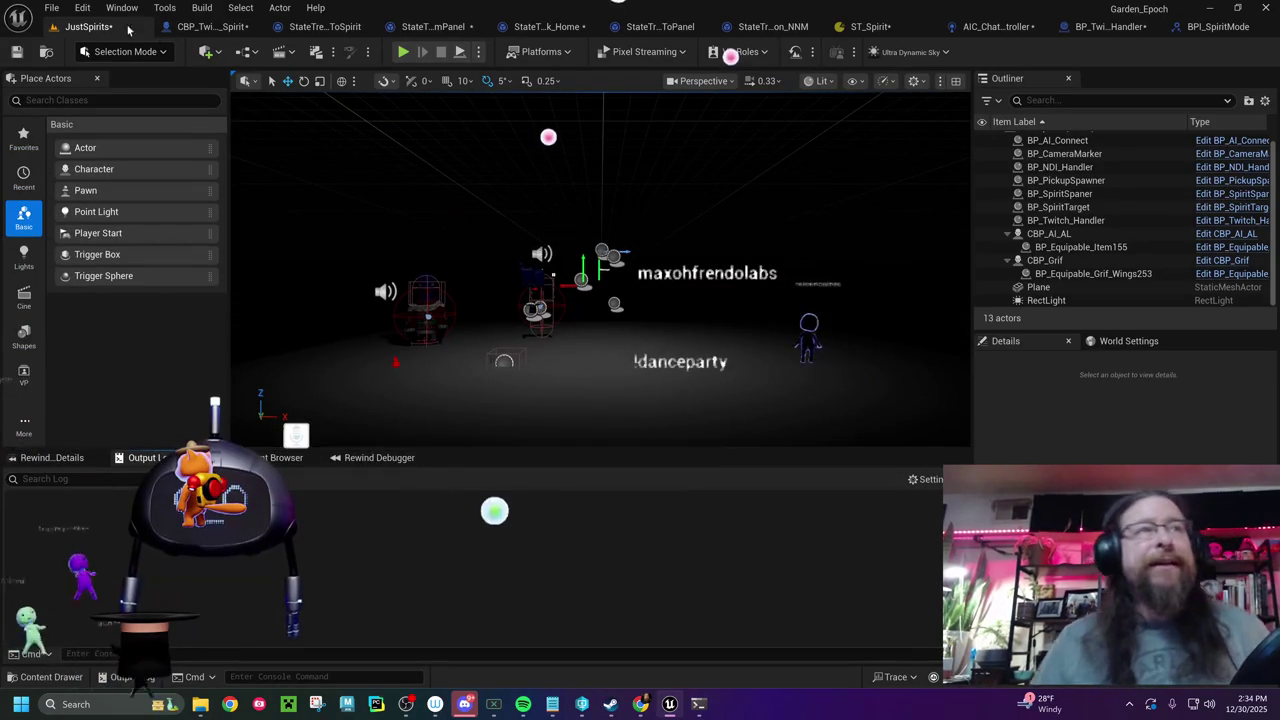
pyautogui.click(17, 51)
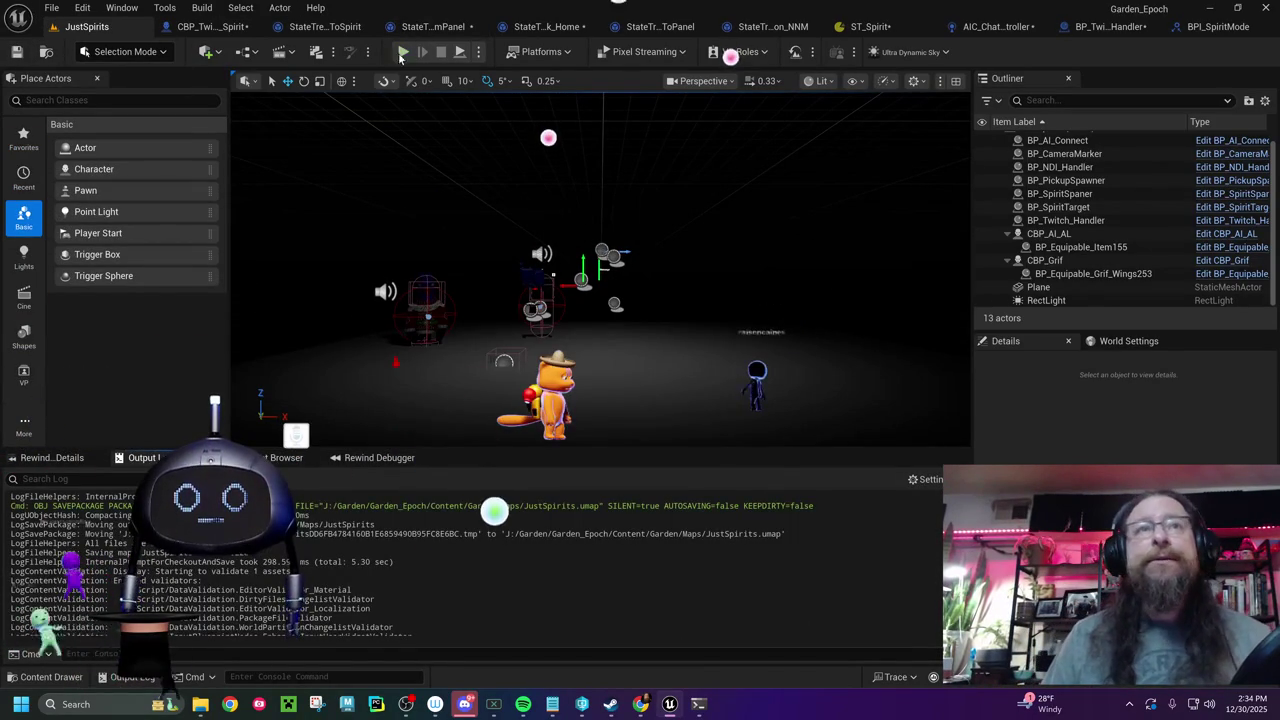
# - Play-test the level and show the Gameplay Debugger with ST_Spirit running MoveManual
pyautogui.click(402, 52)
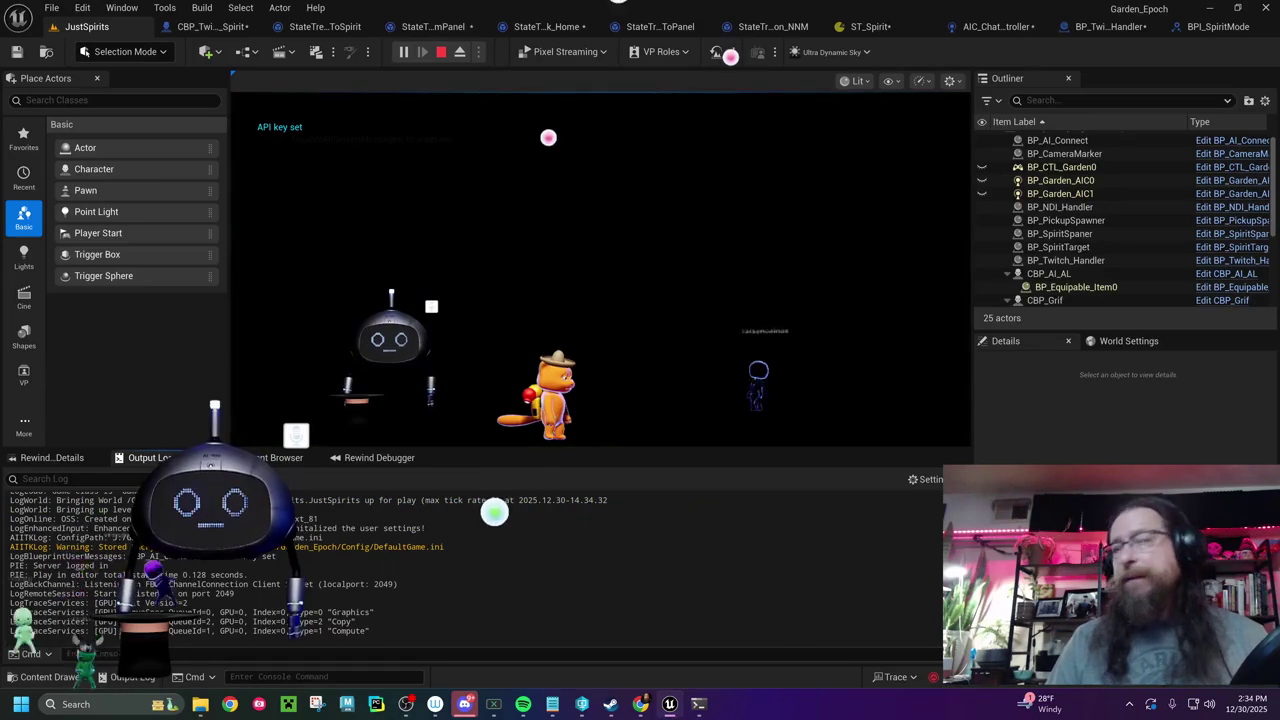
pyautogui.scroll(3, 604, 556)
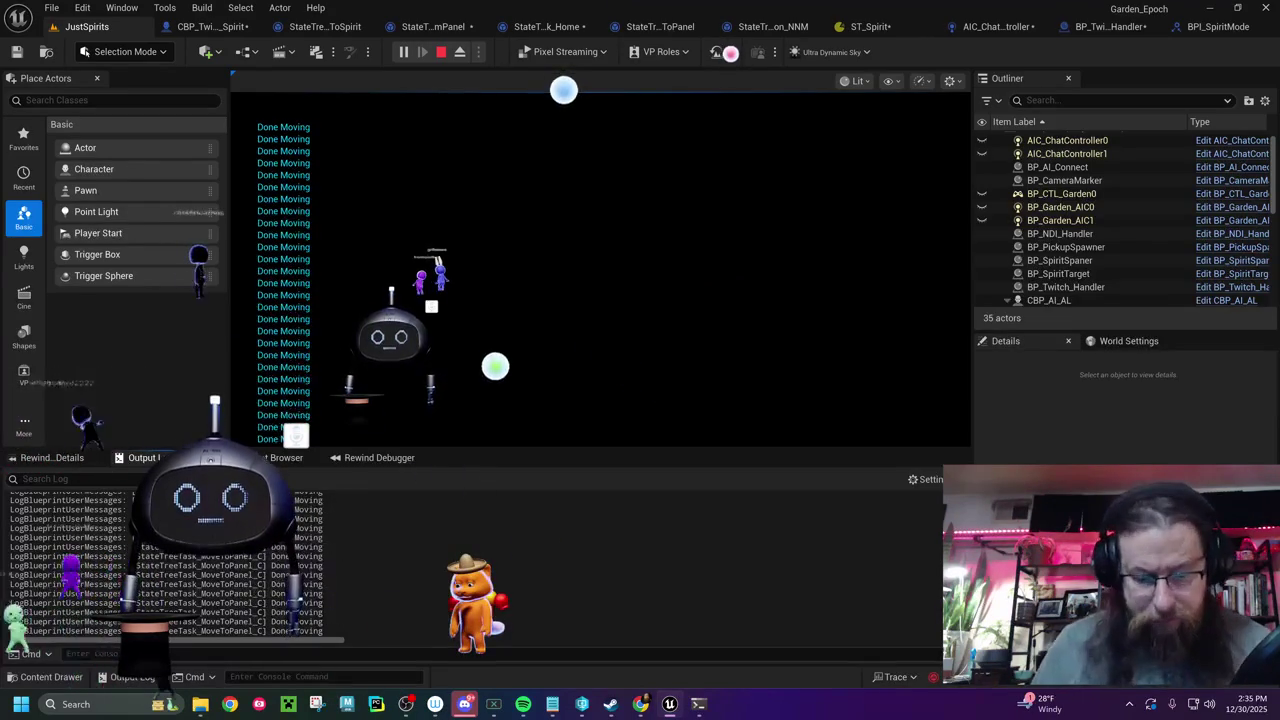
pyautogui.press("'")
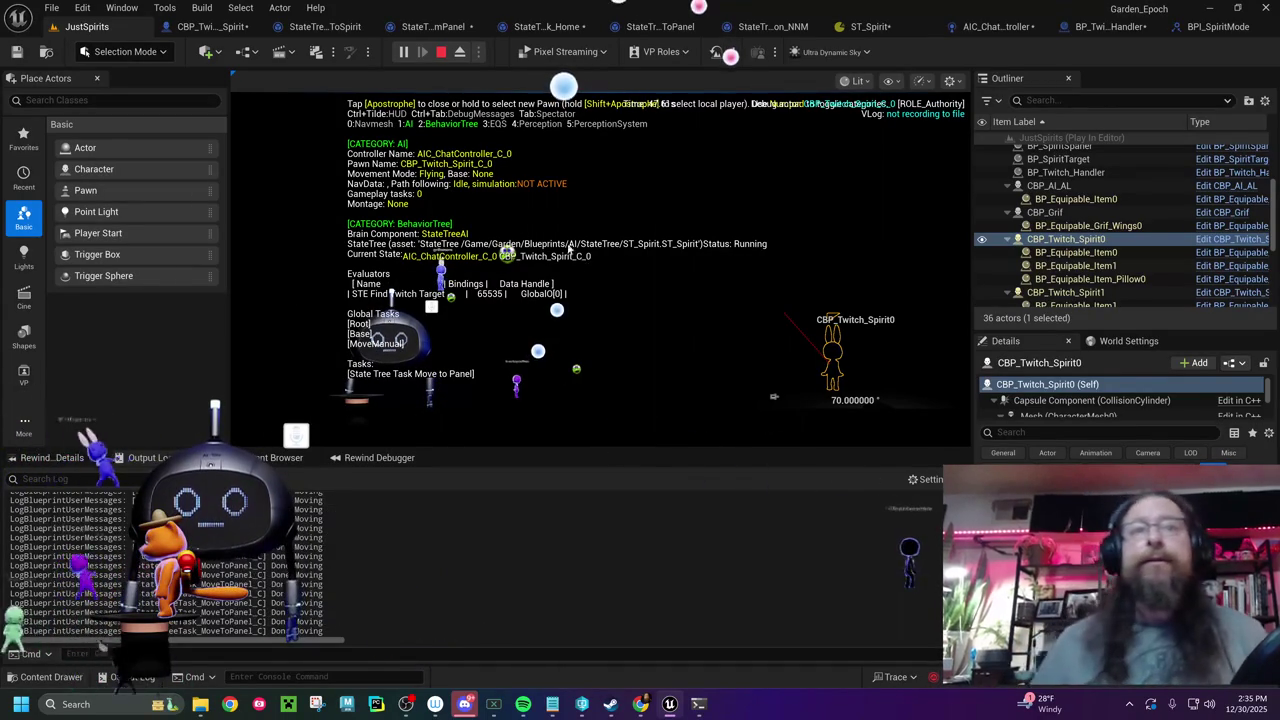
# - Check the MoveManual → Wait → DanceParty transitions, keeping Wait as MoveManual's completion target
pyautogui.click(866, 27)
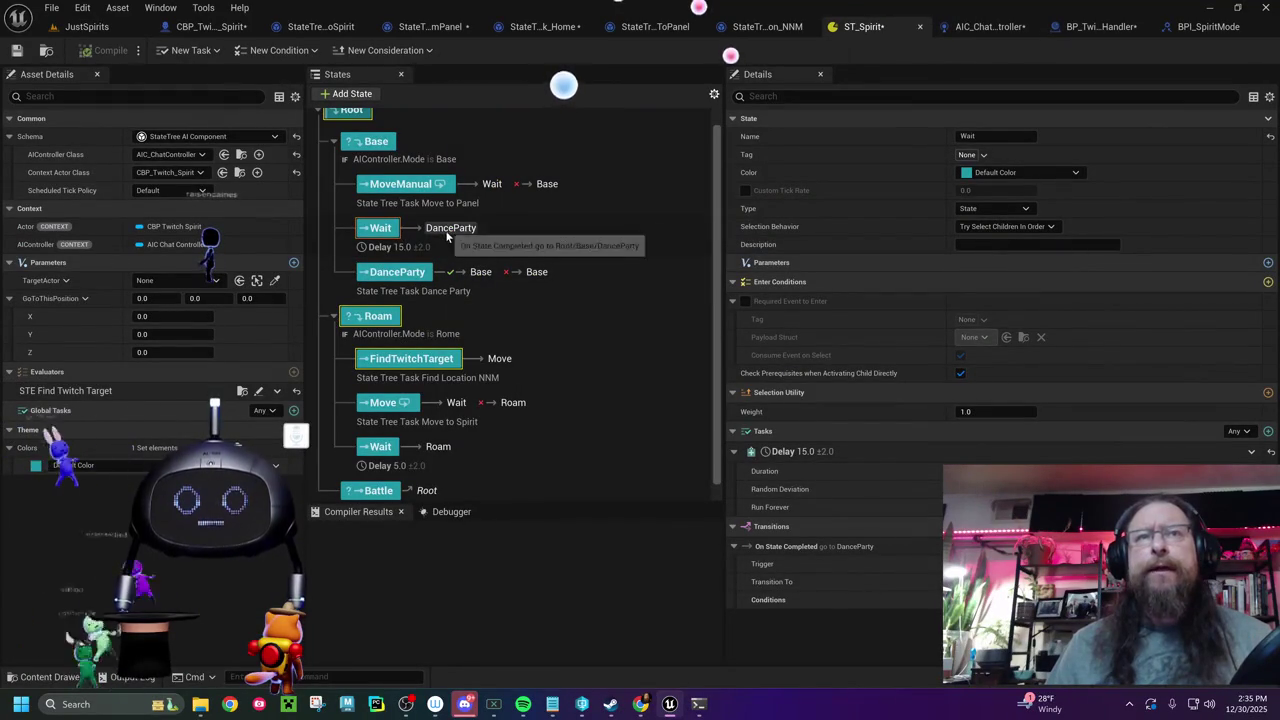
pyautogui.click(430, 197)
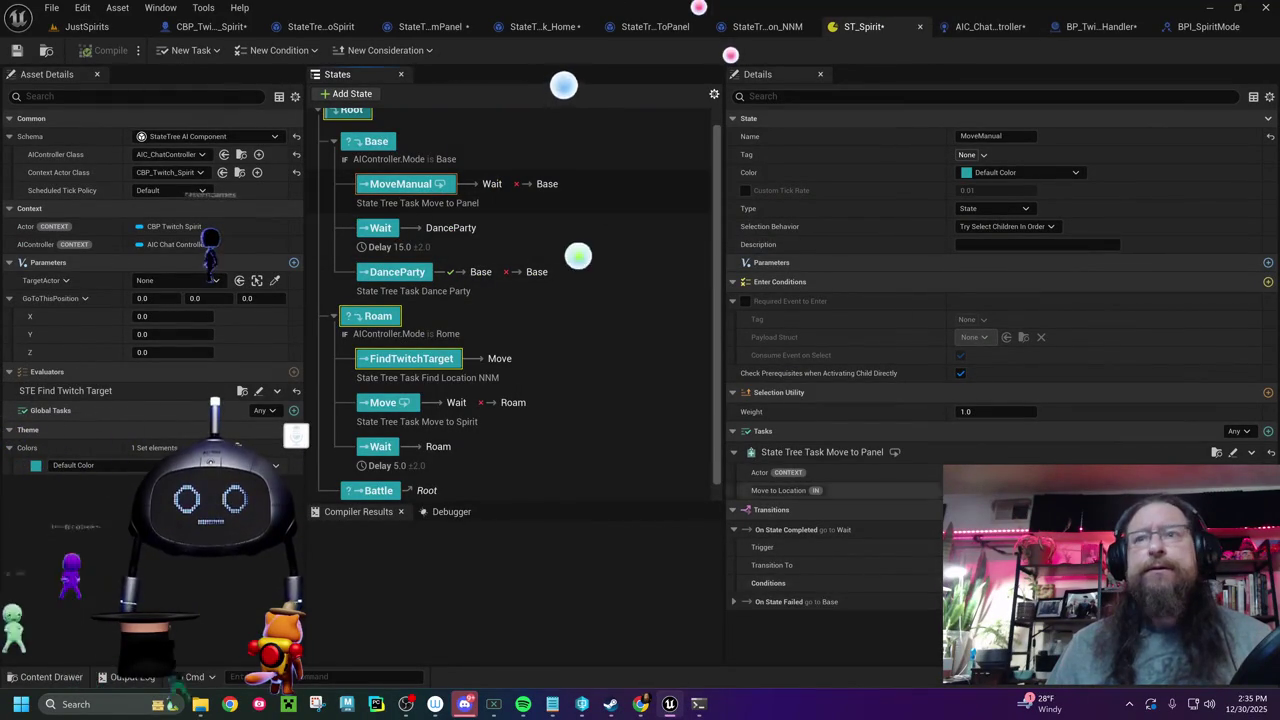
pyautogui.click(1000, 565)
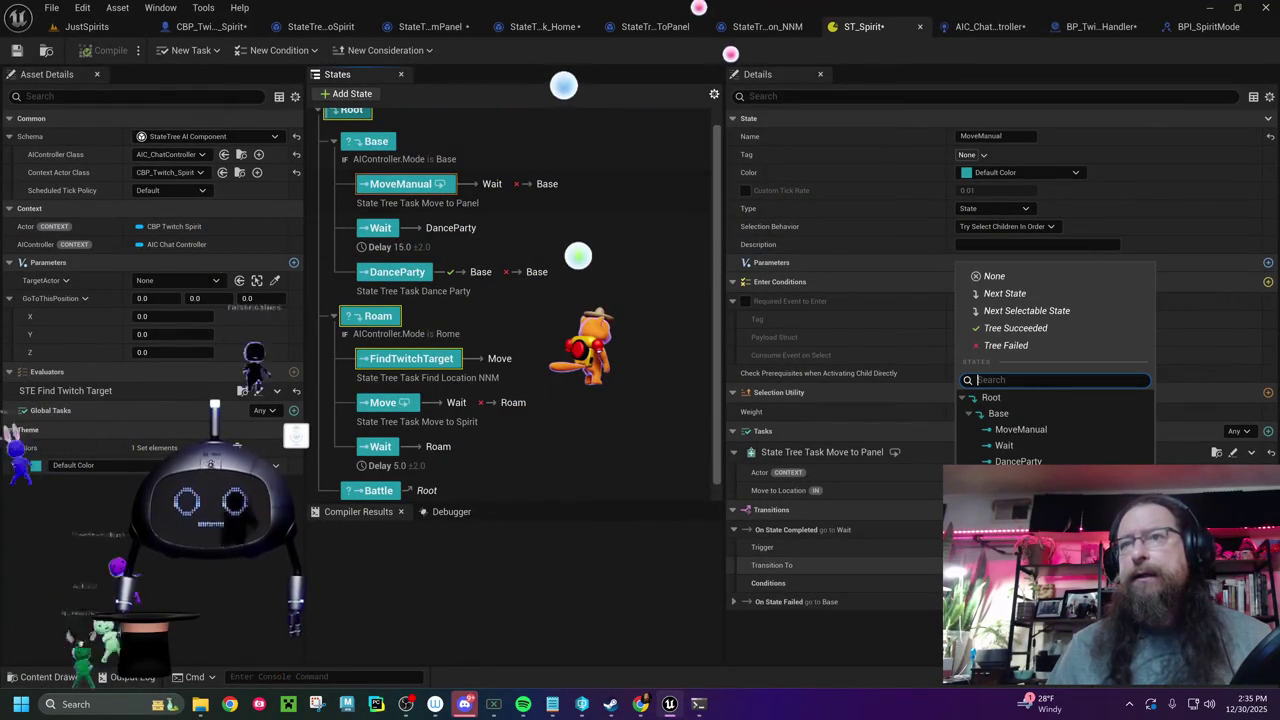
pyautogui.click(1005, 446)
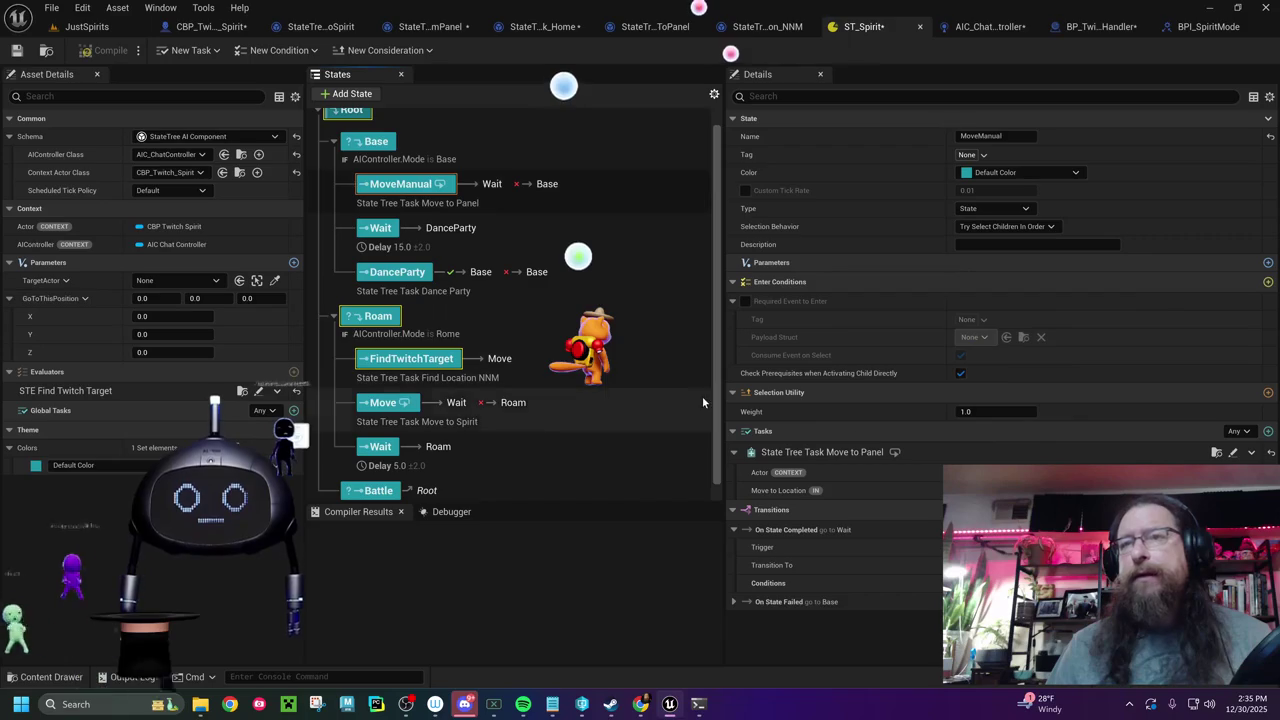
pyautogui.click(390, 230)
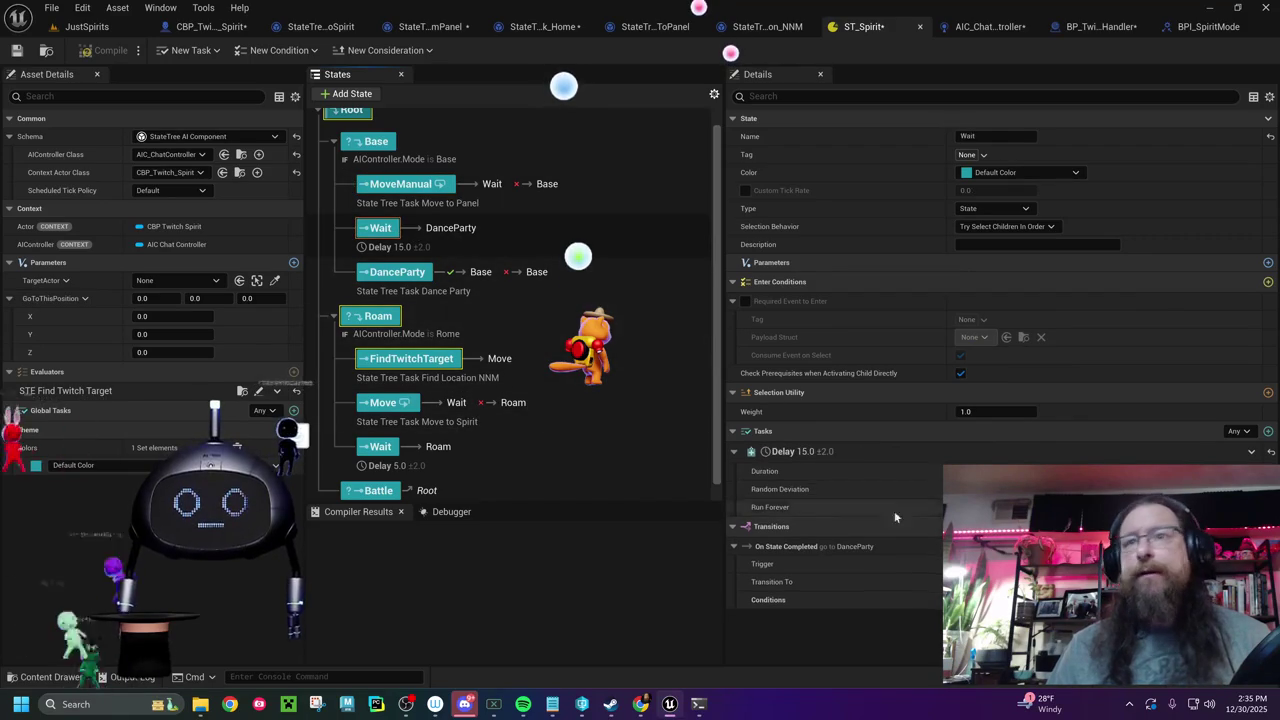
pyautogui.click(400, 276)
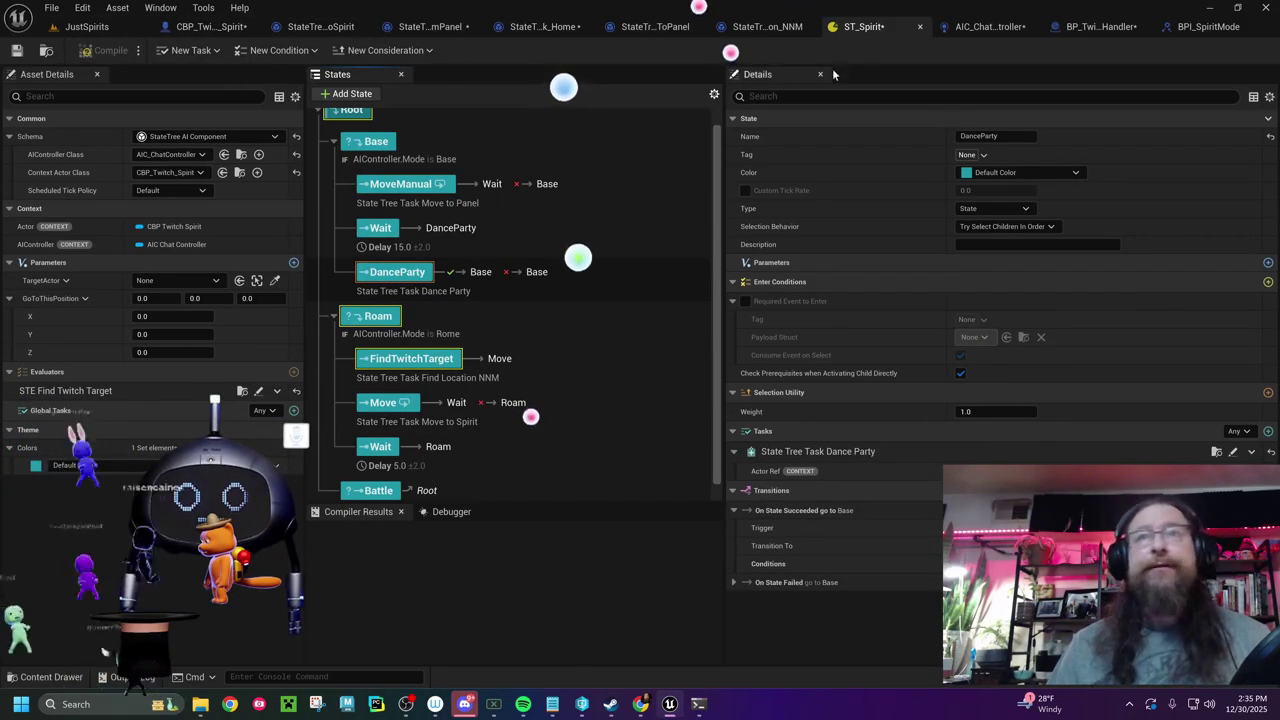
# - Stop the play session and compile the ST_Spirit state tree
pyautogui.click(87, 26)
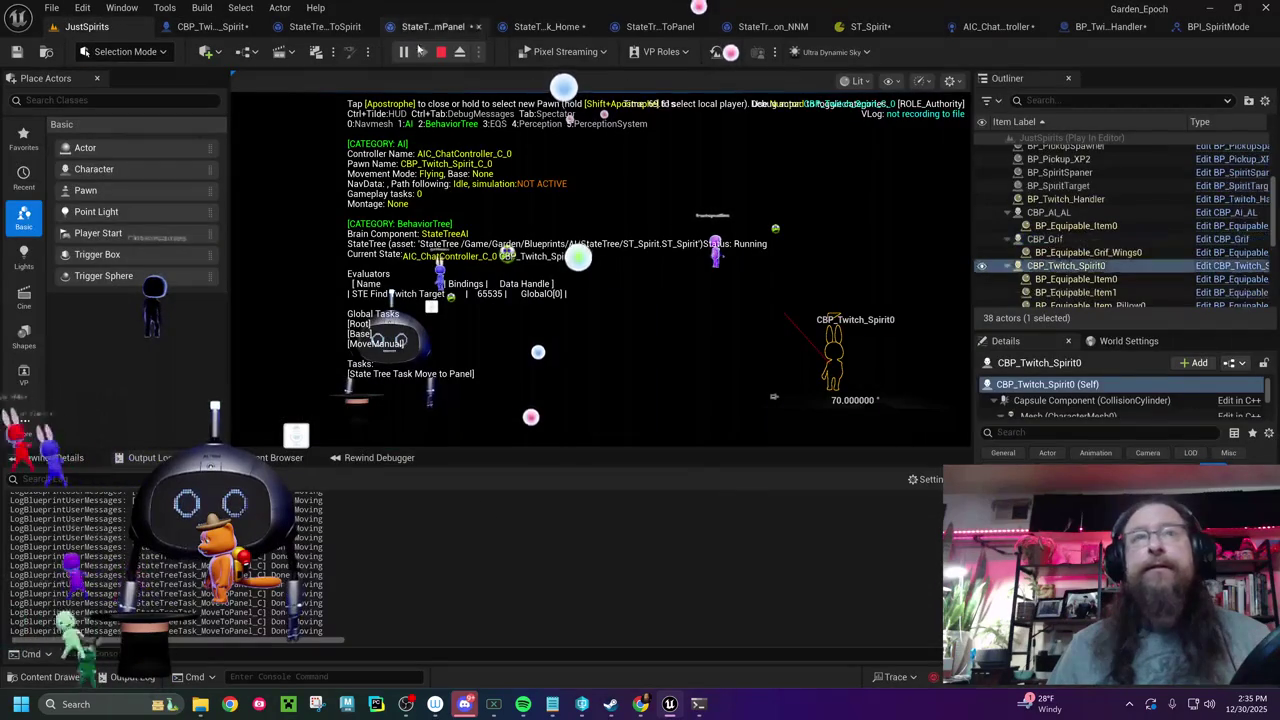
pyautogui.click(440, 51)
pyautogui.click(862, 27)
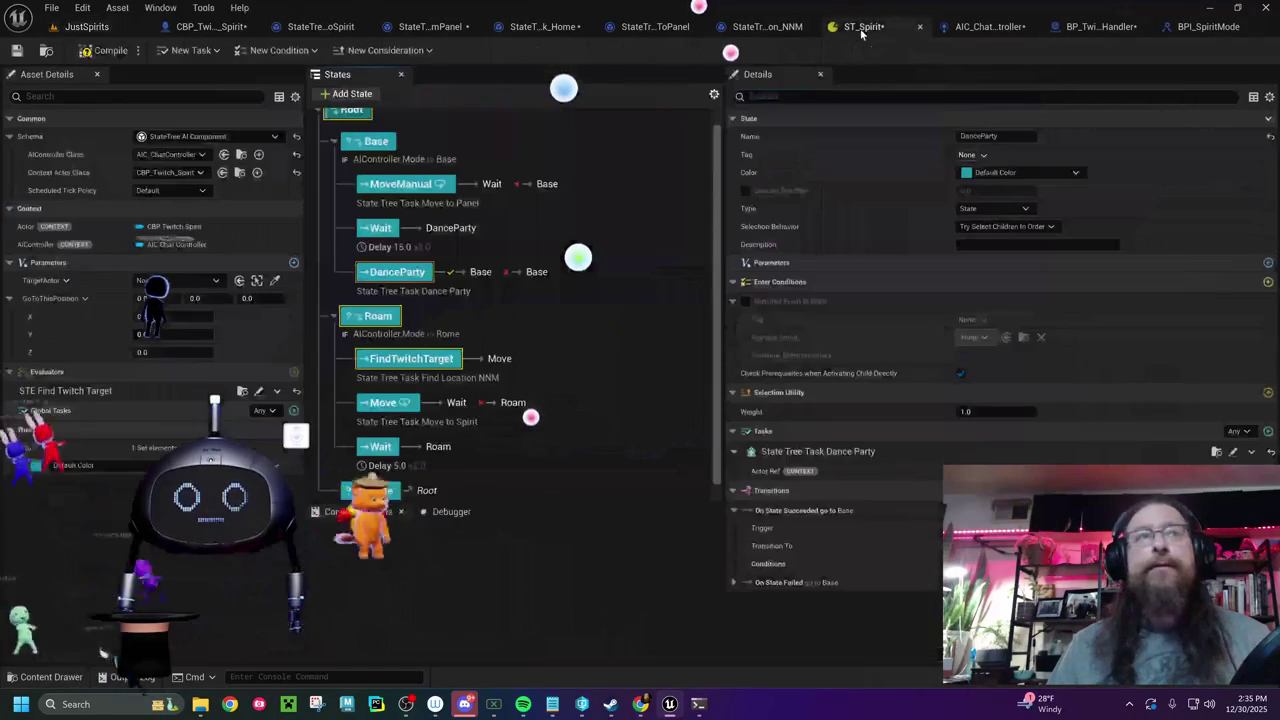
pyautogui.click(84, 52)
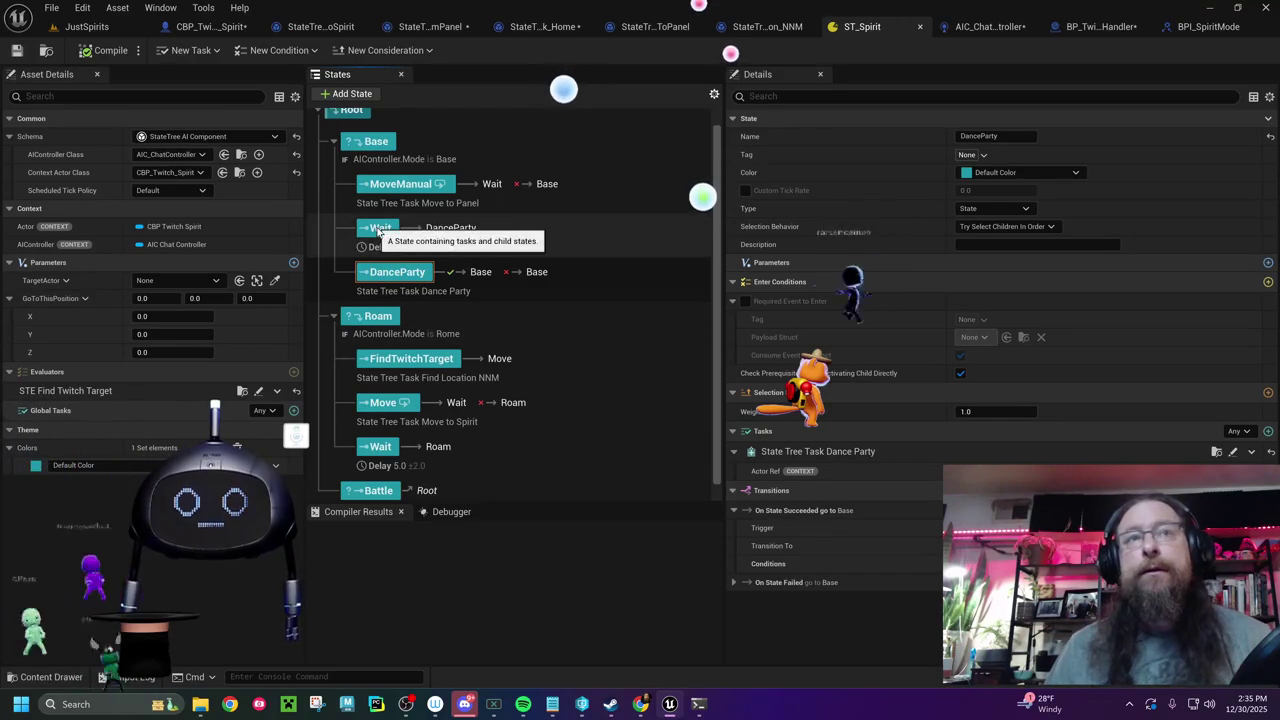
# - Recheck that MoveManual's completion target is still Wait, then start another play test
pyautogui.click(400, 186)
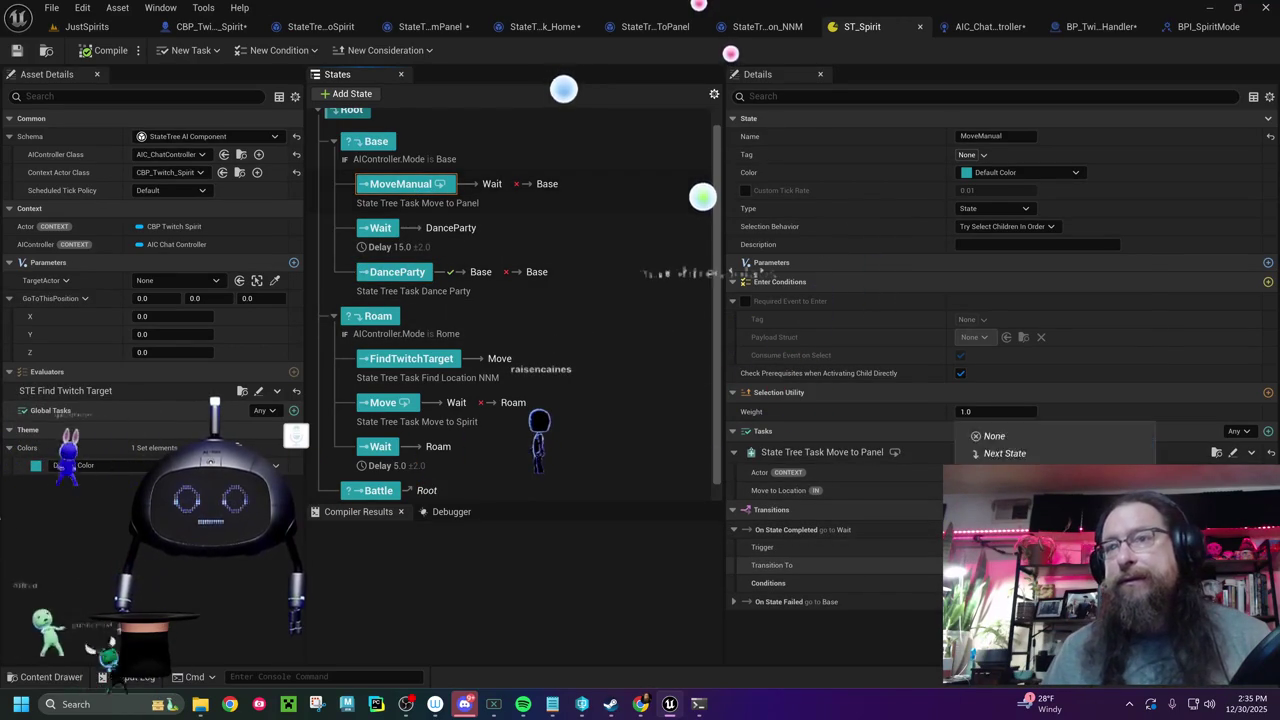
pyautogui.click(985, 565)
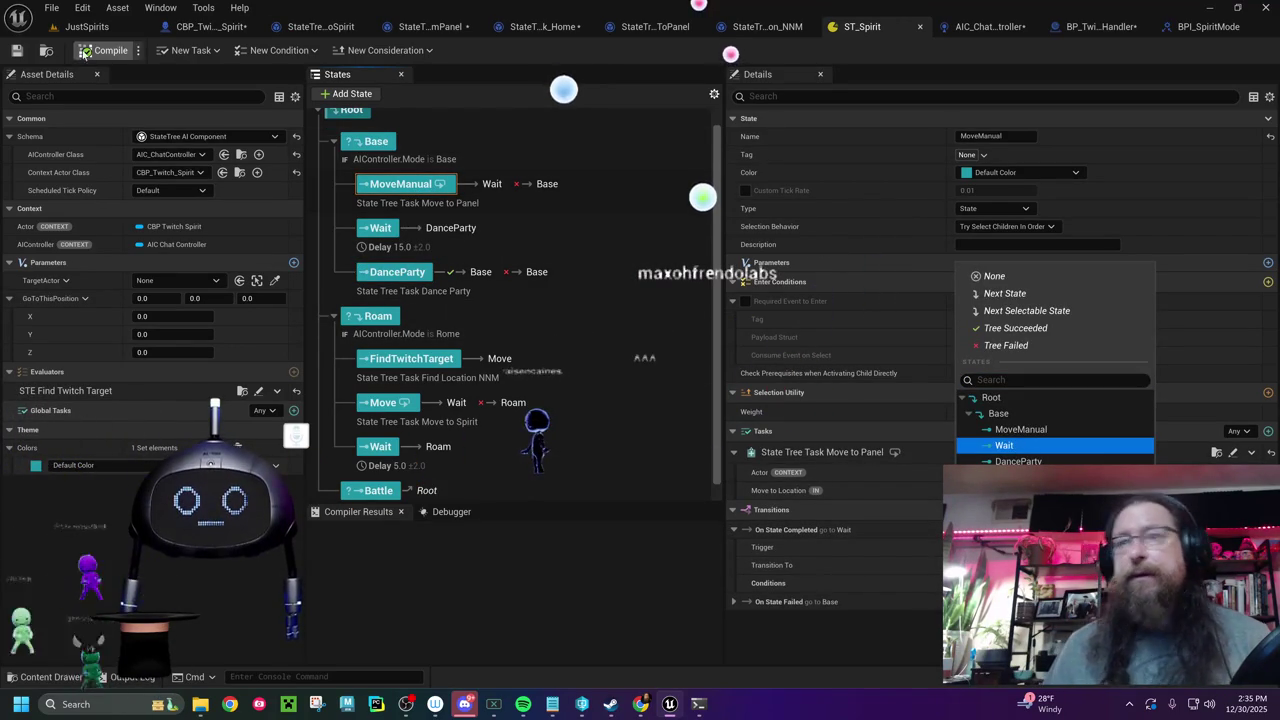
pyautogui.click(505, 148)
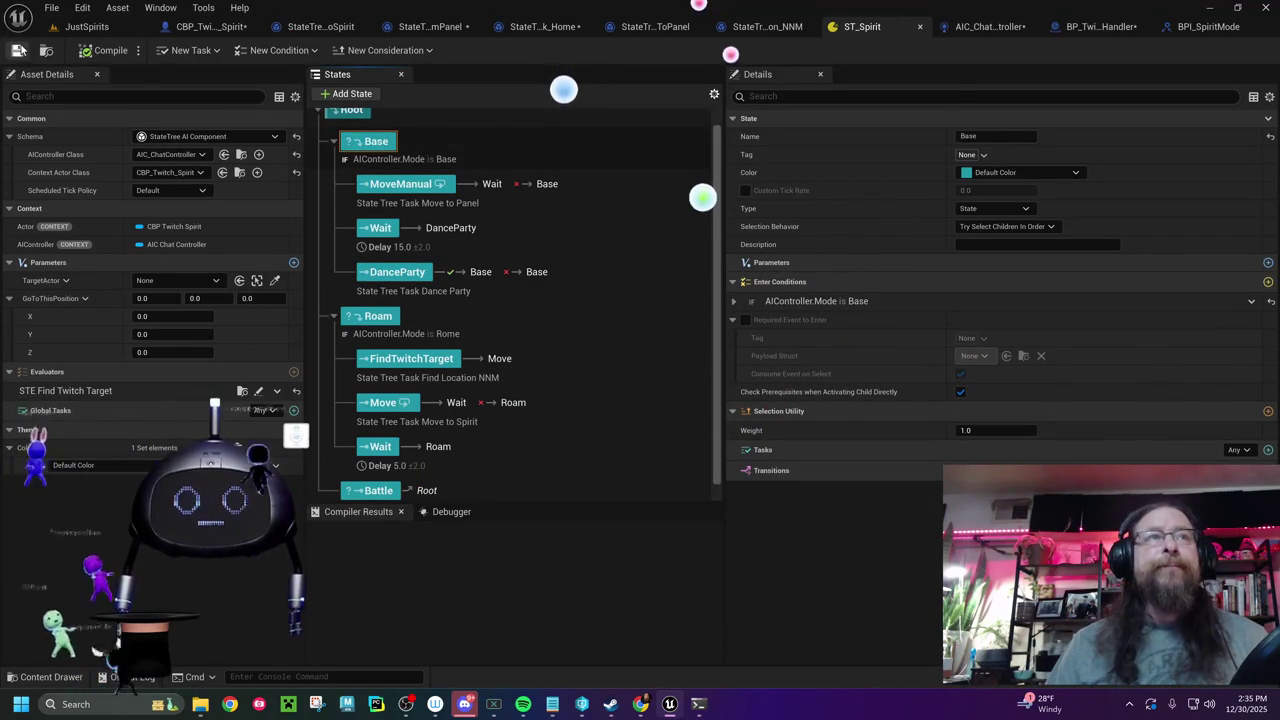
pyautogui.click(87, 27)
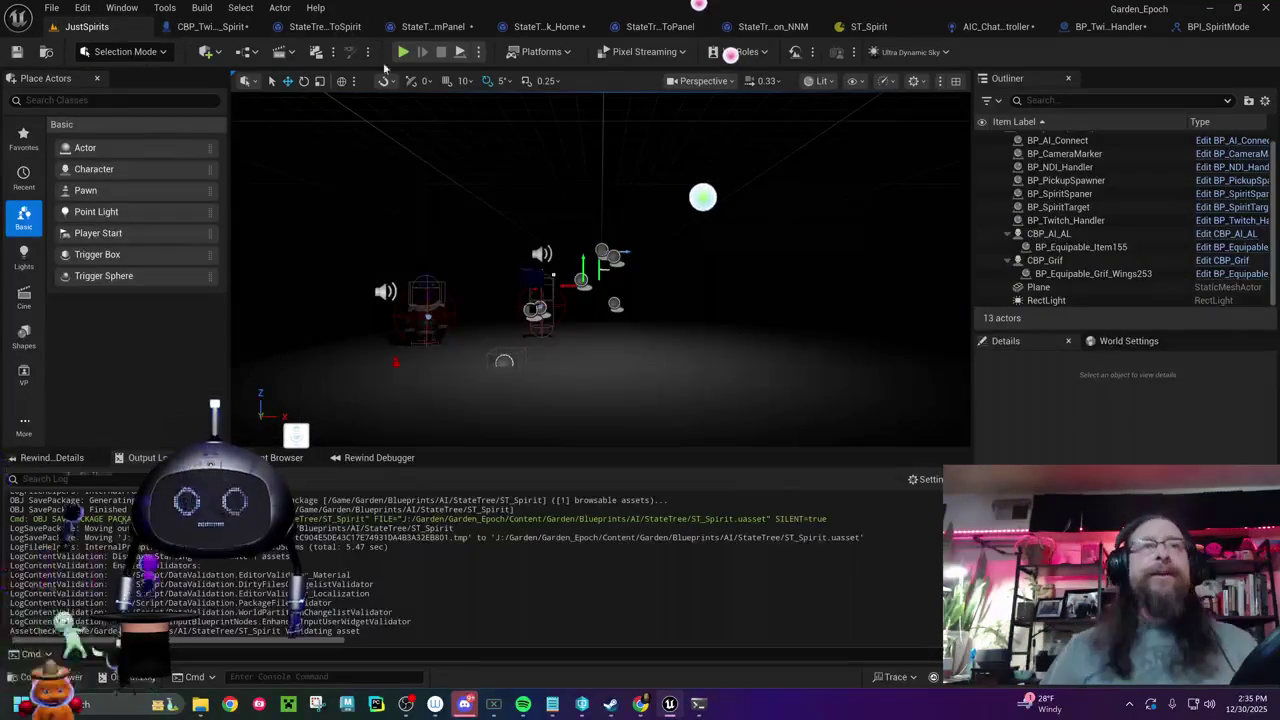
pyautogui.click(403, 51)
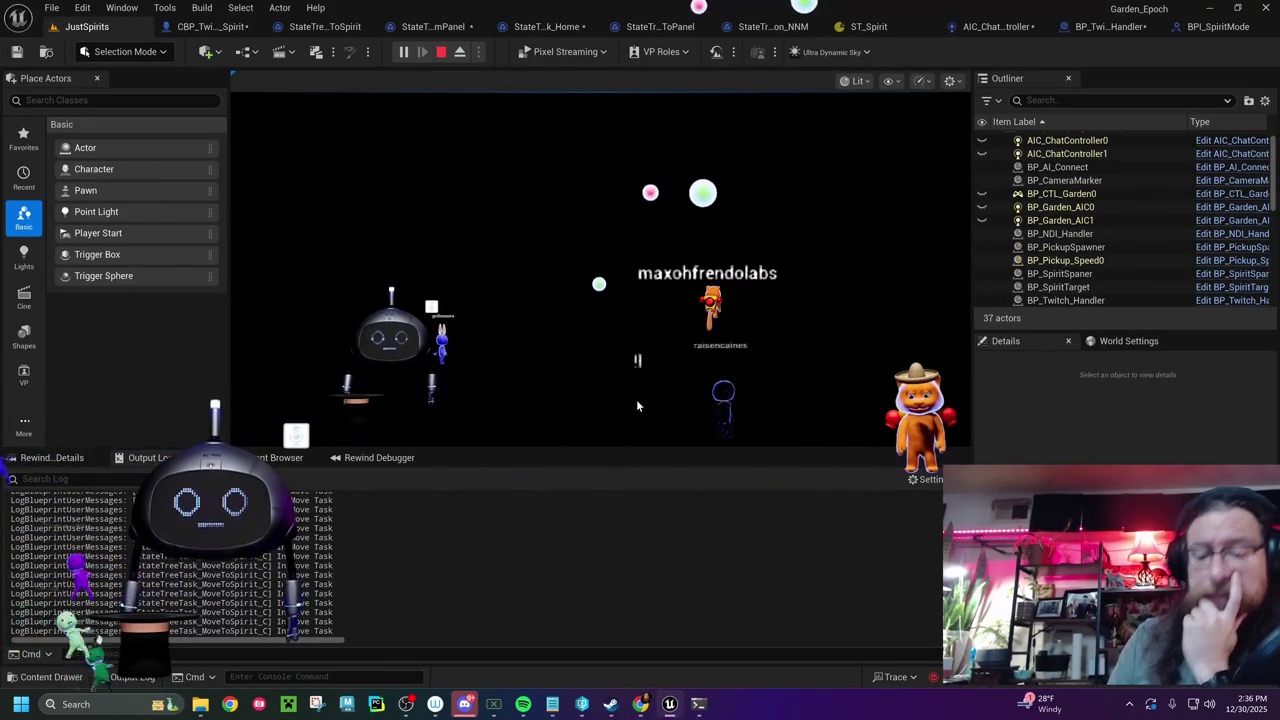
# - Use the Gameplay Debugger to confirm CBP_Twitch_Spirit0 reaches the Wait delay, then stop
pyautogui.press("'")
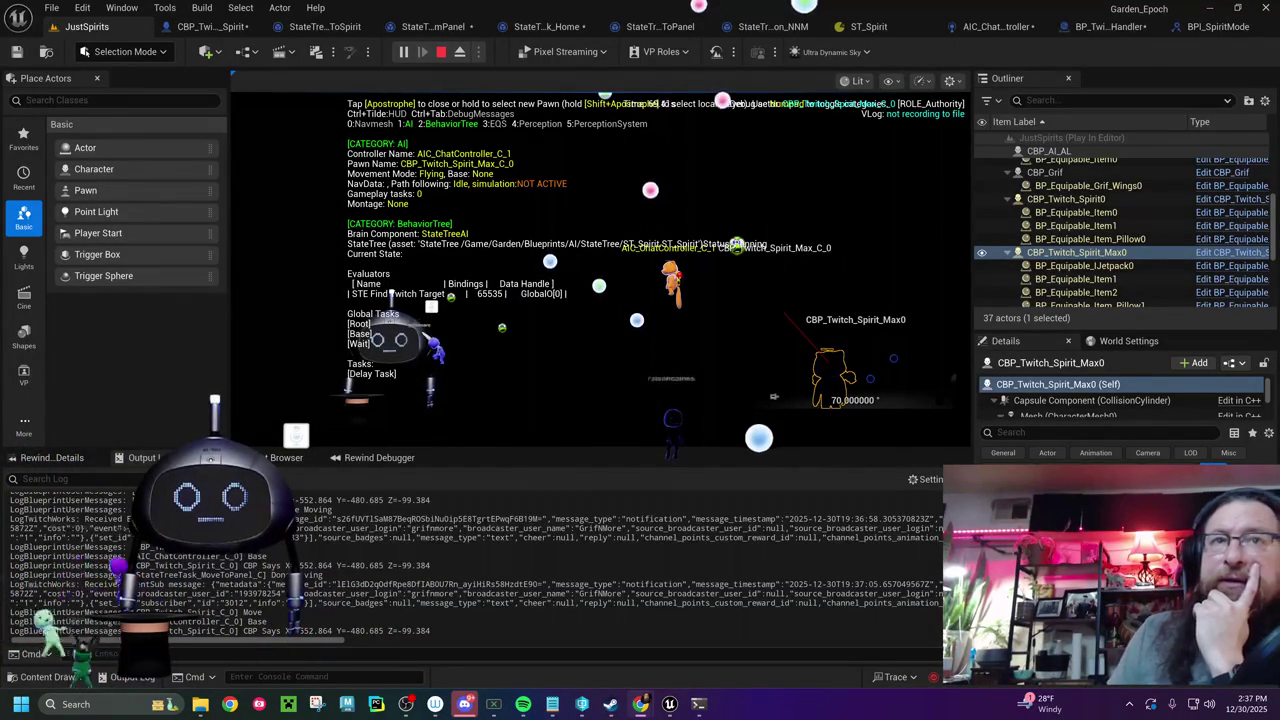
pyautogui.click(1062, 199)
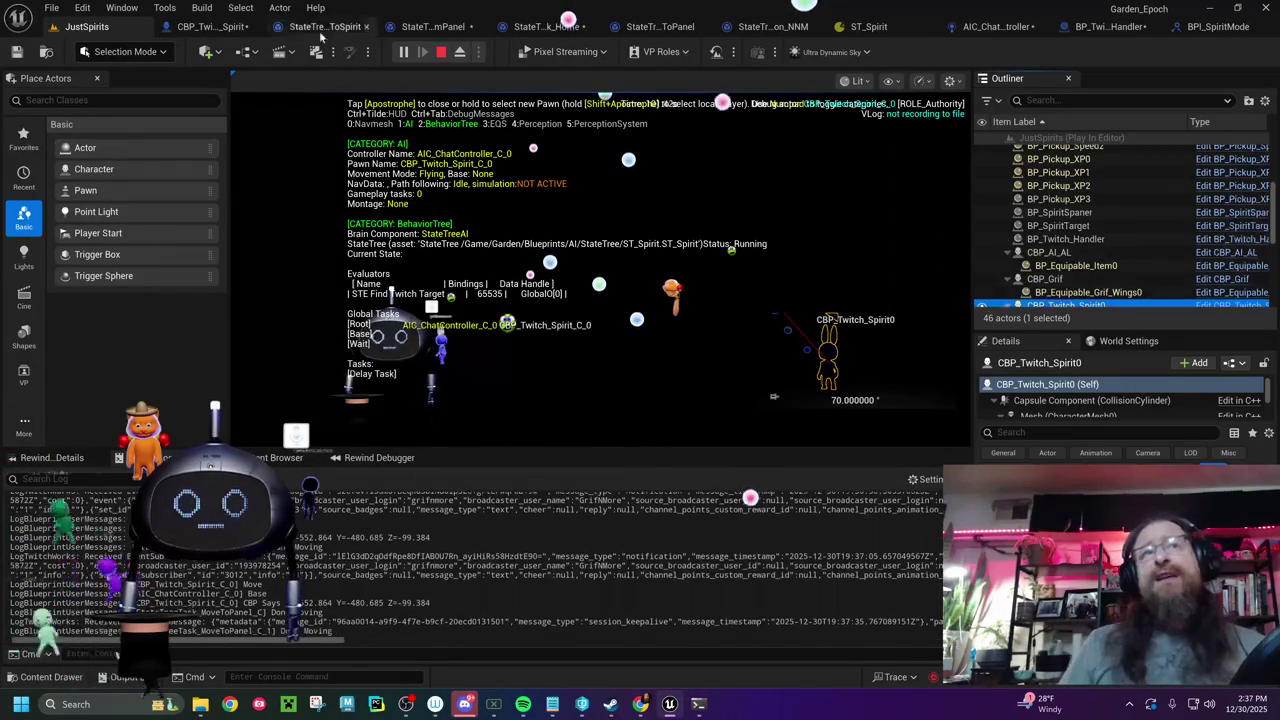
pyautogui.click(440, 51)
# - Tidy the SET New Location node in the CBP_Twitch_Spirit EventGraph
pyautogui.click(210, 26)
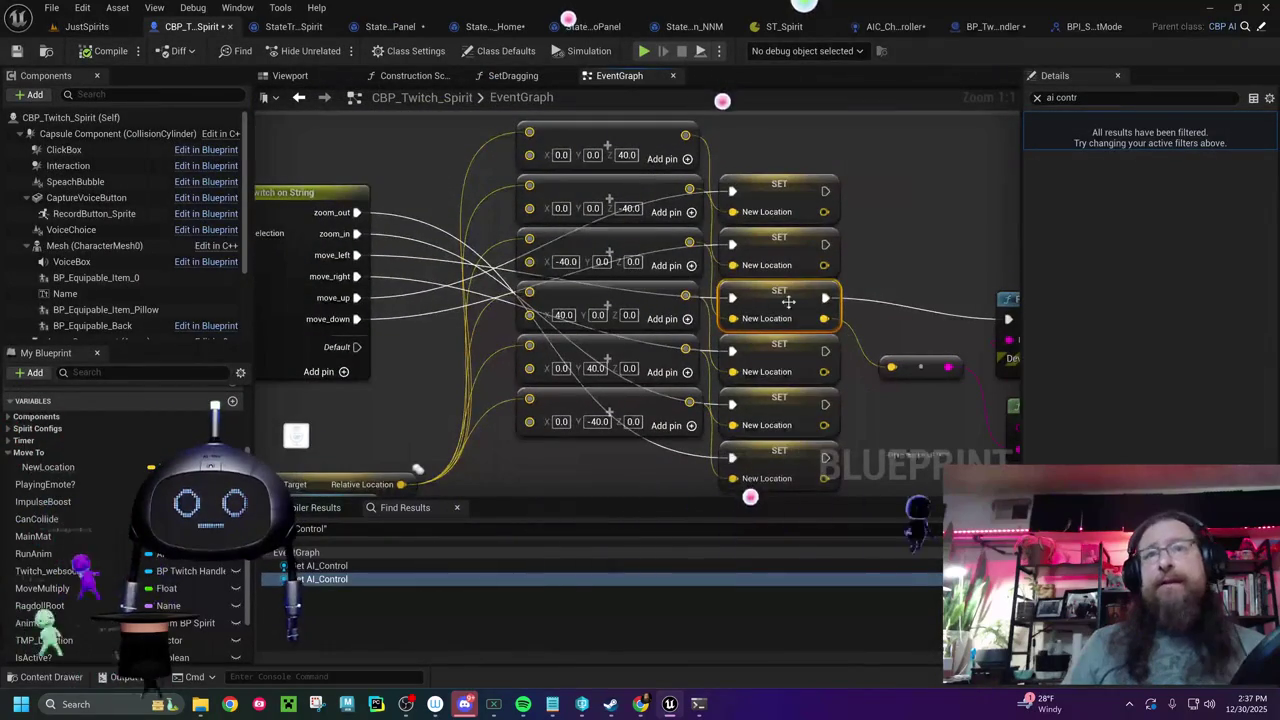
pyautogui.moveTo(792, 293); pyautogui.dragTo(852, 294)
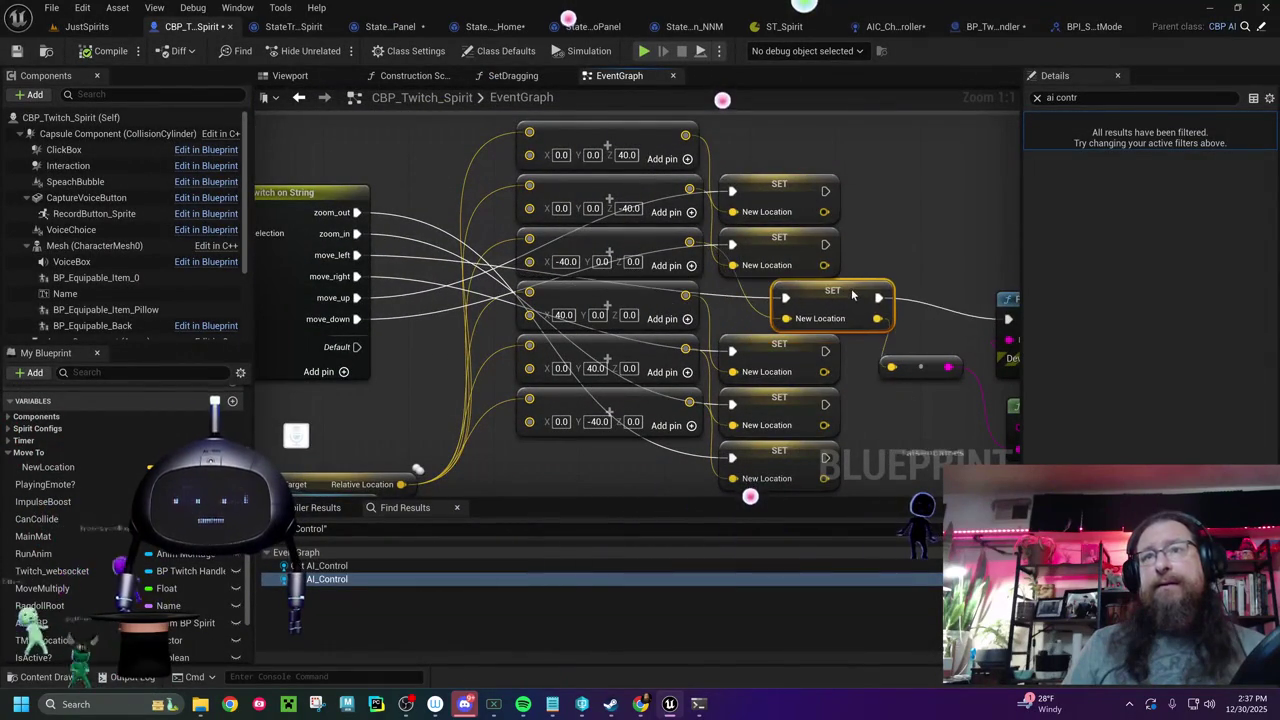
pyautogui.moveTo(719, 287); pyautogui.dragTo(720, 285)
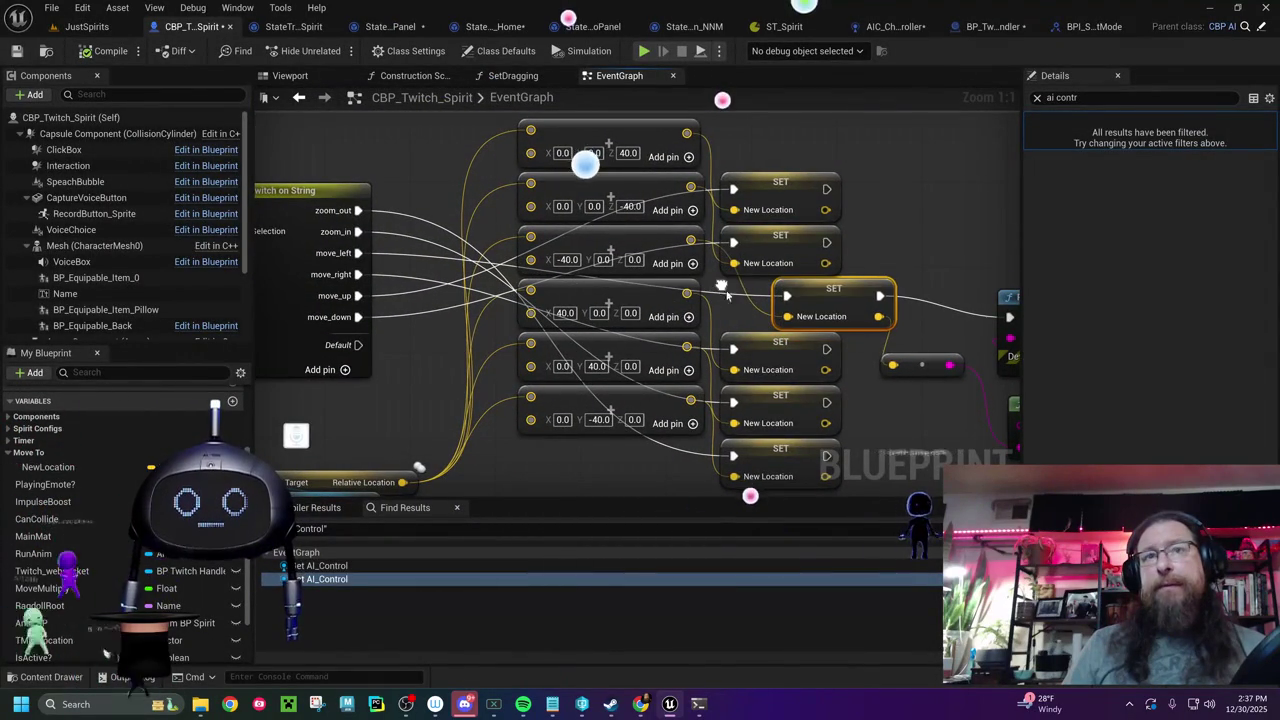
pyautogui.rightClick(720, 287)
pyautogui.click(875, 214)
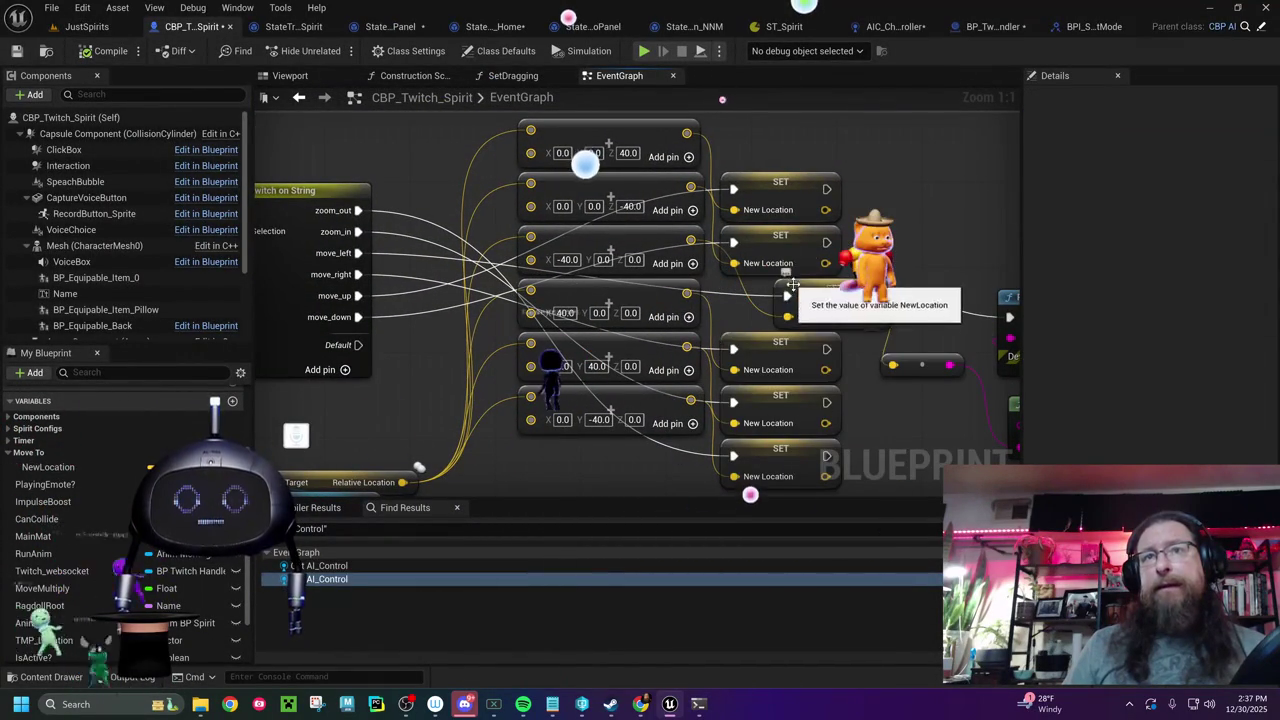
# - Set the move_left Make Vector X to -200, then compile and save the Blueprint
pyautogui.click(640, 240)
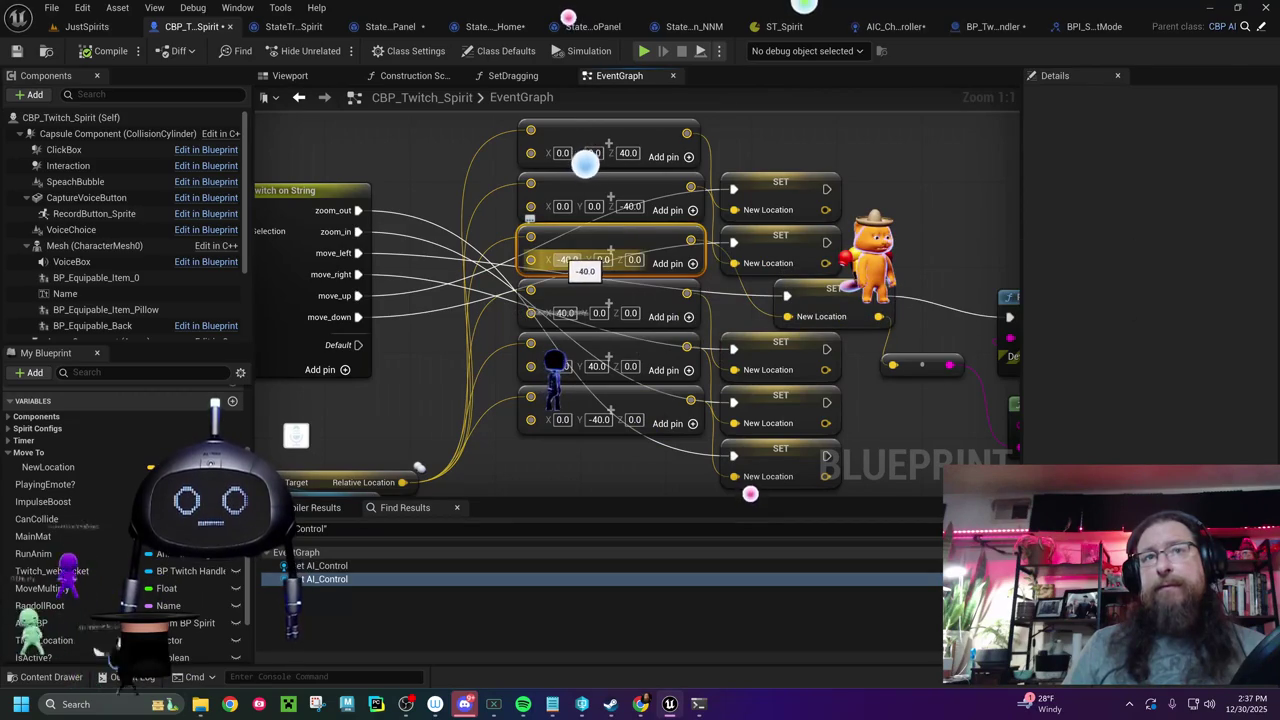
pyautogui.write('-200')
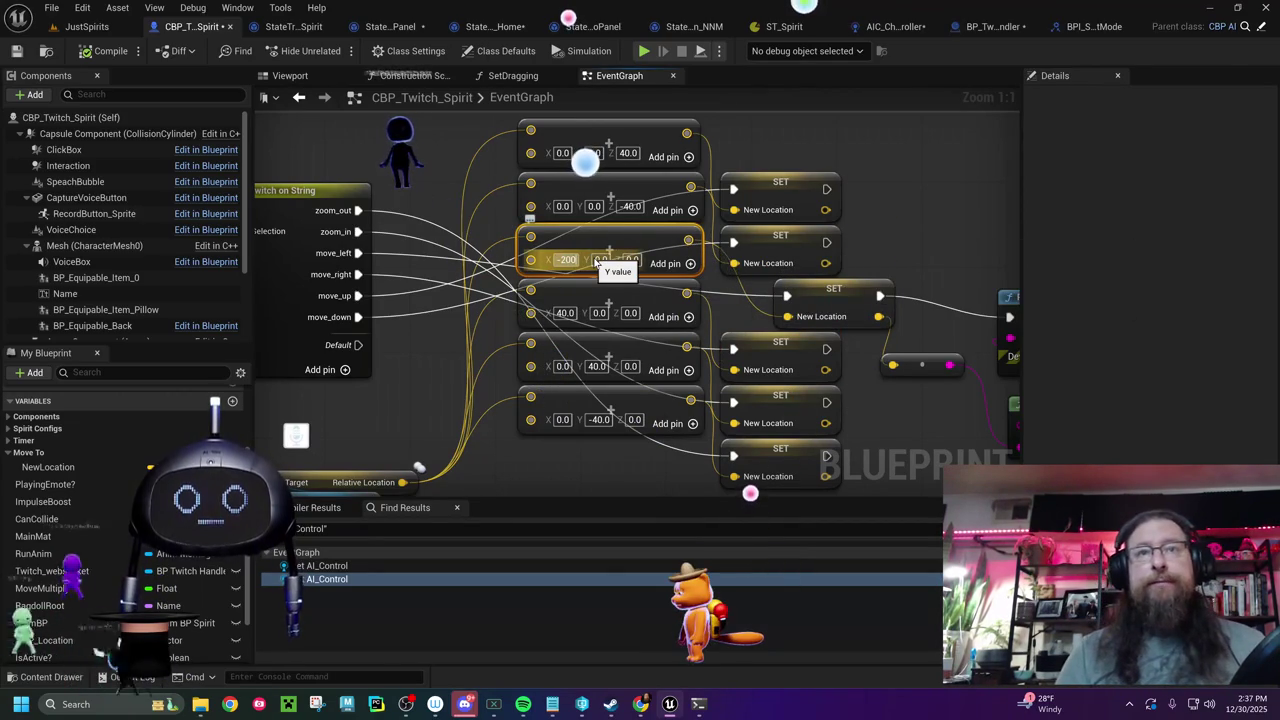
pyautogui.press('Return')
pyautogui.click(111, 51)
pyautogui.click(17, 51)
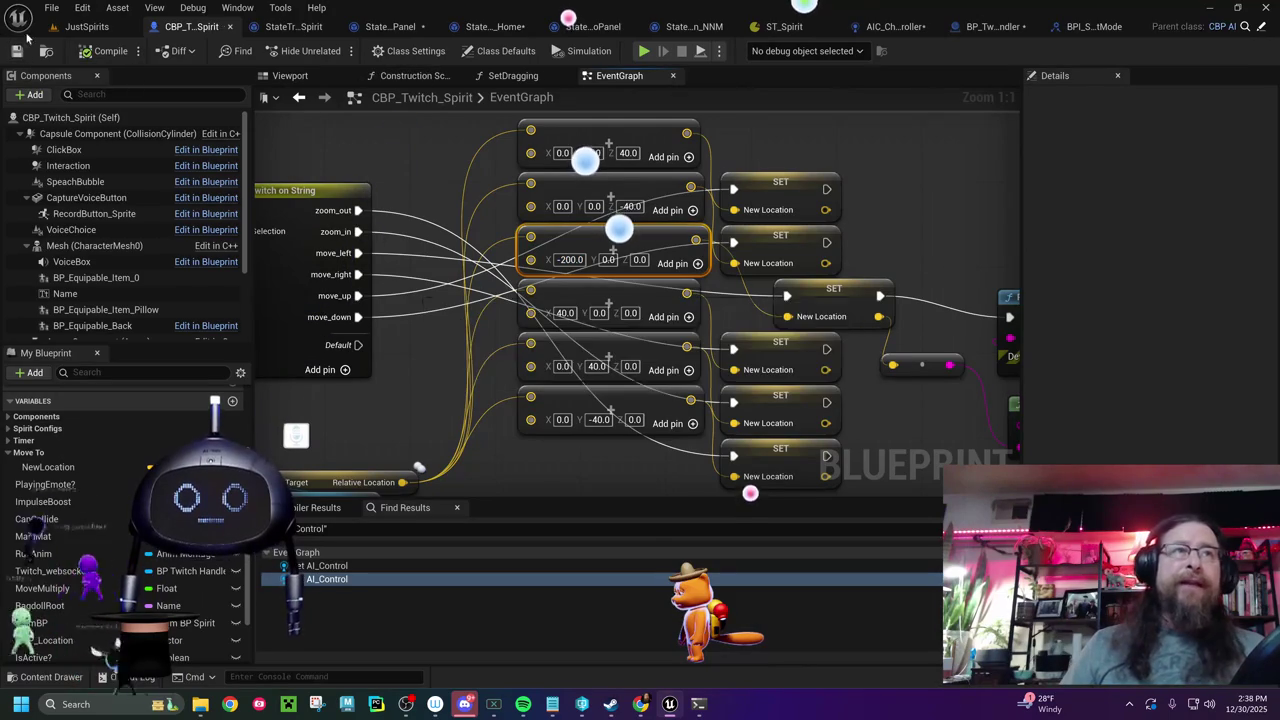